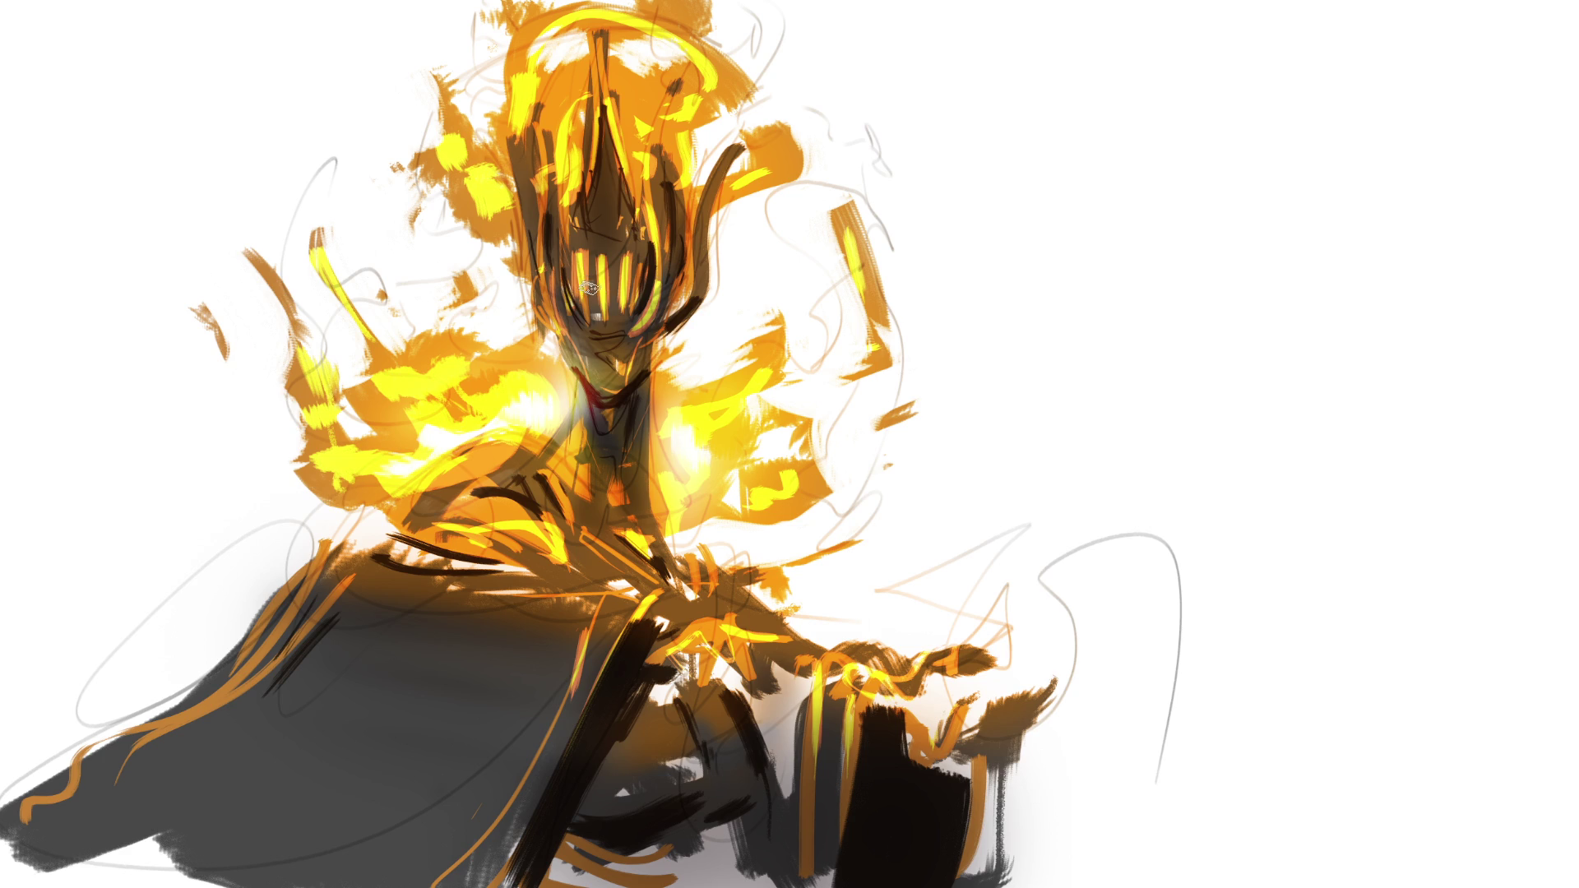
# Brighten the visor slits, head and curved horn with white, then spread a grey halo around the figure.
pyautogui.moveTo(603, 270)
pyautogui.mouseDown()
pyautogui.moveTo(605, 313)
pyautogui.moveTo(623, 315)
pyautogui.mouseUp()
pyautogui.moveTo(640, 277); pyautogui.dragTo(639, 309)
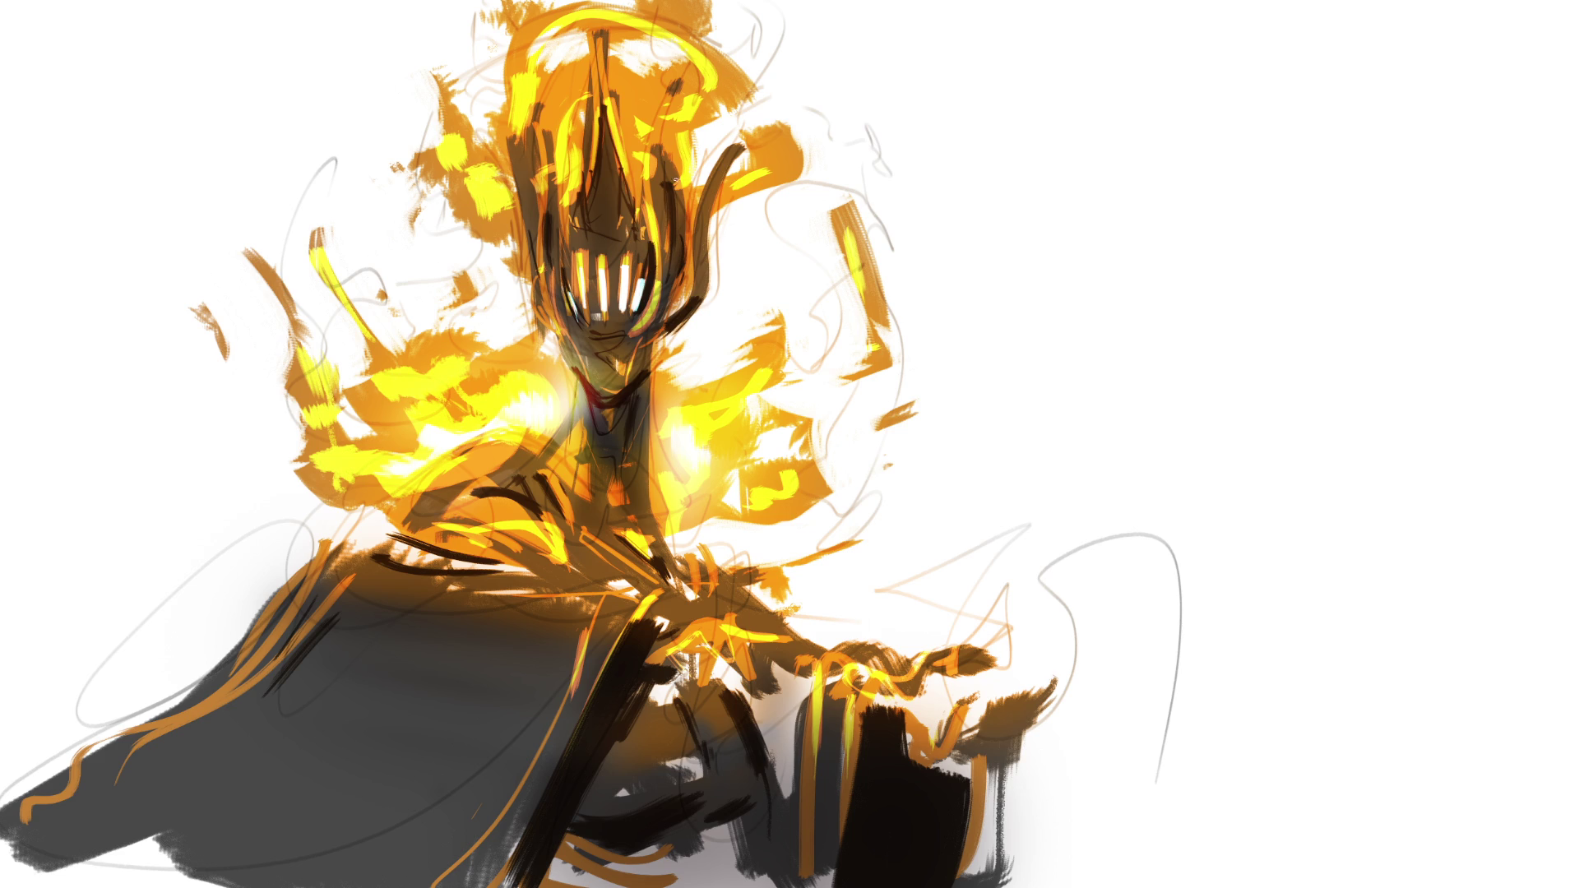
pyautogui.moveTo(673, 152); pyautogui.dragTo(674, 188)
pyautogui.moveTo(553, 144); pyautogui.dragTo(554, 208)
pyautogui.moveTo(531, 170); pyautogui.dragTo(531, 190)
pyautogui.moveTo(727, 159); pyautogui.dragTo(716, 175)
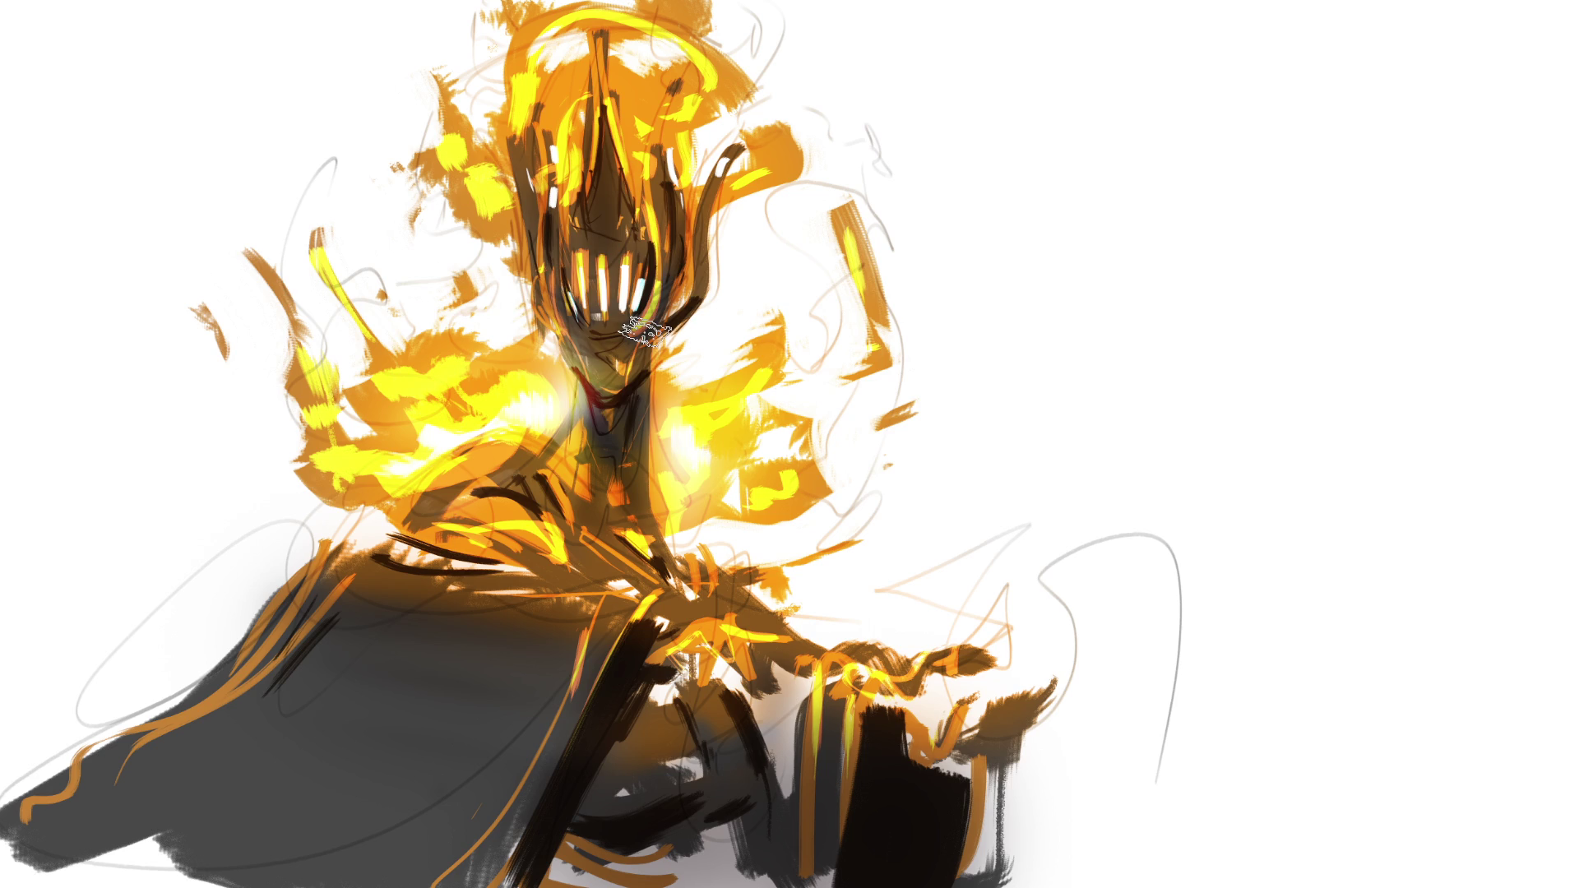
pyautogui.moveTo(689, 434)
pyautogui.mouseDown()
pyautogui.moveTo(822, 246)
pyautogui.moveTo(904, 370)
pyautogui.moveTo(263, 461)
pyautogui.mouseUp()
pyautogui.moveTo(378, 724)
pyautogui.mouseDown()
pyautogui.moveTo(1028, 617)
pyautogui.moveTo(98, 354)
pyautogui.moveTo(82, 650)
pyautogui.mouseUp()
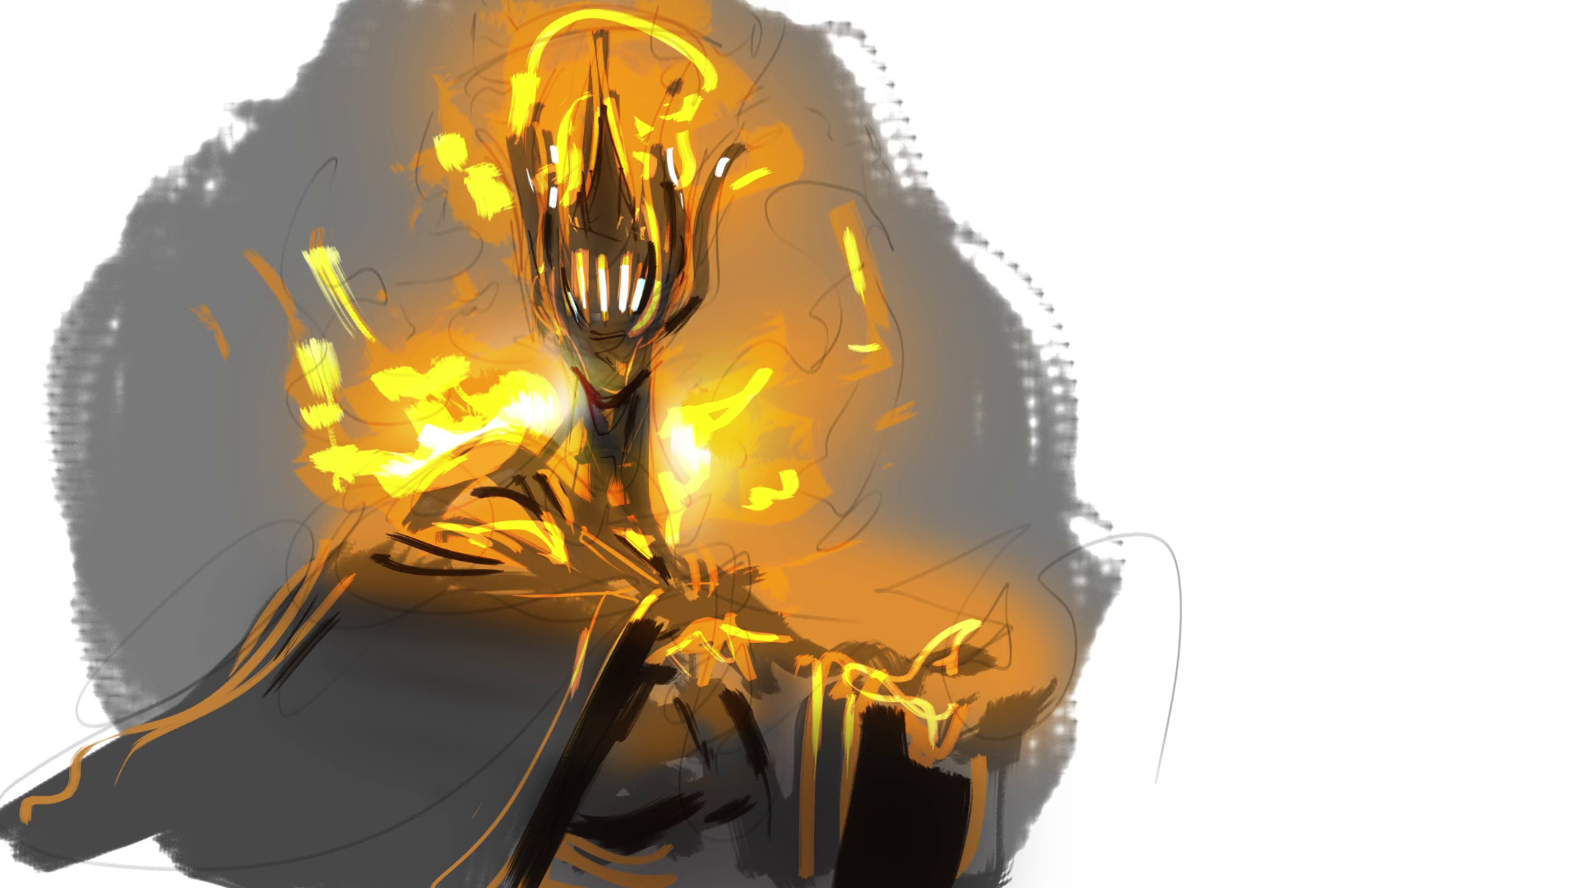
# Cover the halo's left and top with dark charcoal, then trim the backdrop's right, top-left and left edges with white.
pyautogui.moveTo(1357, 370)
pyautogui.mouseDown()
pyautogui.moveTo(1110, 781)
pyautogui.moveTo(411, 82)
pyautogui.moveTo(1110, 740)
pyautogui.moveTo(165, 657)
pyautogui.mouseUp()
pyautogui.moveTo(933, 181)
pyautogui.mouseDown()
pyautogui.moveTo(1118, 661)
pyautogui.moveTo(919, 679)
pyautogui.mouseUp()
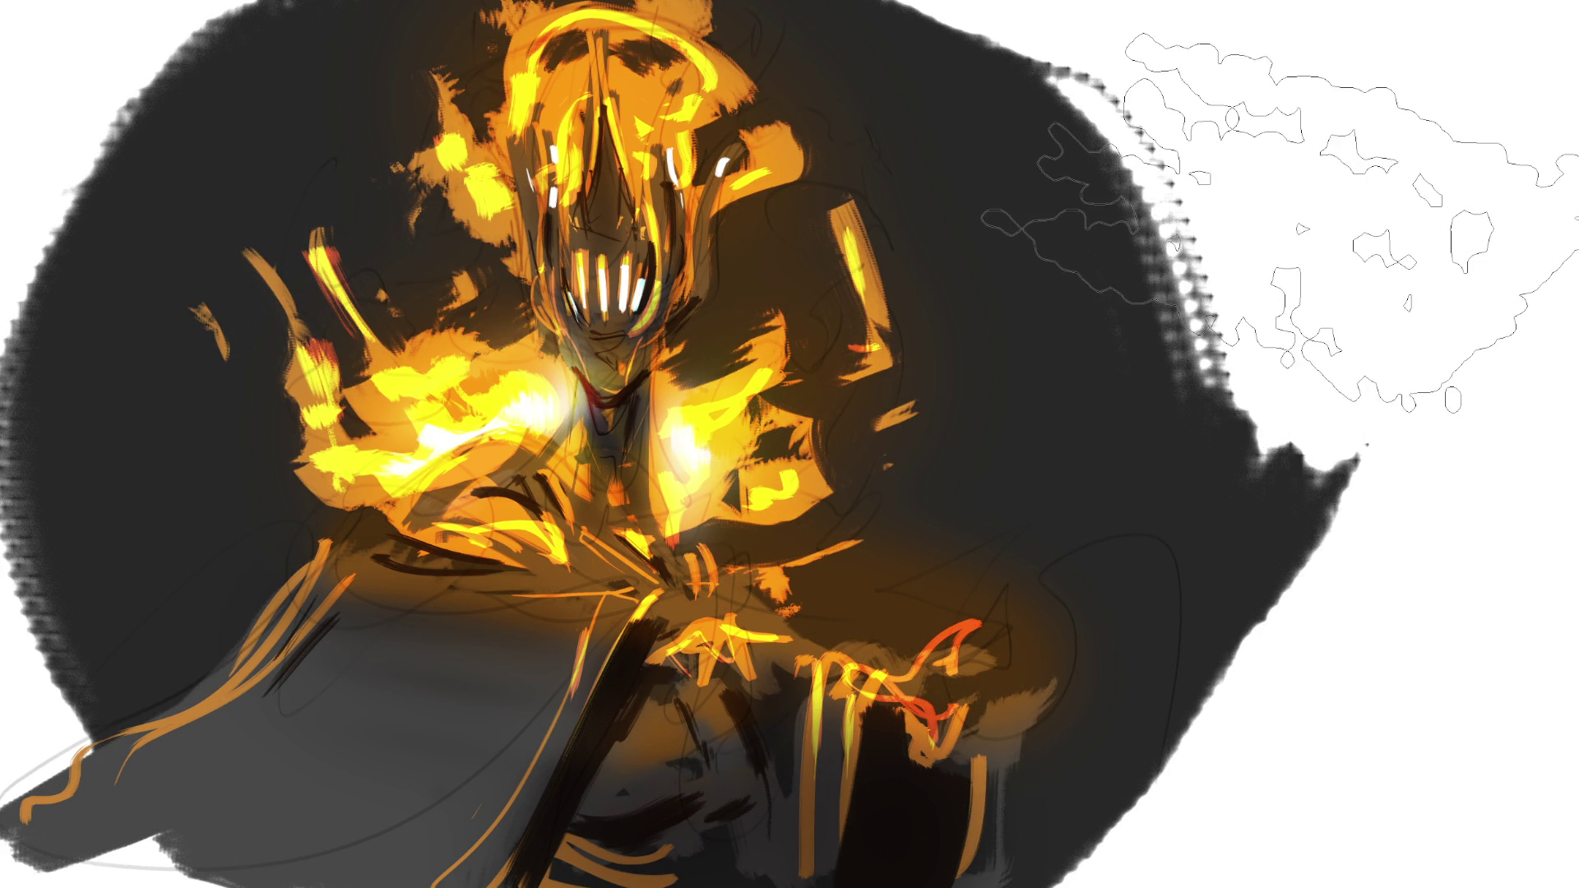
pyautogui.press('[')
pyautogui.press('[')
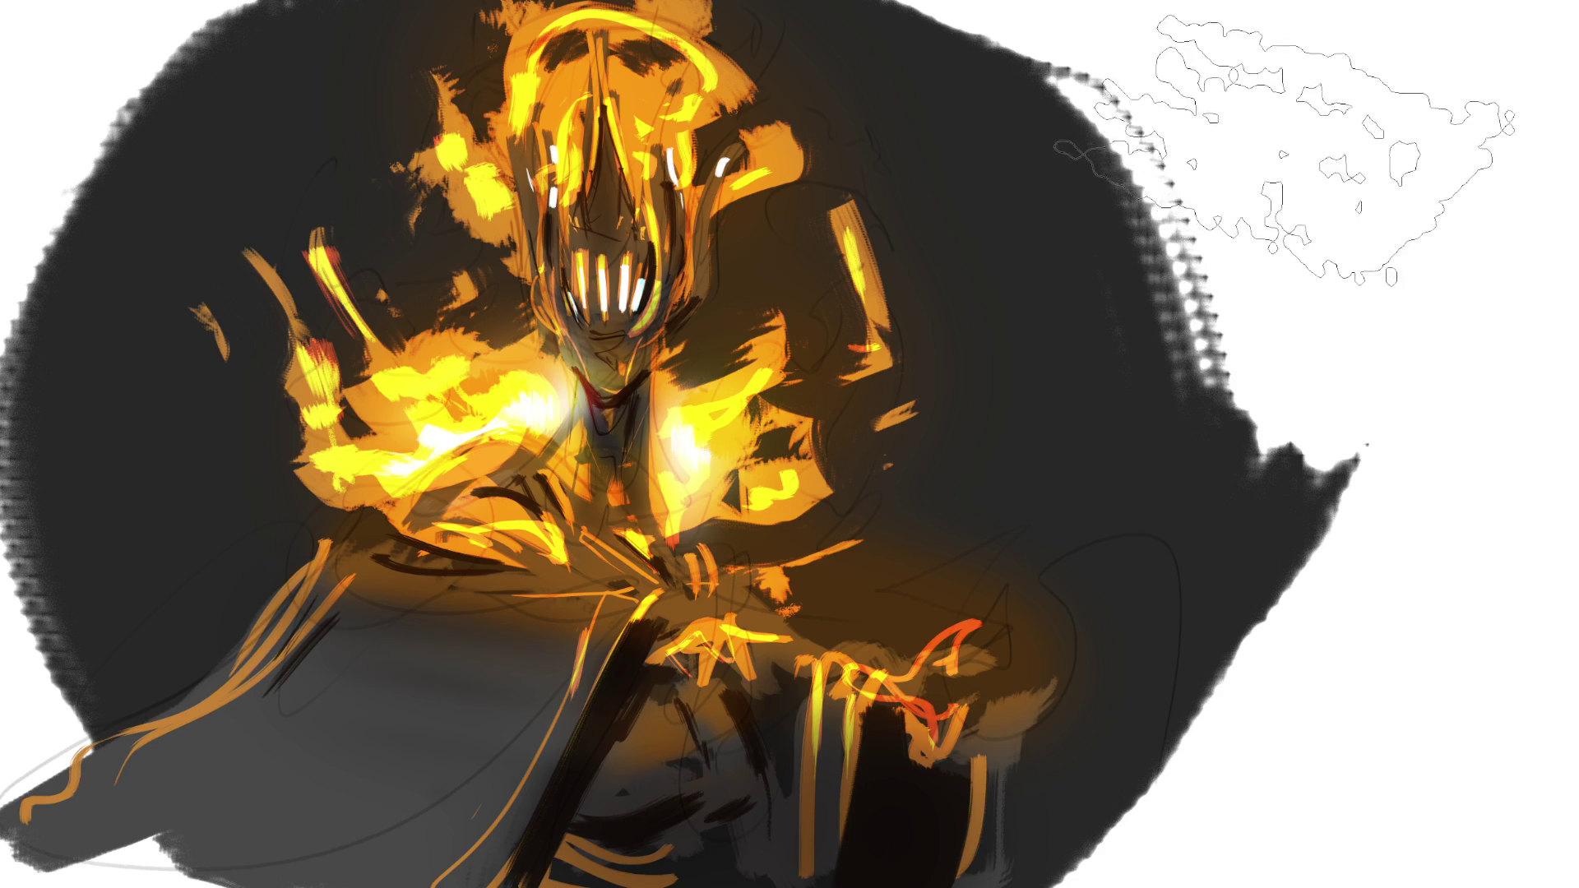
pyautogui.moveTo(1282, 148)
pyautogui.mouseDown()
pyautogui.moveTo(1324, 485)
pyautogui.moveTo(1315, 194)
pyautogui.moveTo(1291, 41)
pyautogui.moveTo(1307, 201)
pyautogui.mouseUp()
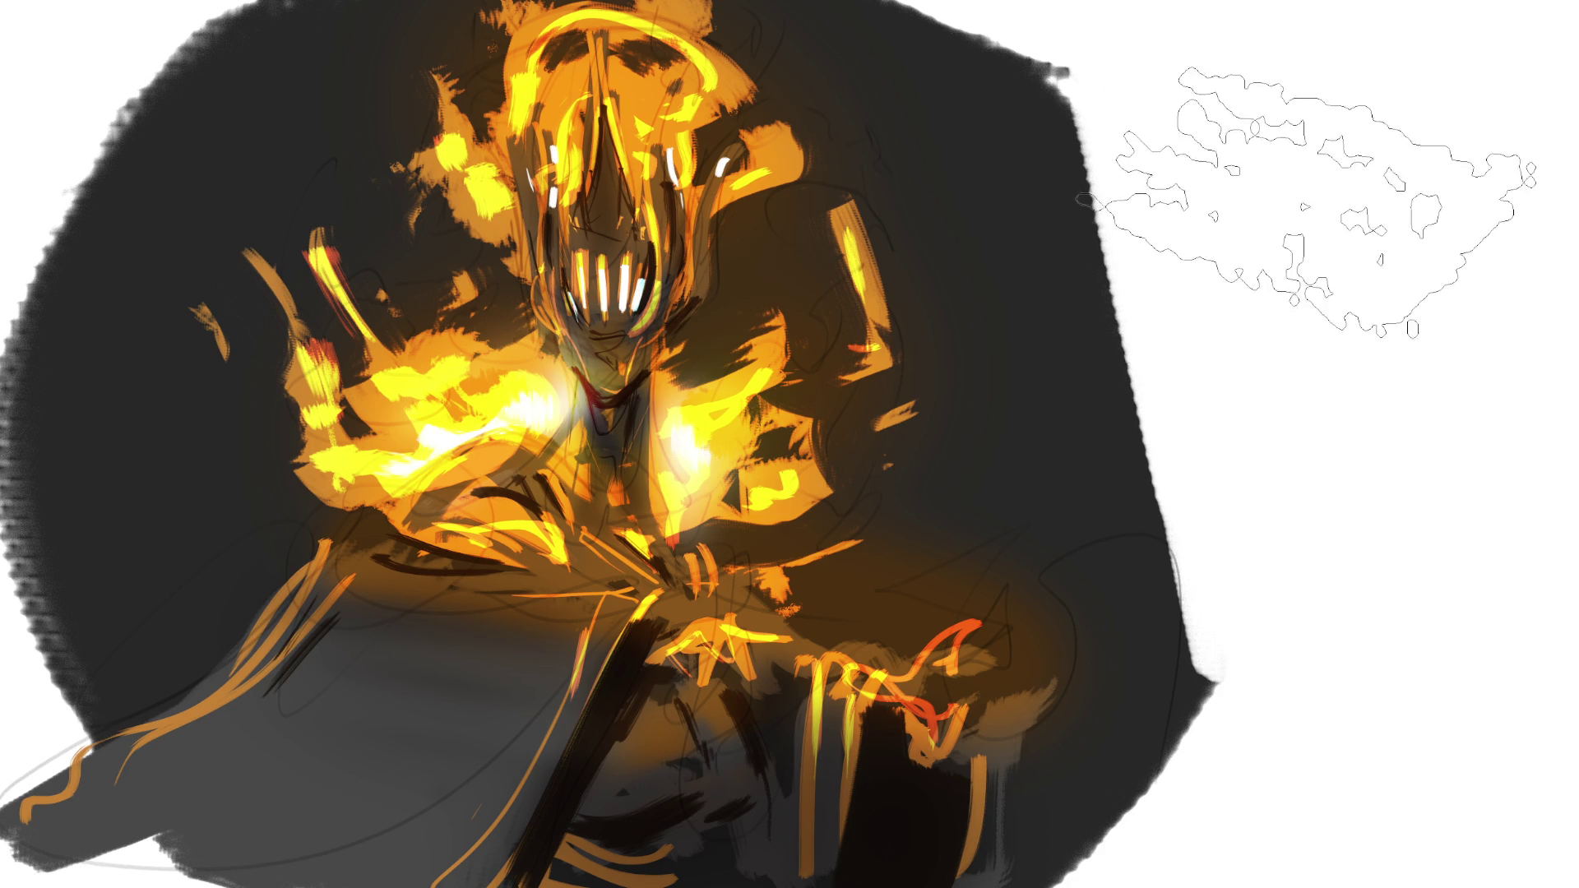
pyautogui.moveTo(271, 25); pyautogui.dragTo(106, 156)
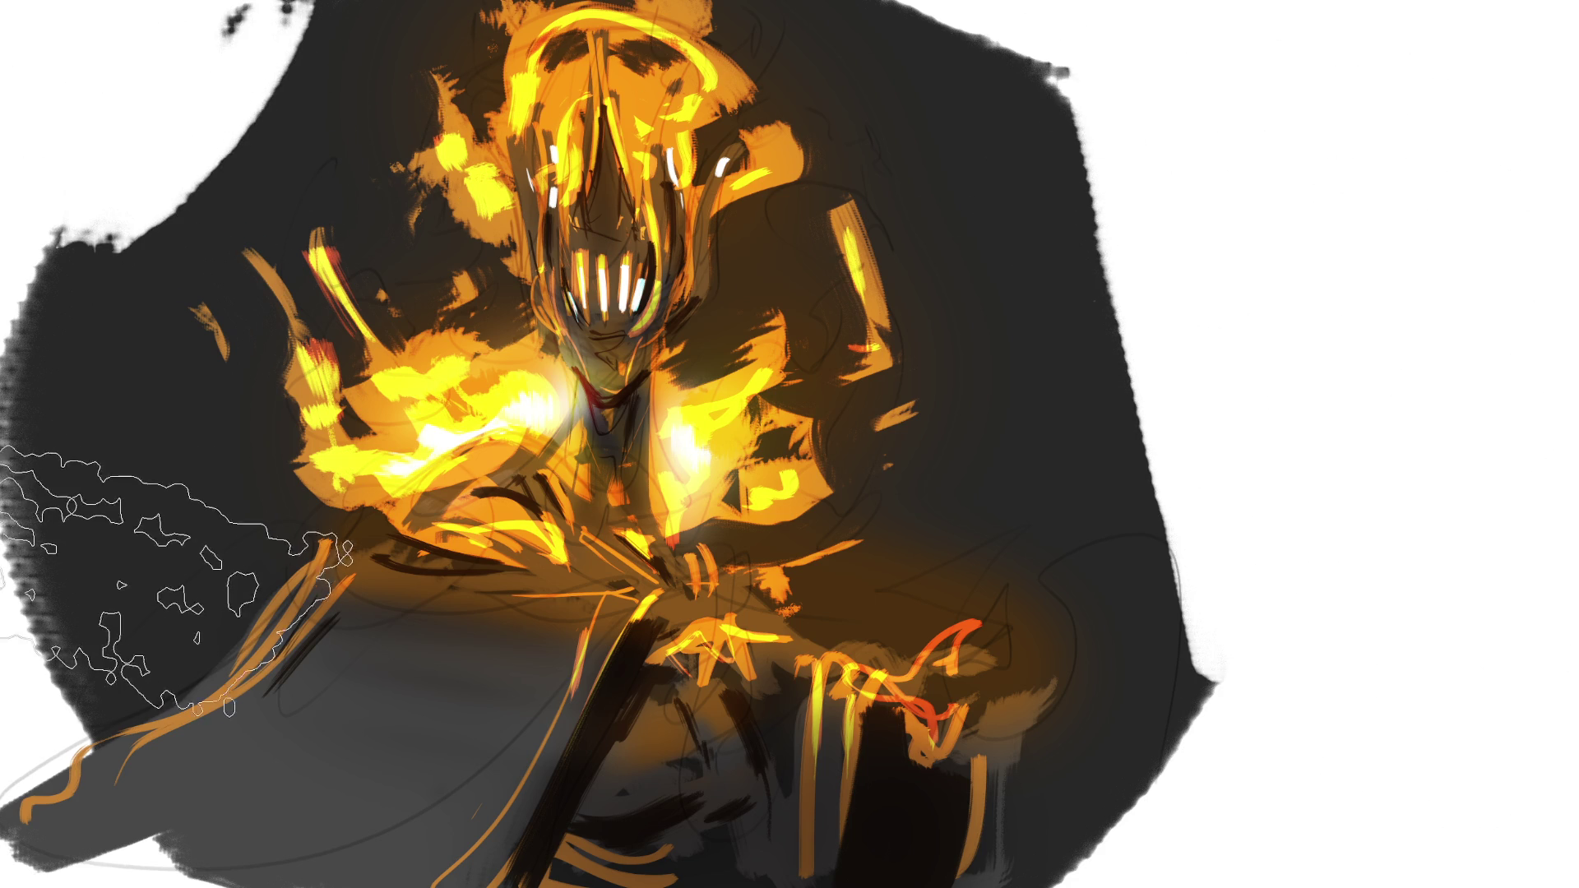
pyautogui.moveTo(140, 546)
pyautogui.mouseDown()
pyautogui.moveTo(82, 642)
pyautogui.moveTo(329, 526)
pyautogui.mouseUp()
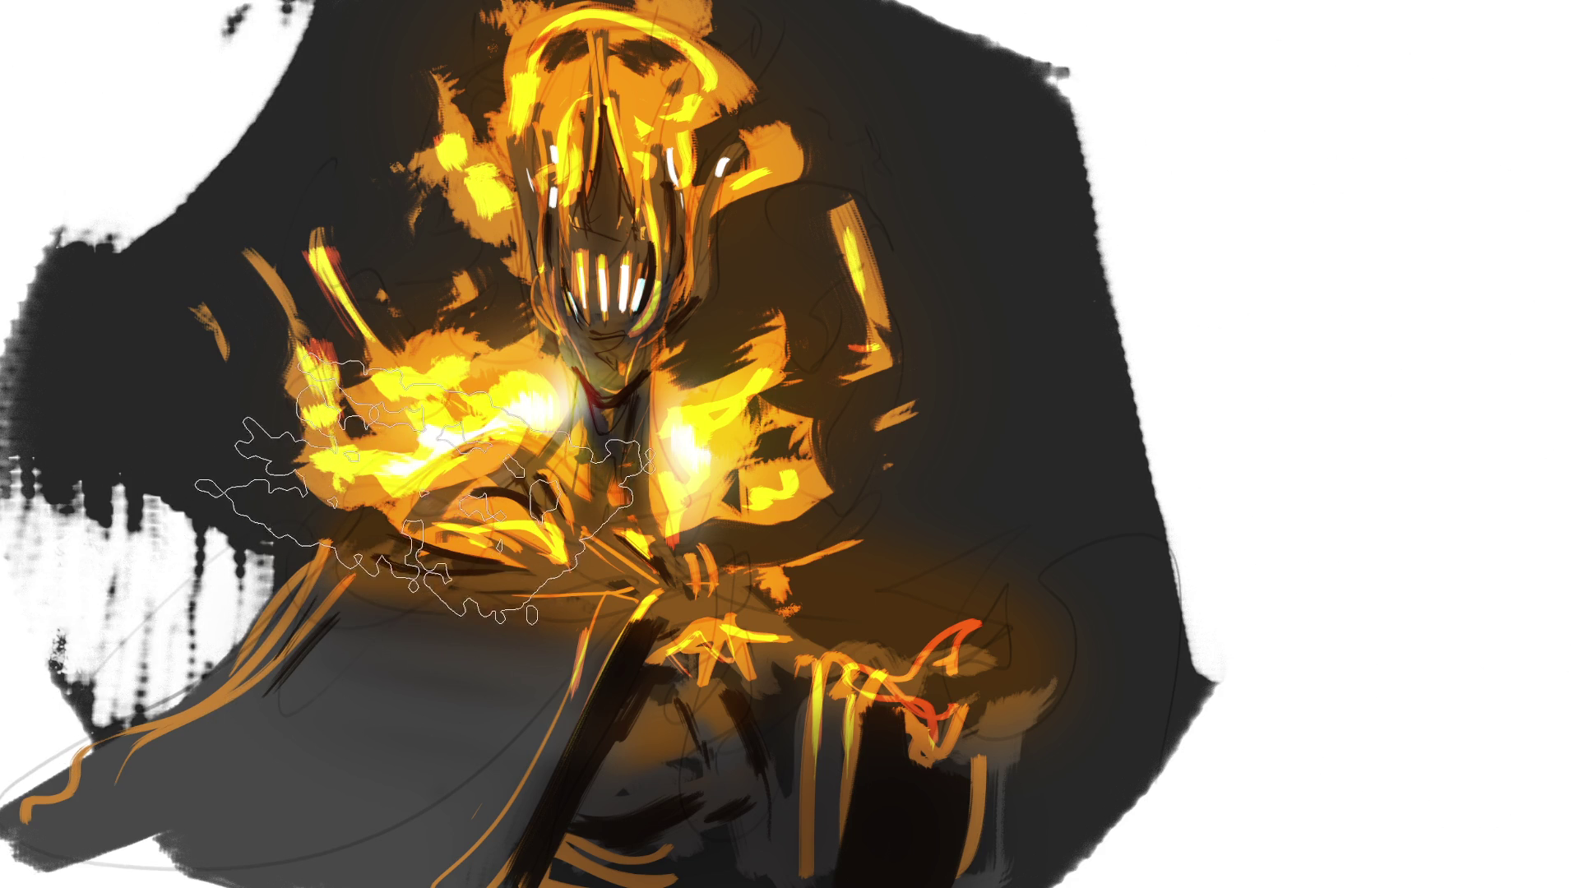
pyautogui.moveTo(423, 493)
pyautogui.mouseDown()
pyautogui.moveTo(246, 468)
pyautogui.moveTo(140, 353)
pyautogui.moveTo(280, 246)
pyautogui.moveTo(378, 736)
pyautogui.mouseUp()
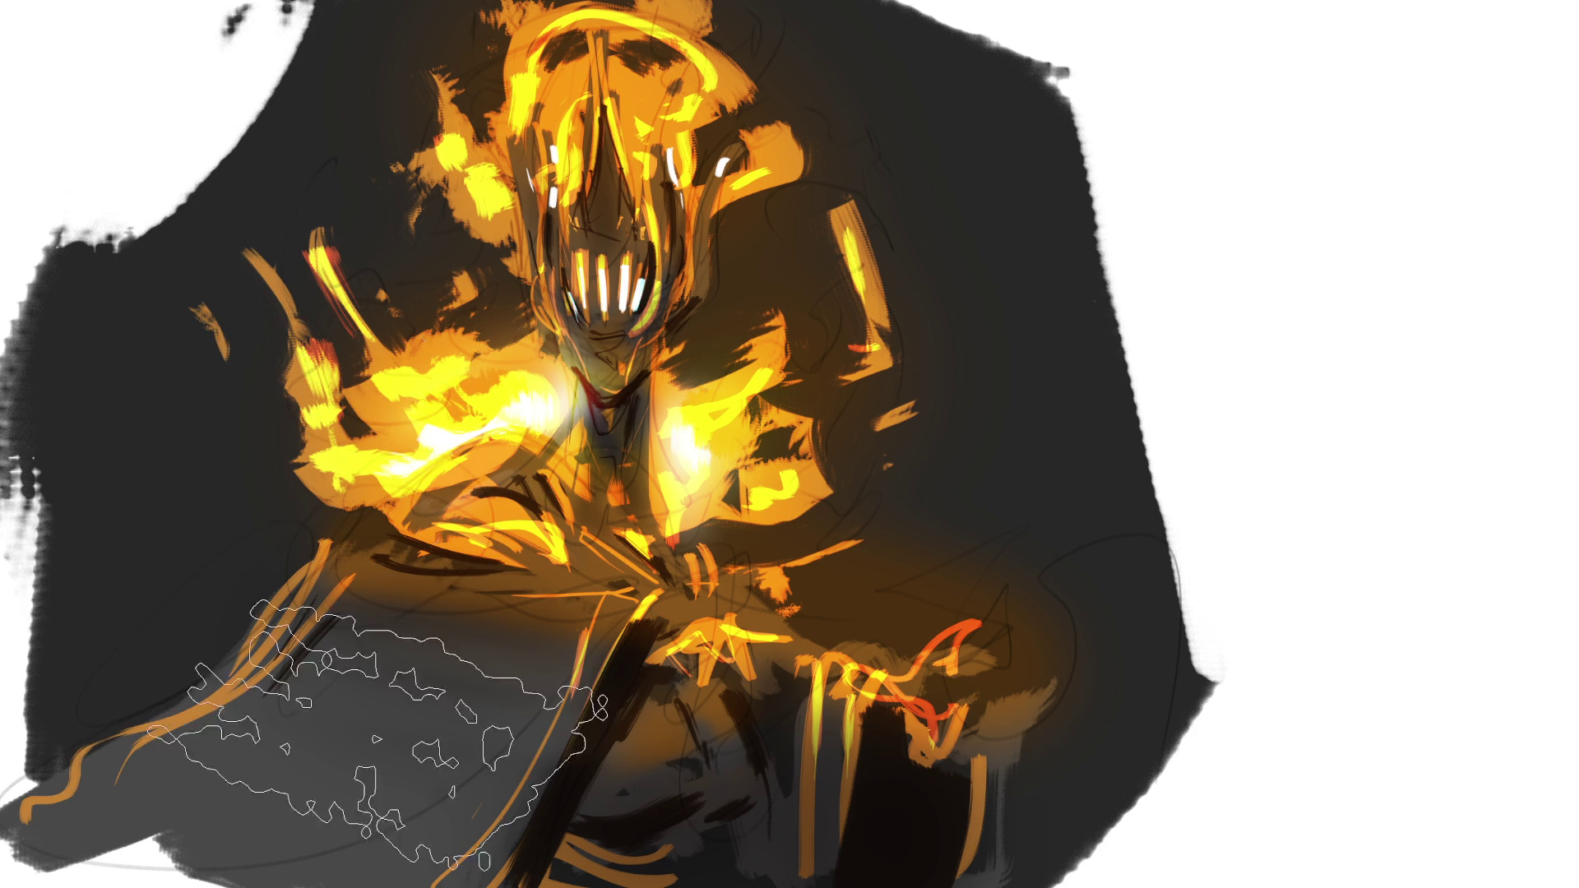
pyautogui.click(1061, 674)
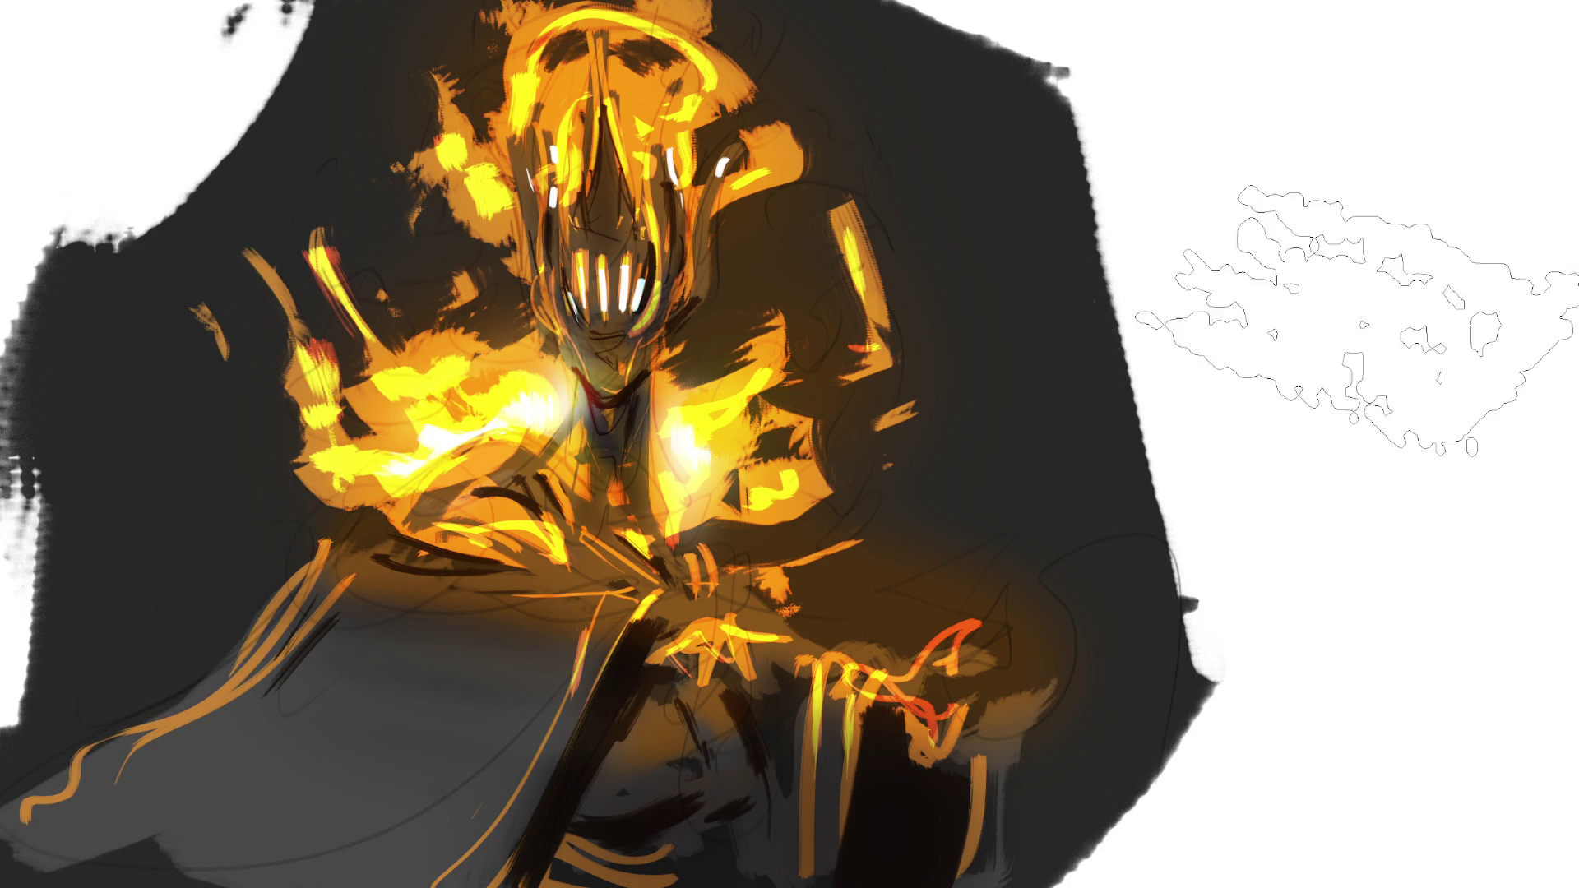
pyautogui.moveTo(1322, 441)
pyautogui.mouseDown()
pyautogui.moveTo(1304, 423)
pyautogui.moveTo(1354, 501)
pyautogui.moveTo(1373, 456)
pyautogui.mouseUp()
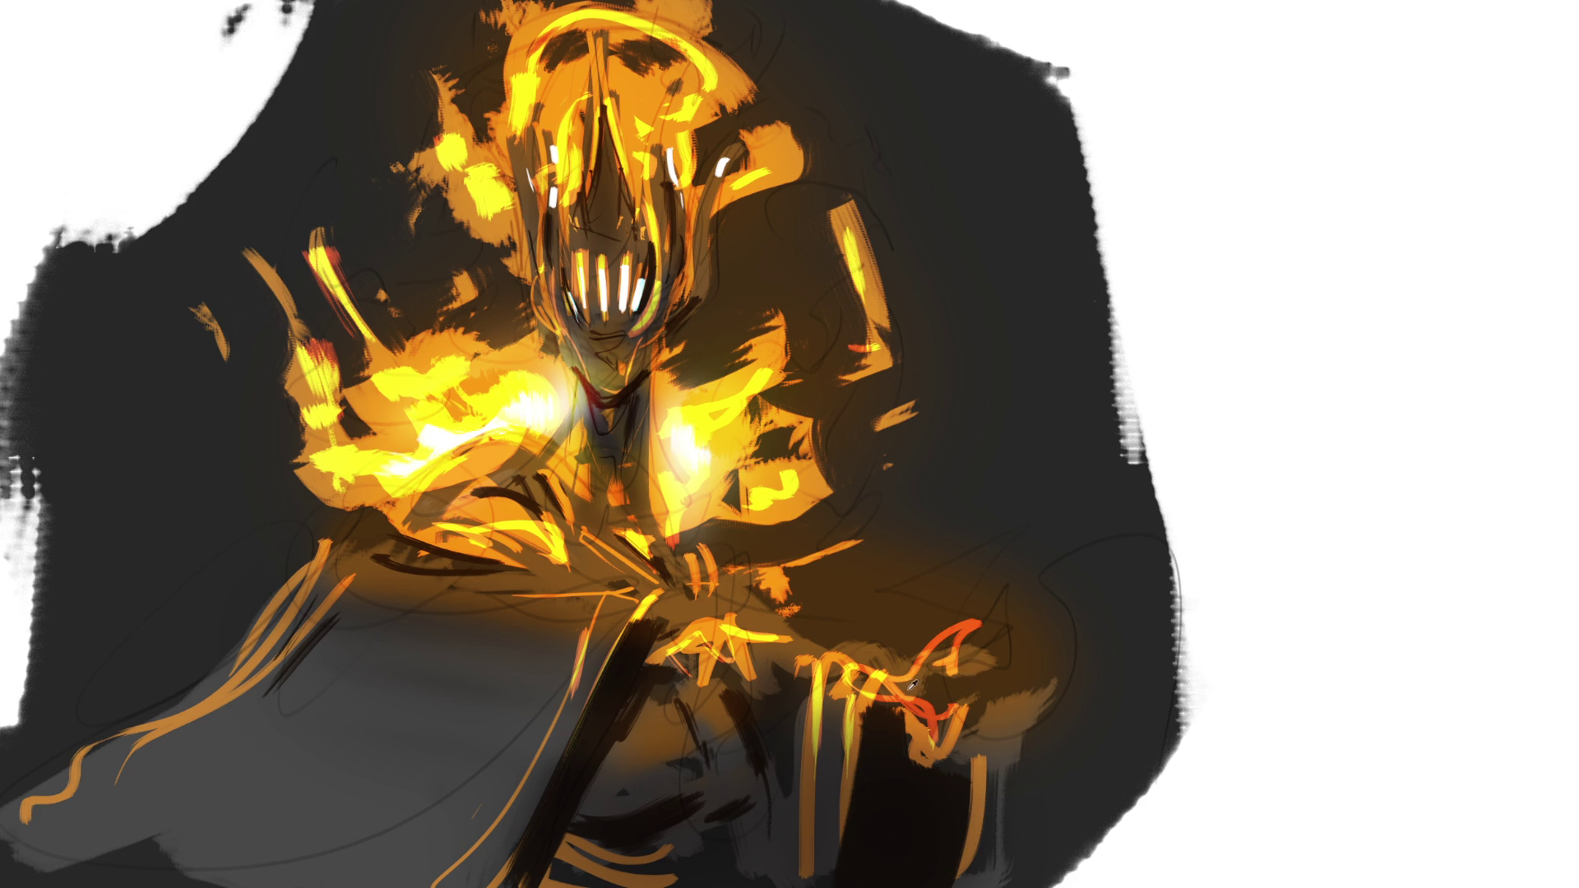
# With a smaller brush, paint a brownish patch over the lower-right orange and a dark stroke across the hand.
pyautogui.press('[')
pyautogui.press('[')
pyautogui.press('[')
pyautogui.moveTo(834, 661)
pyautogui.mouseDown()
pyautogui.moveTo(821, 676)
pyautogui.moveTo(962, 640)
pyautogui.moveTo(998, 724)
pyautogui.moveTo(987, 781)
pyautogui.mouseUp()
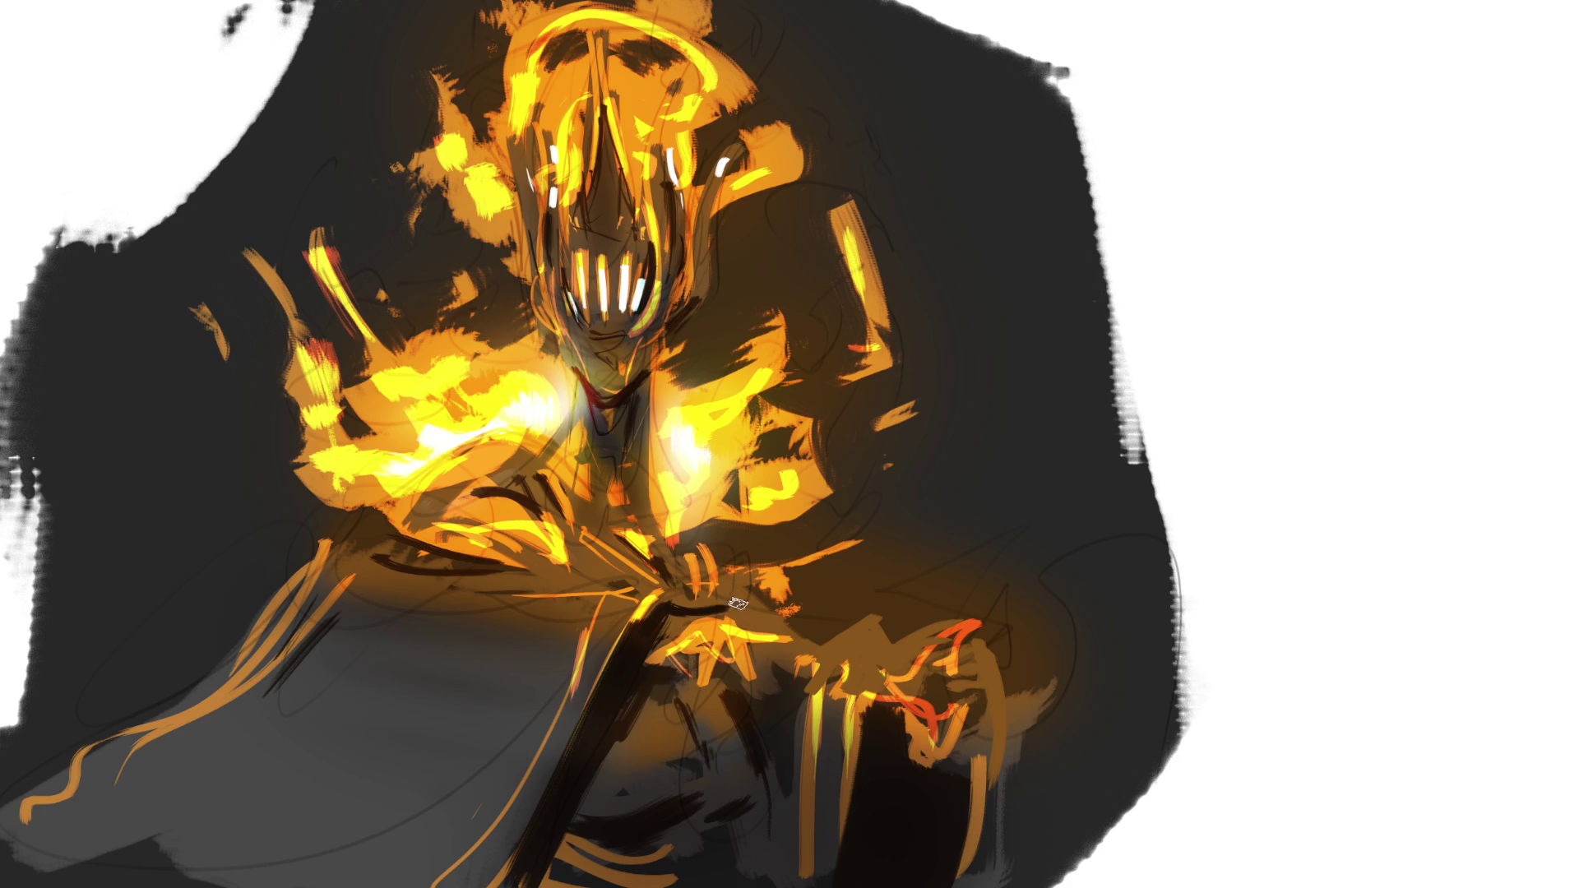
pyautogui.moveTo(785, 632)
pyautogui.mouseDown()
pyautogui.moveTo(695, 615)
pyautogui.moveTo(719, 654)
pyautogui.moveTo(744, 658)
pyautogui.moveTo(750, 687)
pyautogui.mouseUp()
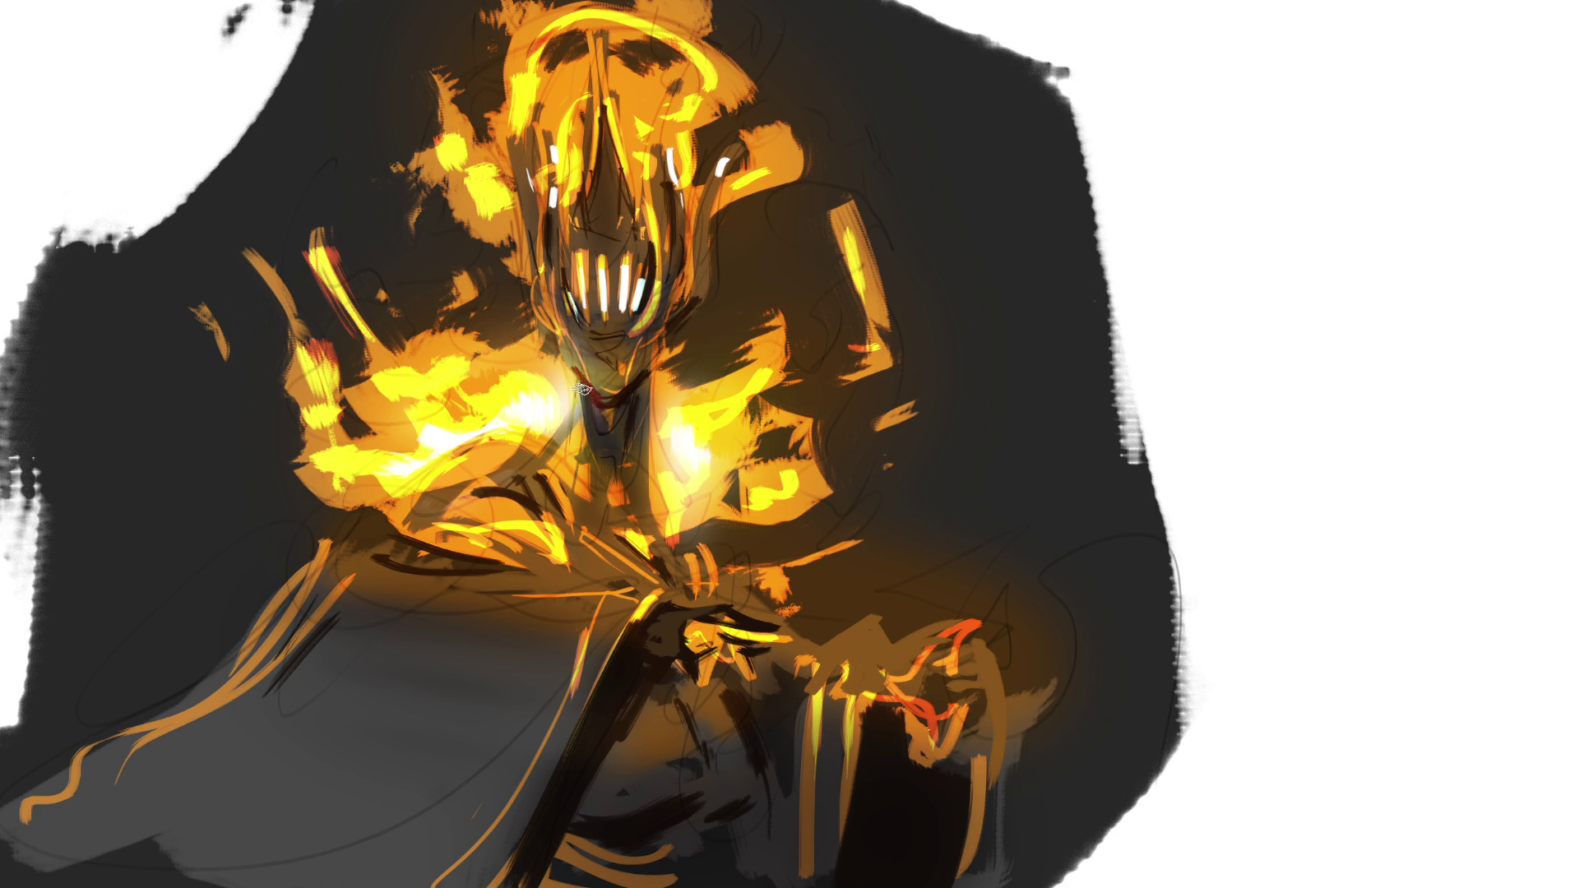
# Sample the face colour and paint white highlights into the left and right eye slits.
pyautogui.keyDown('alt'); pyautogui.click(581, 373); pyautogui.keyUp('alt')
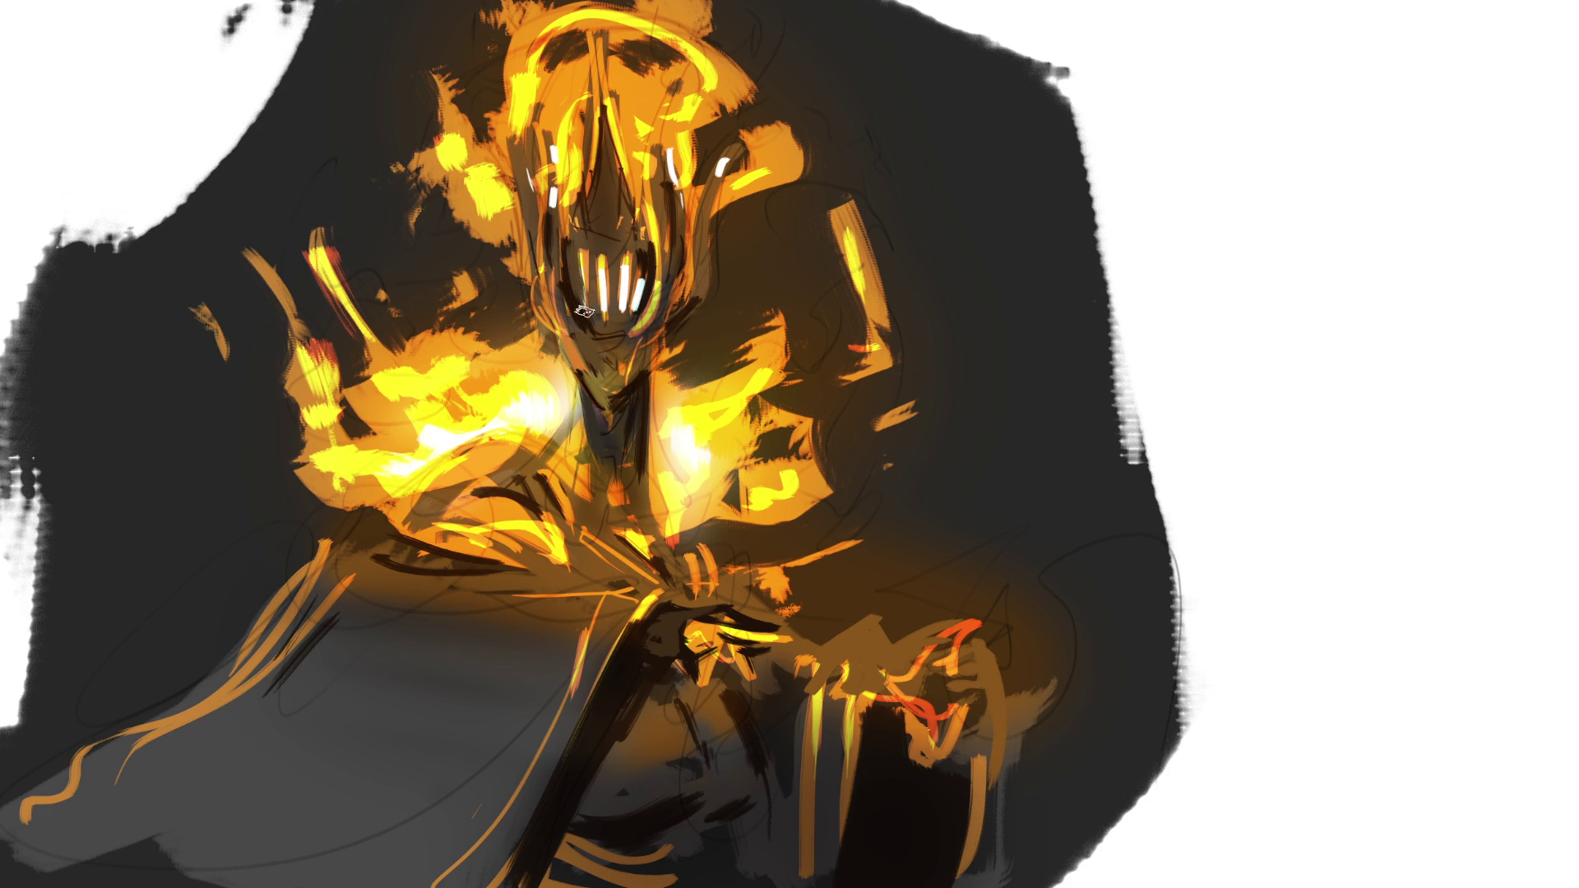
pyautogui.moveTo(580, 284); pyautogui.dragTo(583, 316)
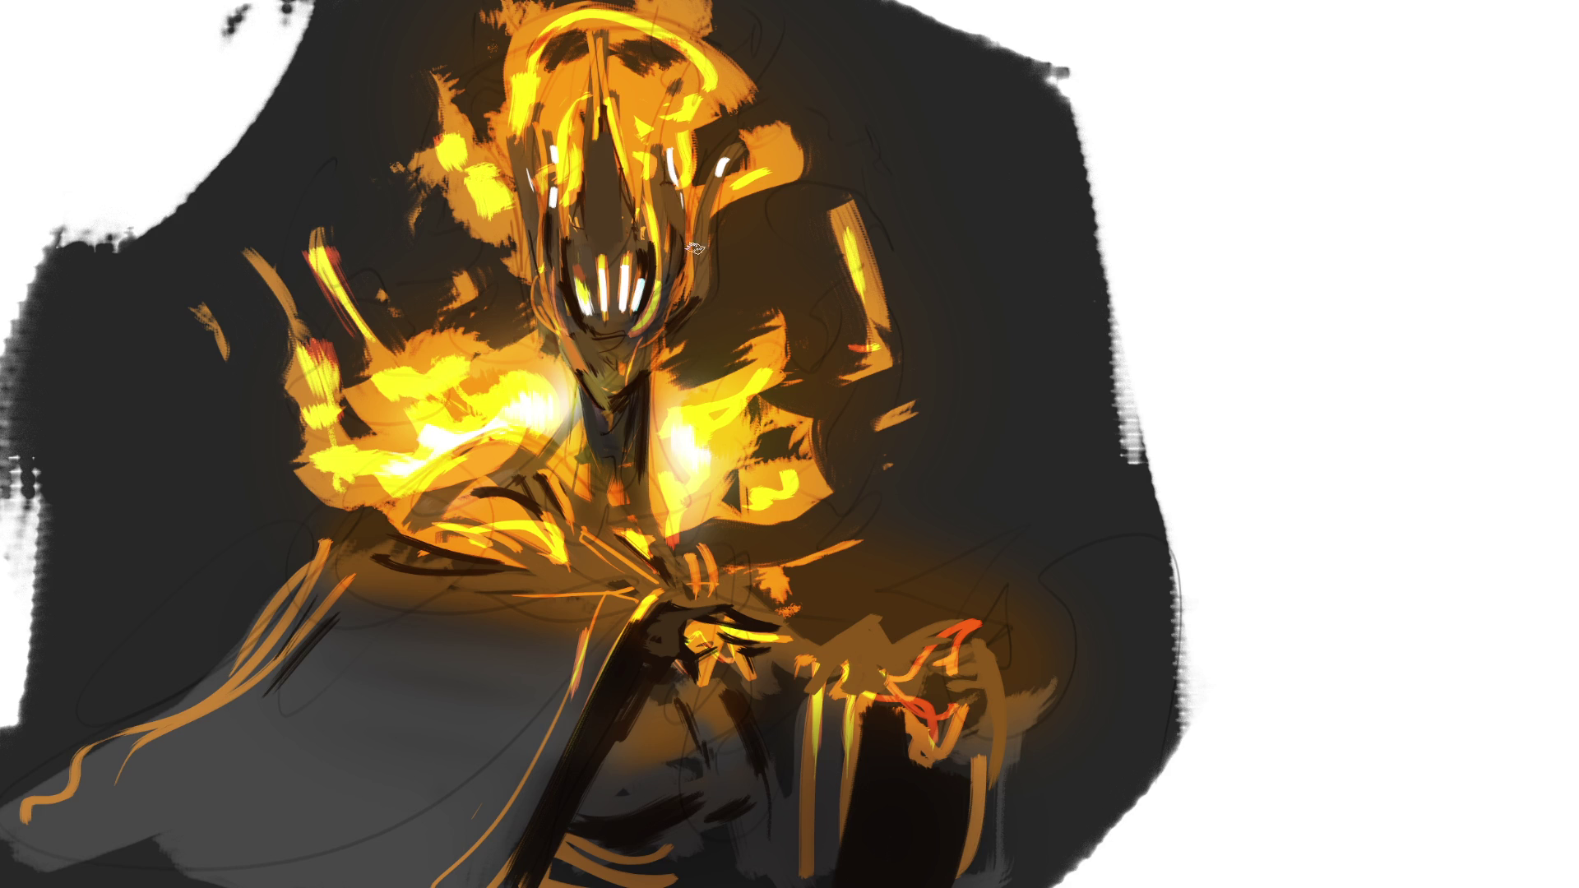
pyautogui.moveTo(559, 153); pyautogui.dragTo(556, 199)
pyautogui.moveTo(668, 145); pyautogui.dragTo(671, 273)
# Undo three unwanted strokes under the right eye and add a light stroke on the leftmost slit.
pyautogui.hotkey('ctrl', 'z')
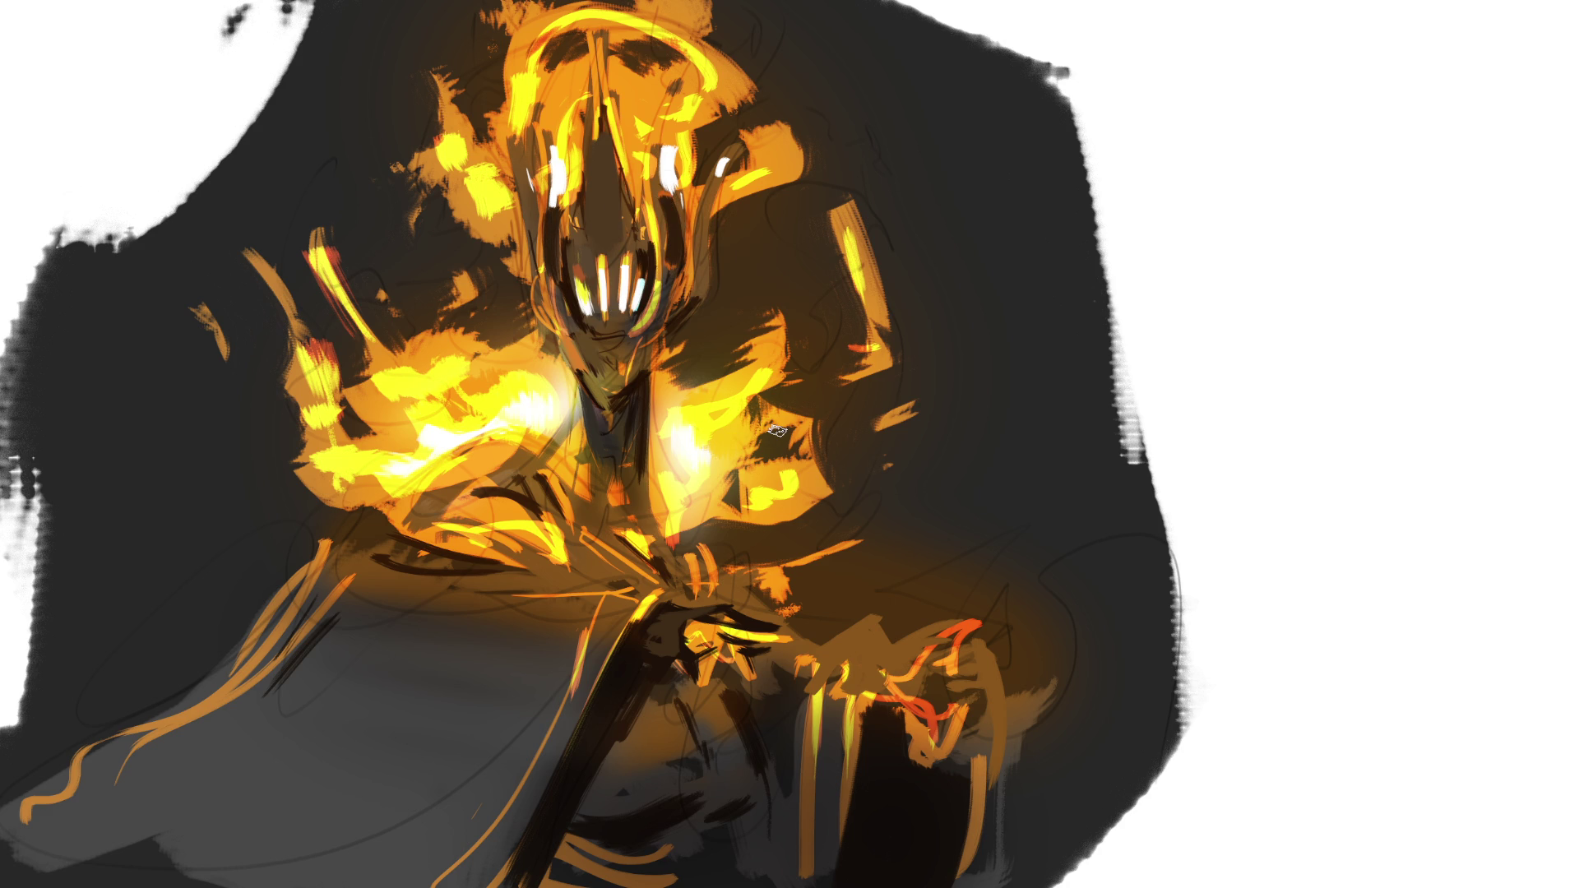
pyautogui.hotkey('ctrl', 'z')
pyautogui.hotkey('ctrl', 'z')
pyautogui.hotkey('ctrl', 'z')
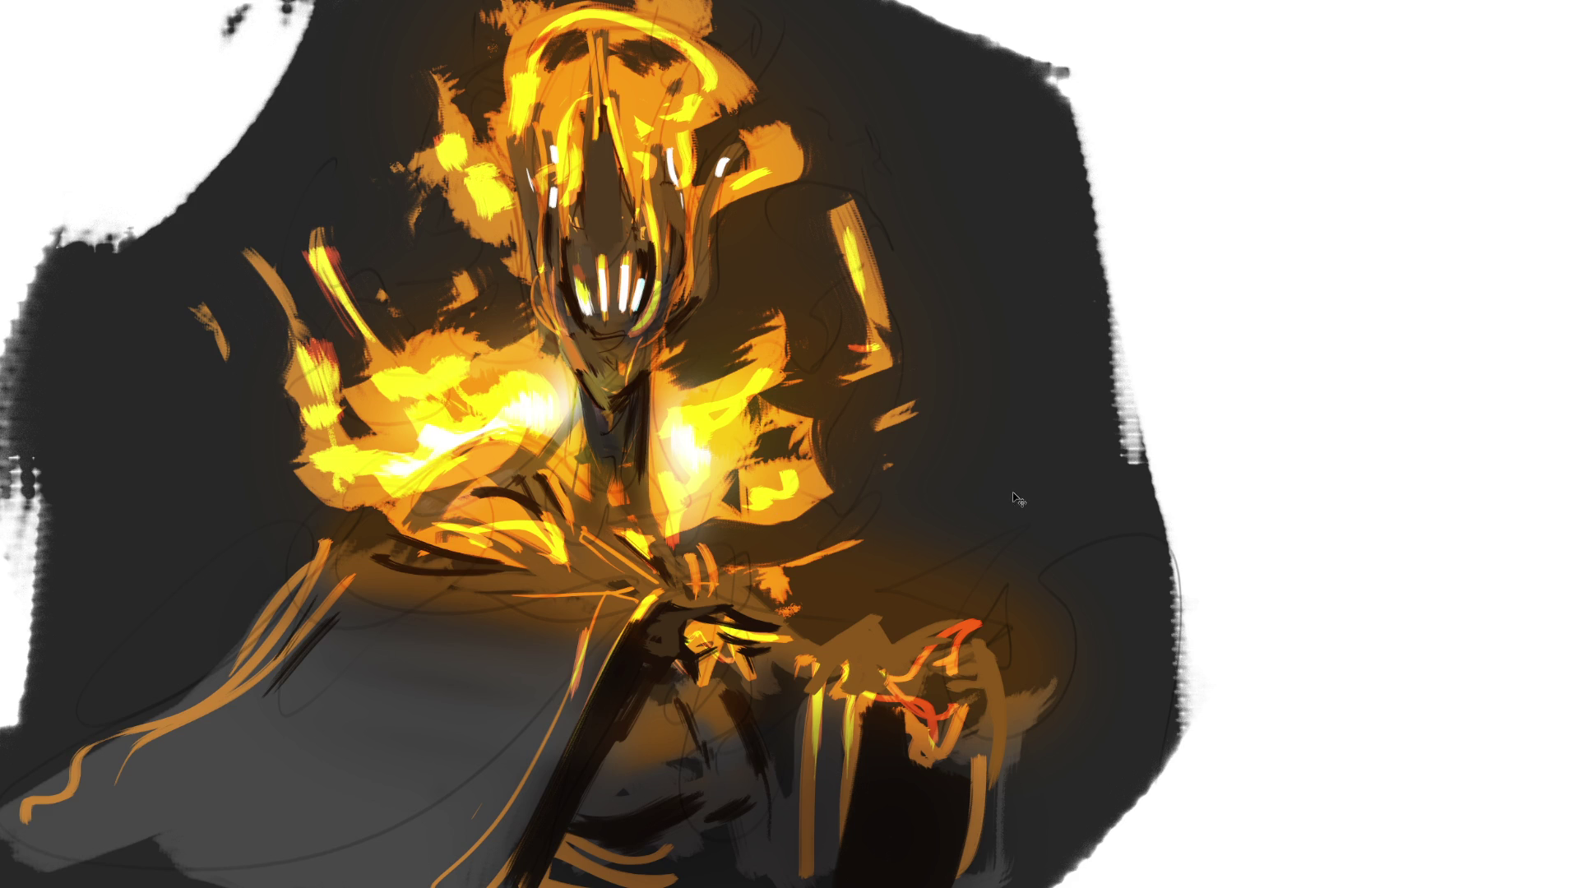
pyautogui.hotkey('ctrl', 'z')
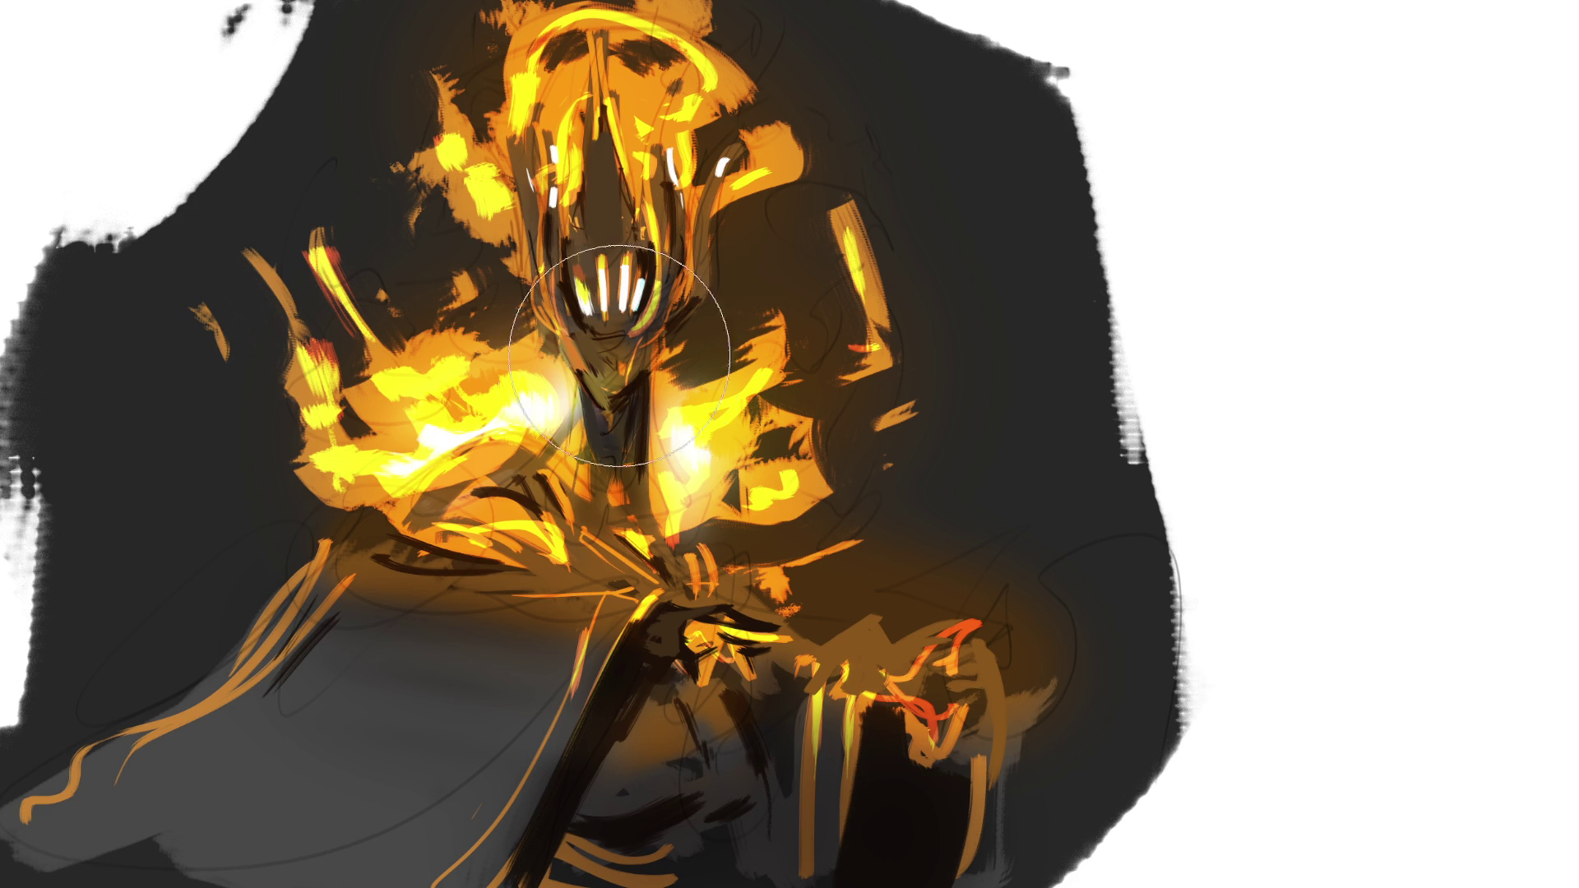
pyautogui.moveTo(581, 245); pyautogui.dragTo(575, 320)
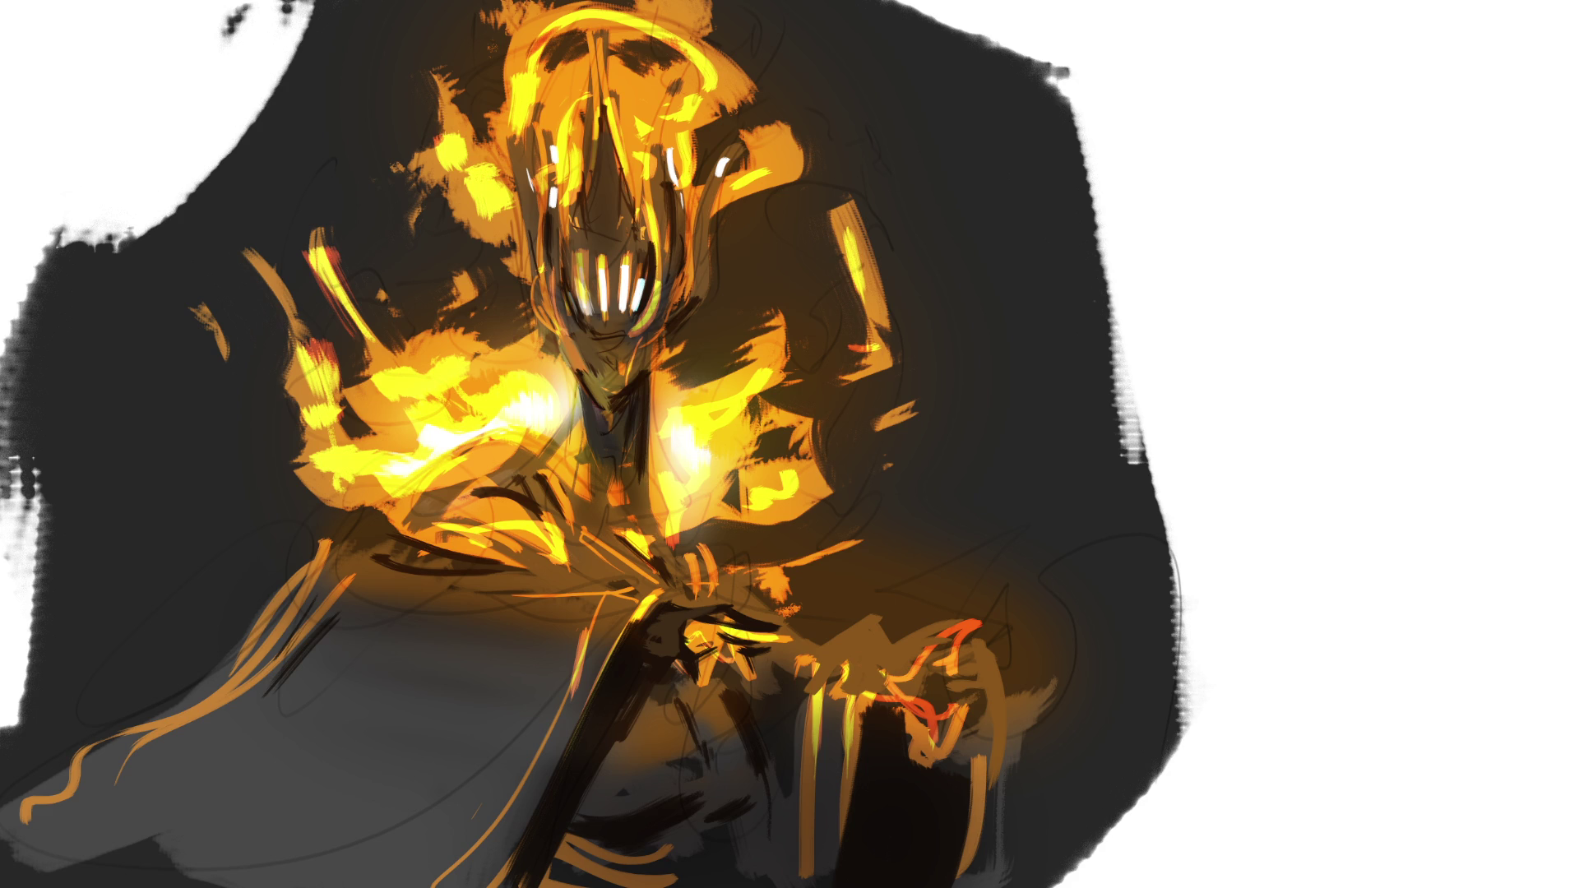
pyautogui.hotkey('ctrl', '-')
pyautogui.hotkey('ctrl', '-')
pyautogui.hotkey('ctrl', '-')
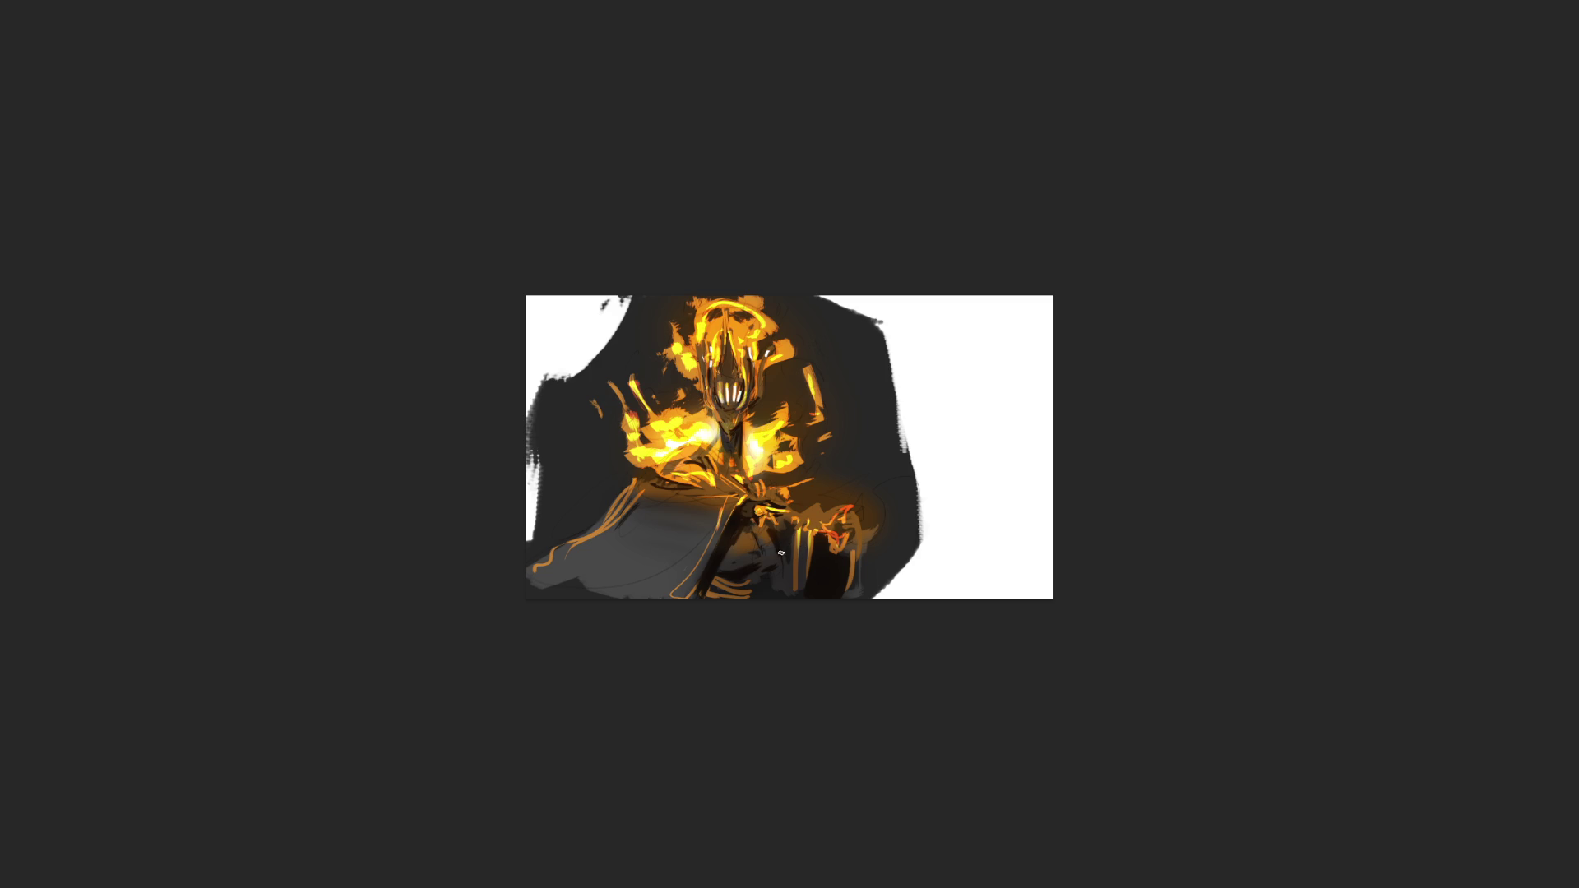
# Paint a solid yellow-green patch on the figure's lower body and sample a colour from the chest.
pyautogui.moveTo(764, 592)
pyautogui.mouseDown()
pyautogui.moveTo(720, 592)
pyautogui.moveTo(727, 602)
pyautogui.mouseUp()
pyautogui.moveTo(749, 579)
pyautogui.mouseDown()
pyautogui.moveTo(720, 595)
pyautogui.moveTo(773, 577)
pyautogui.mouseUp()
pyautogui.keyDown('alt'); pyautogui.click(792, 455); pyautogui.keyUp('alt')
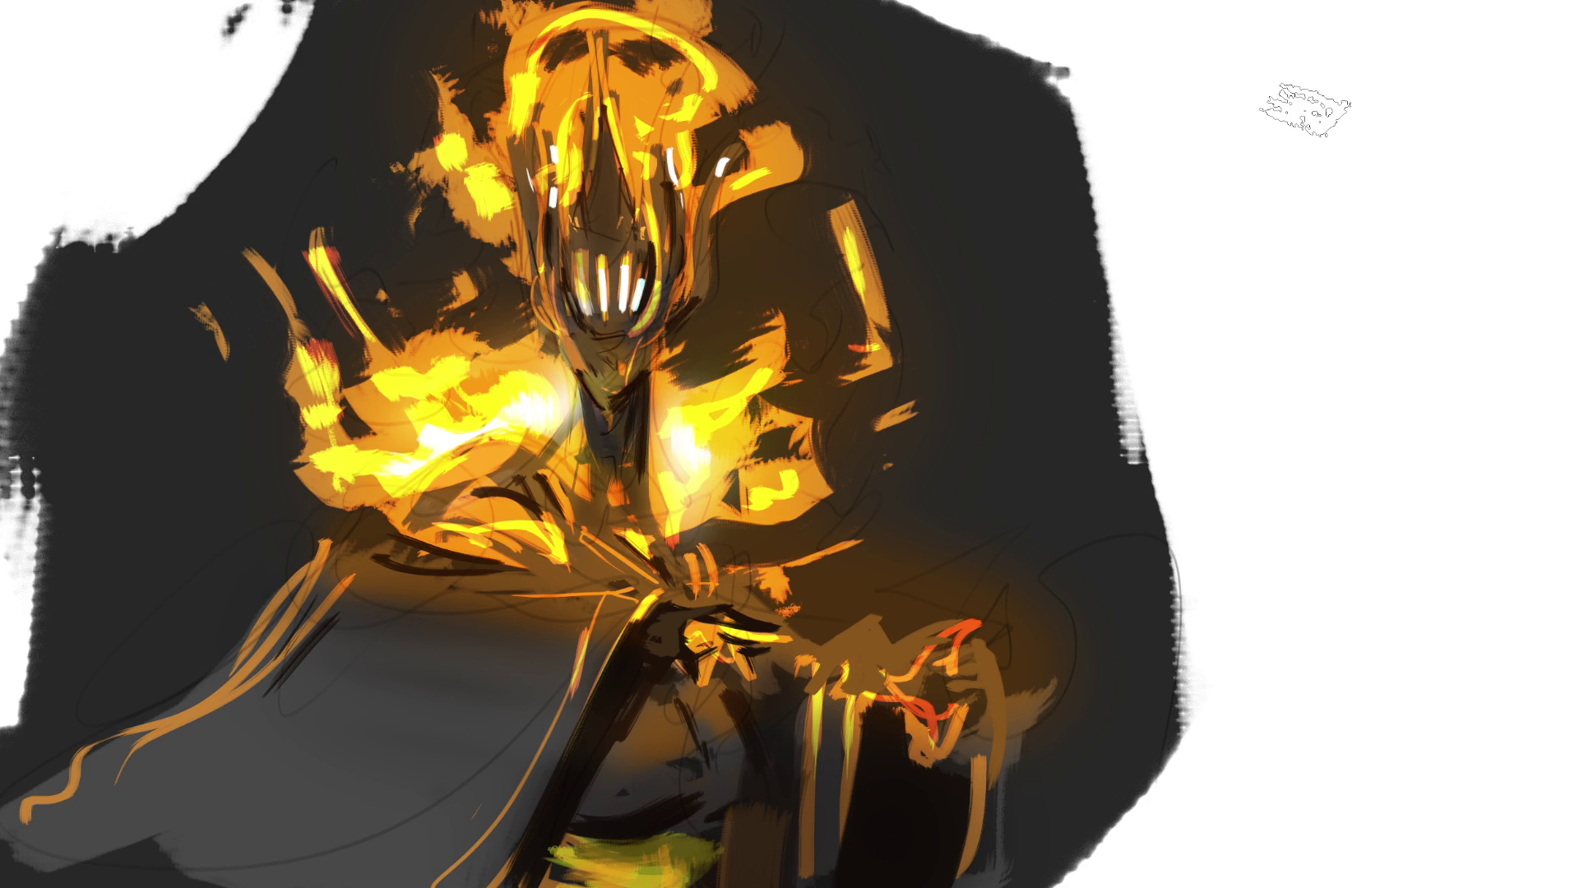
pyautogui.moveTo(395, 564); pyautogui.dragTo(597, 587)
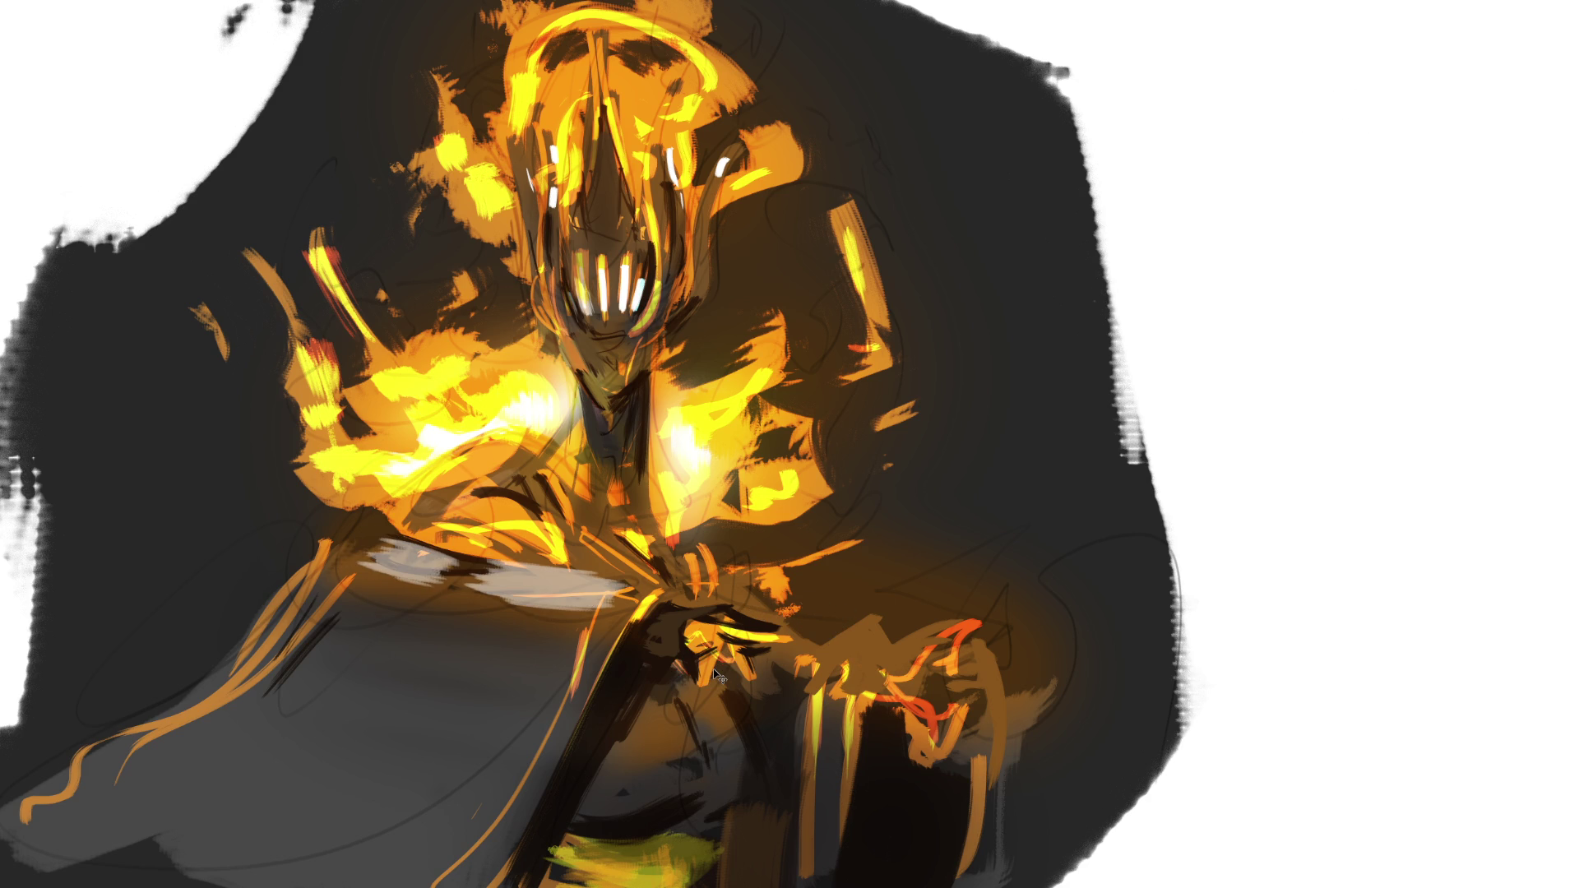
pyautogui.hotkey('ctrl', 'z')
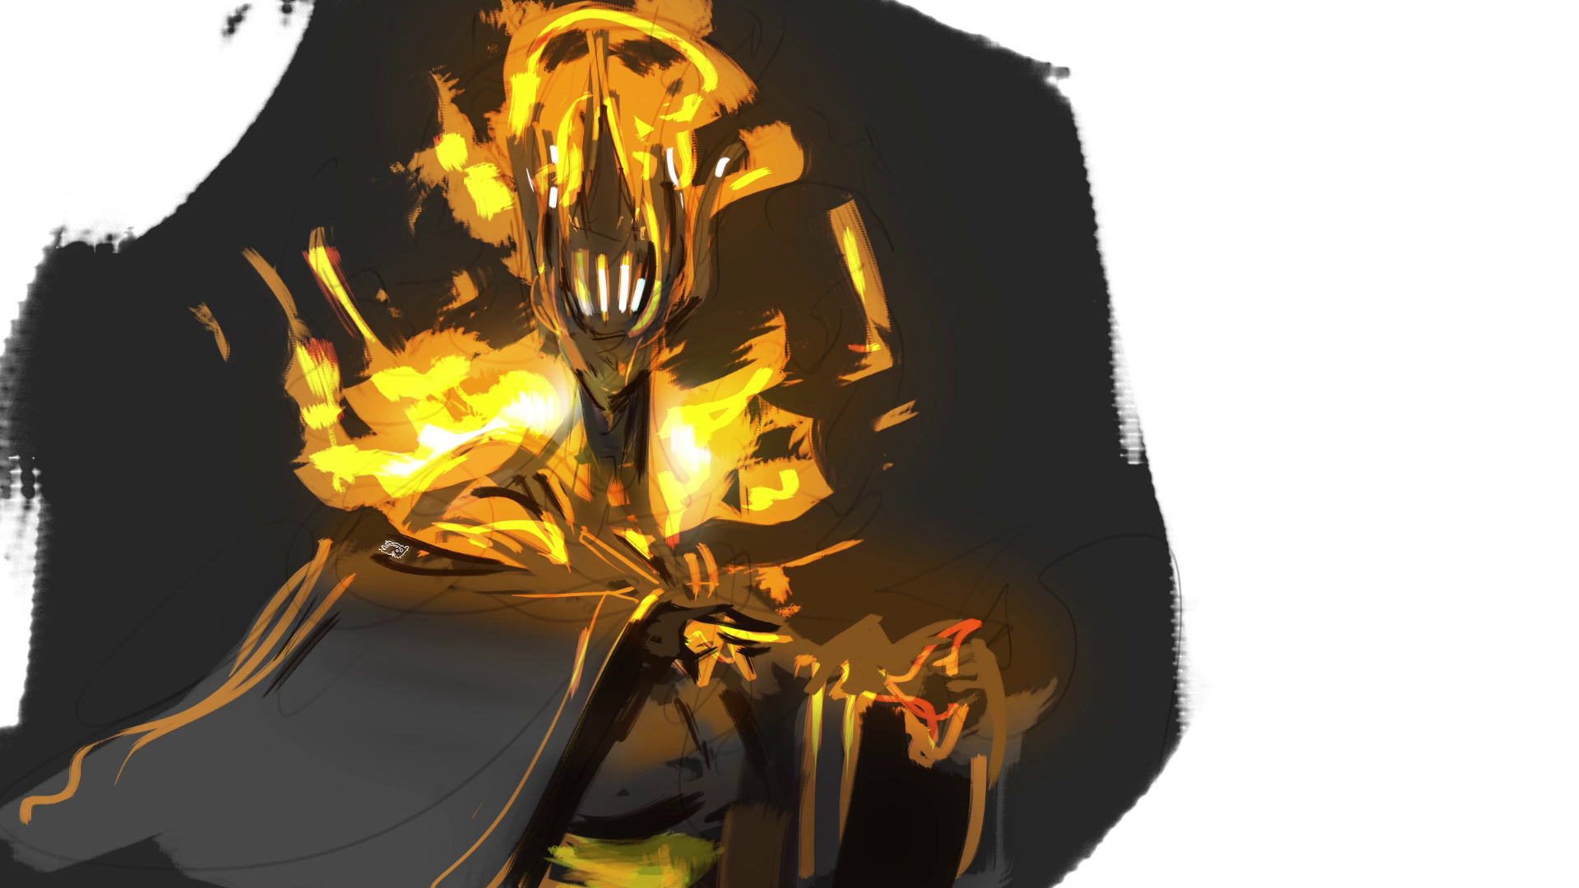
pyautogui.moveTo(375, 540); pyautogui.dragTo(648, 597)
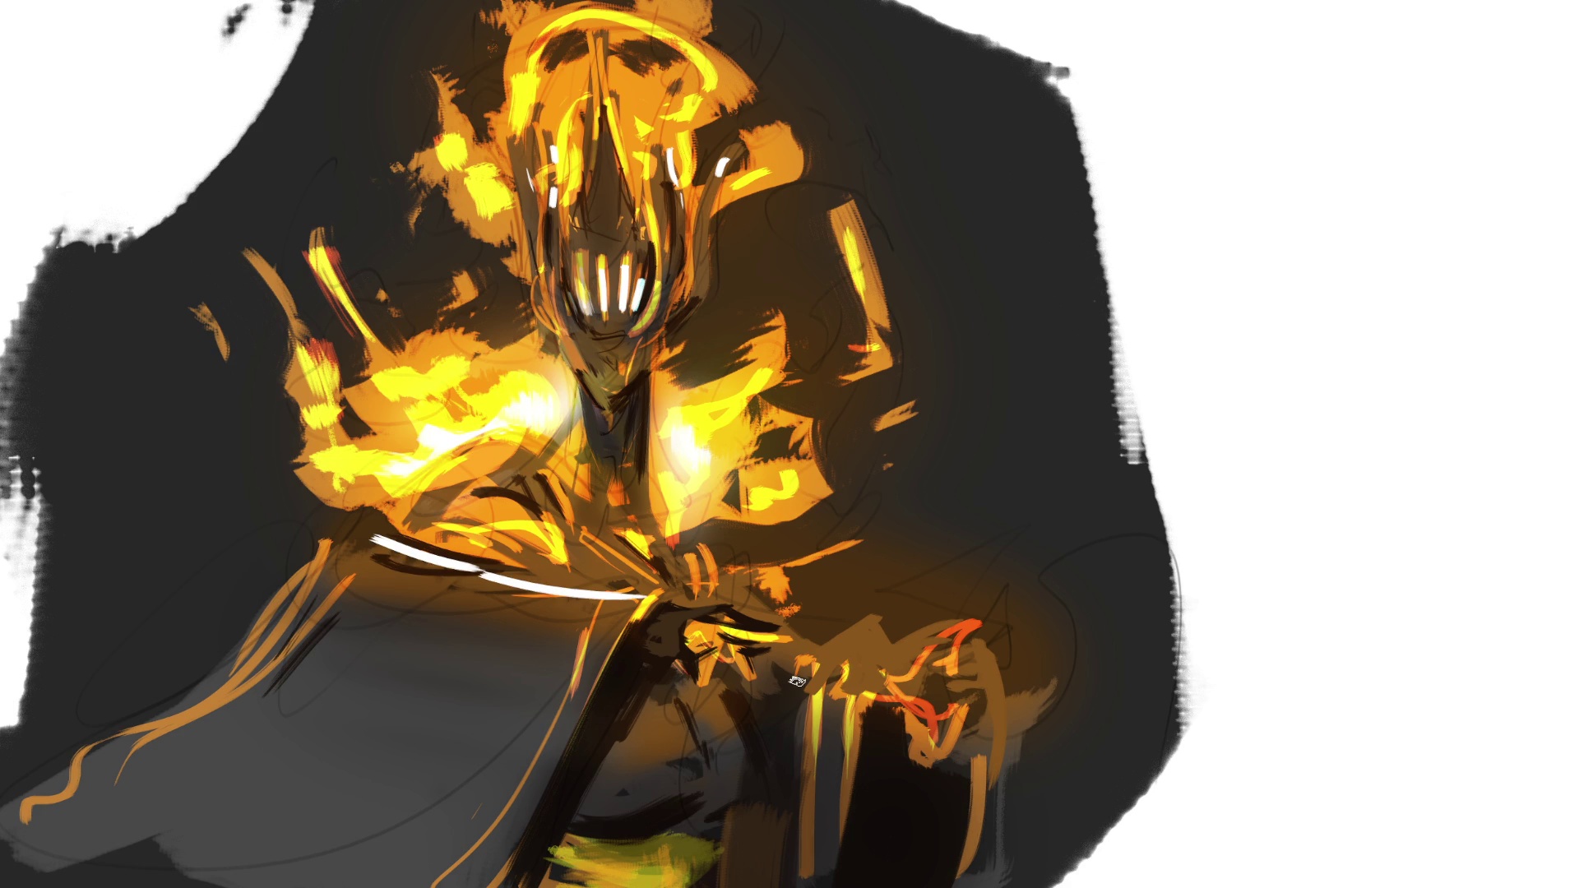
pyautogui.hotkey('ctrl', 'z')
pyautogui.hotkey('ctrl', 'z')
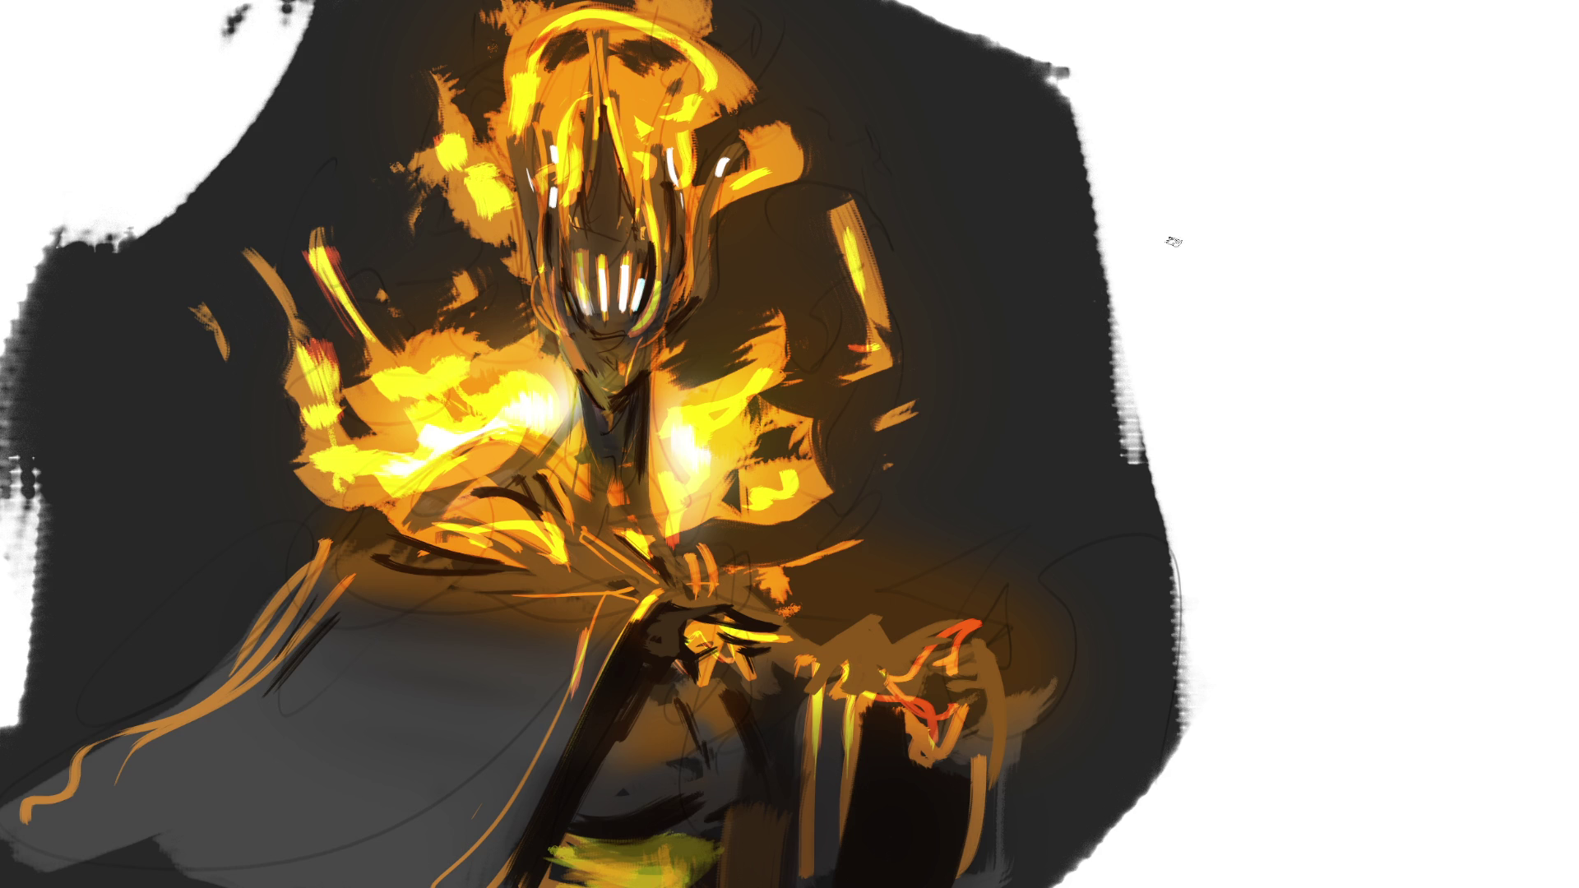
pyautogui.moveTo(1151, 216)
pyautogui.mouseDown()
pyautogui.moveTo(1167, 288)
pyautogui.moveTo(1226, 259)
pyautogui.moveTo(1188, 365)
pyautogui.moveTo(1274, 450)
pyautogui.moveTo(1270, 569)
pyautogui.mouseUp()
# Add a sketch stroke in the blank area to the right of the figure.
pyautogui.moveTo(1275, 453)
pyautogui.mouseDown()
pyautogui.moveTo(1316, 481)
pyautogui.moveTo(1251, 576)
pyautogui.mouseUp()
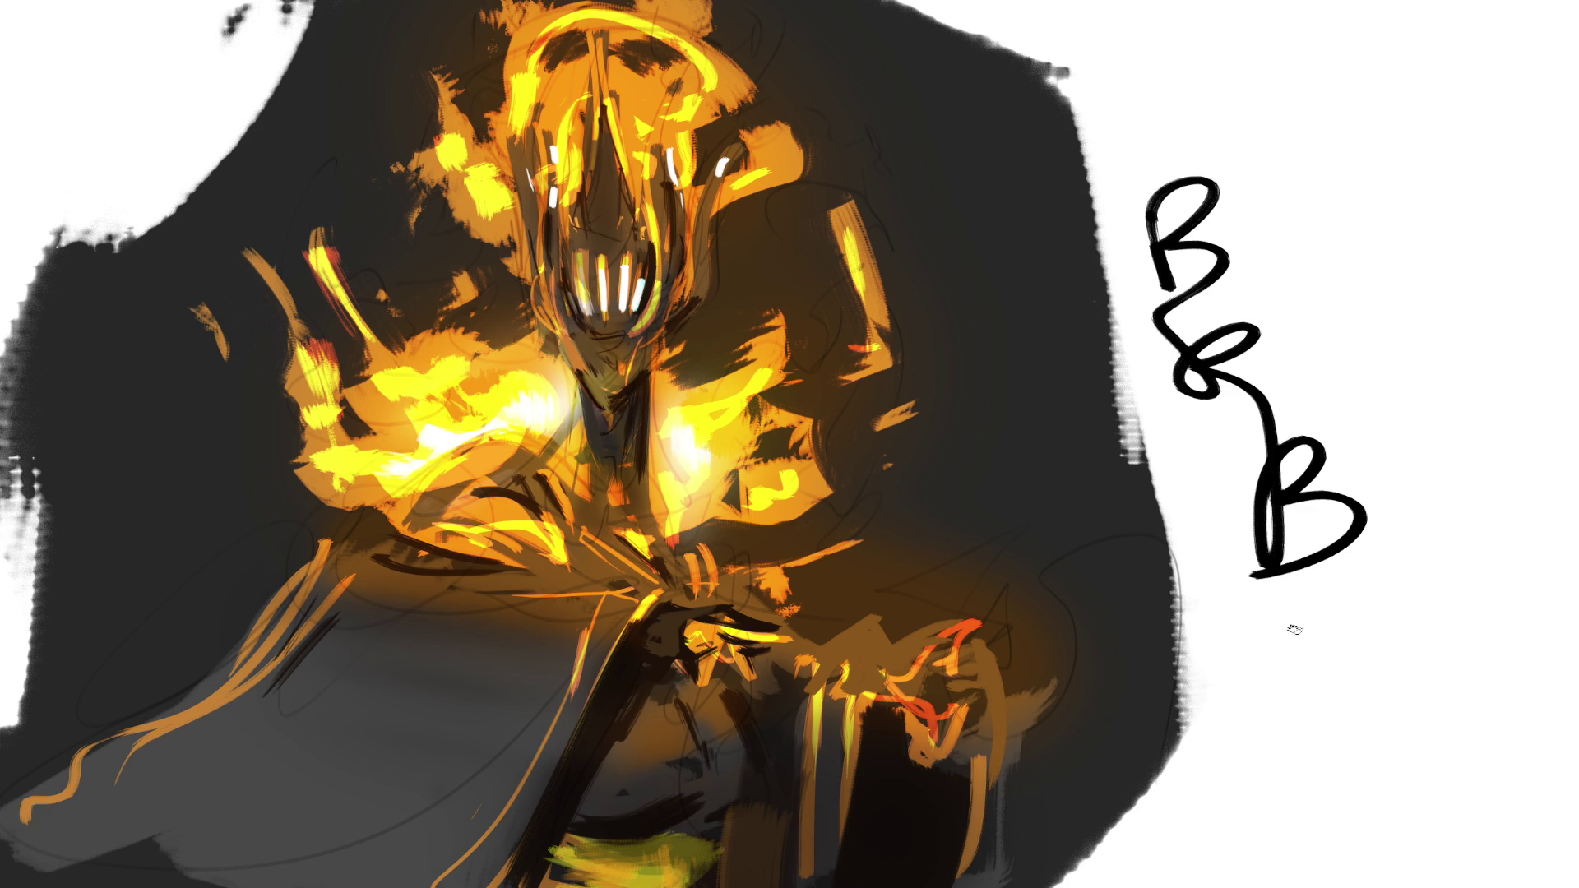
pyautogui.hotkey('ctrl', 'z')
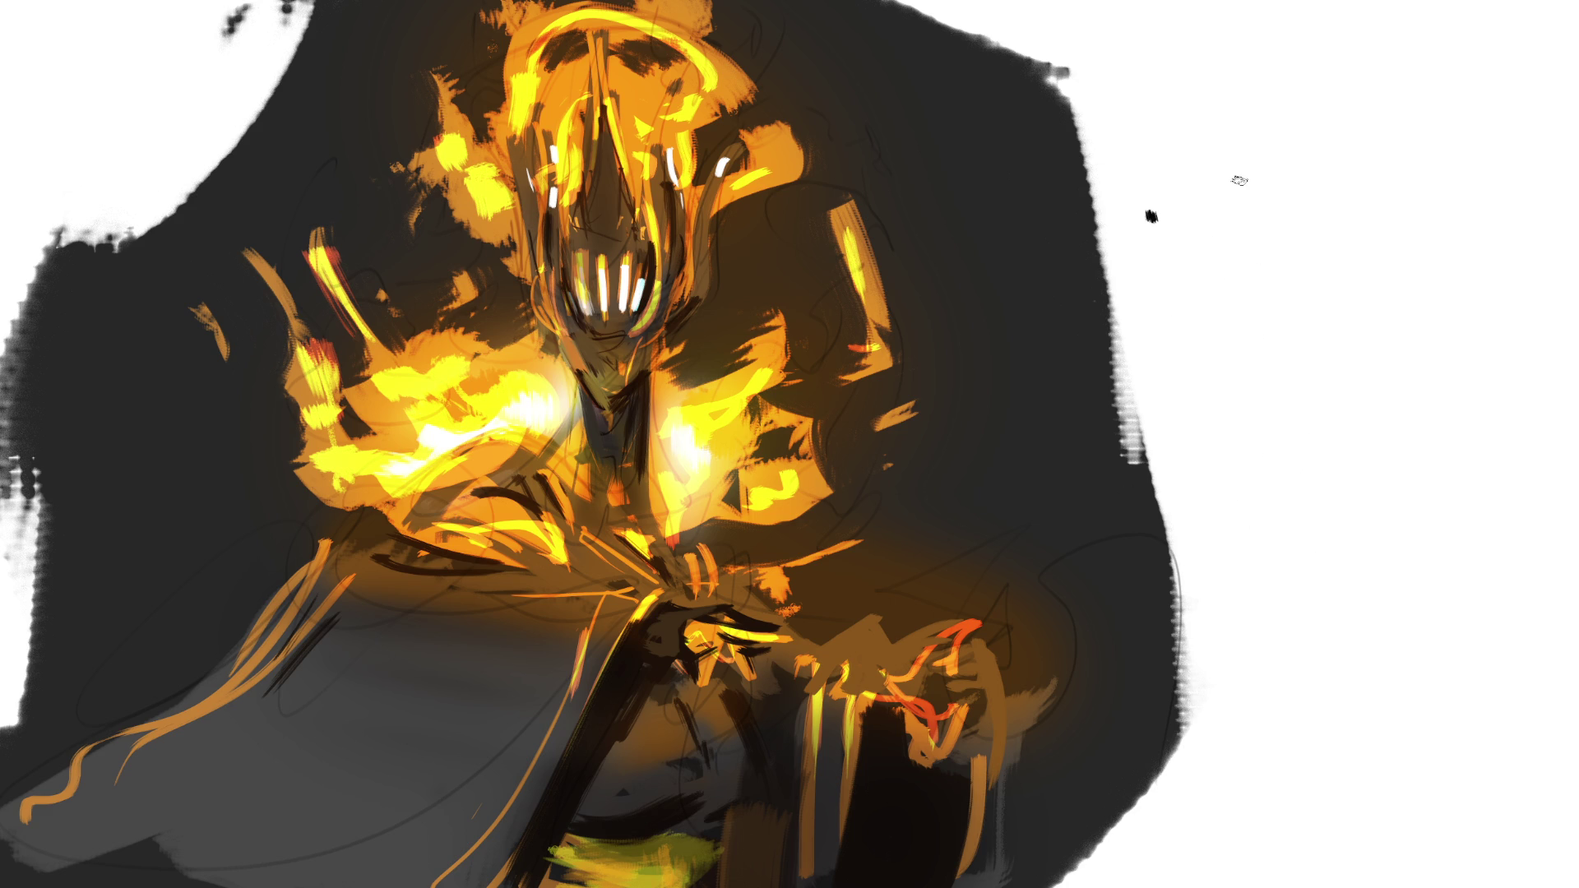
pyautogui.hotkey('ctrl', 'z')
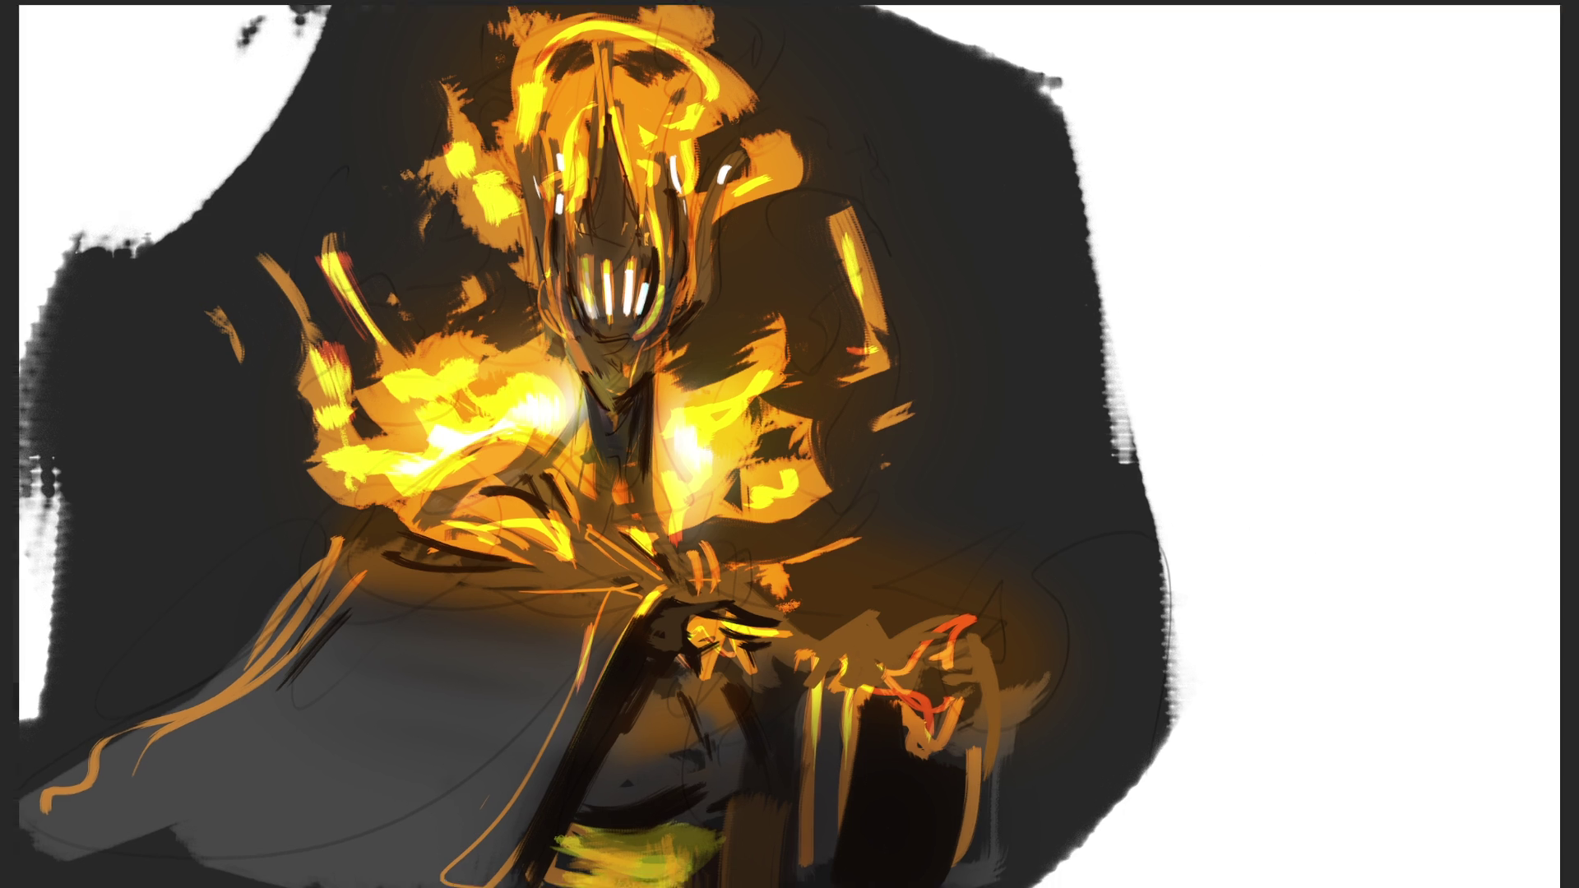
pyautogui.scroll(-3, 789, 444)
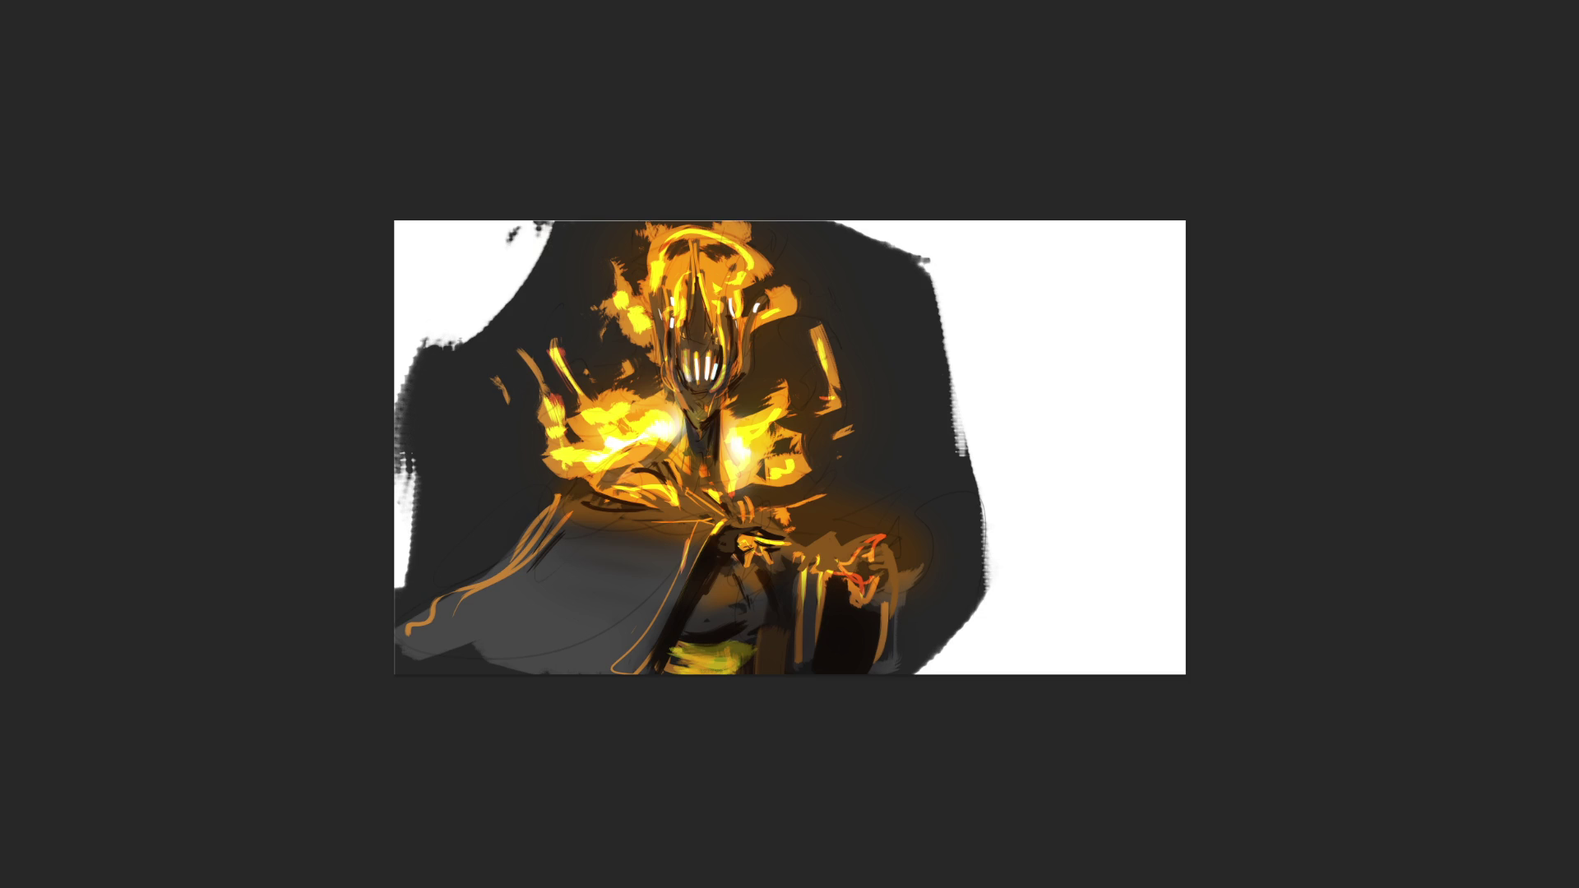
# Widen the canvas with the Crop tool, adding blank white space on the right.
pyautogui.press('c')
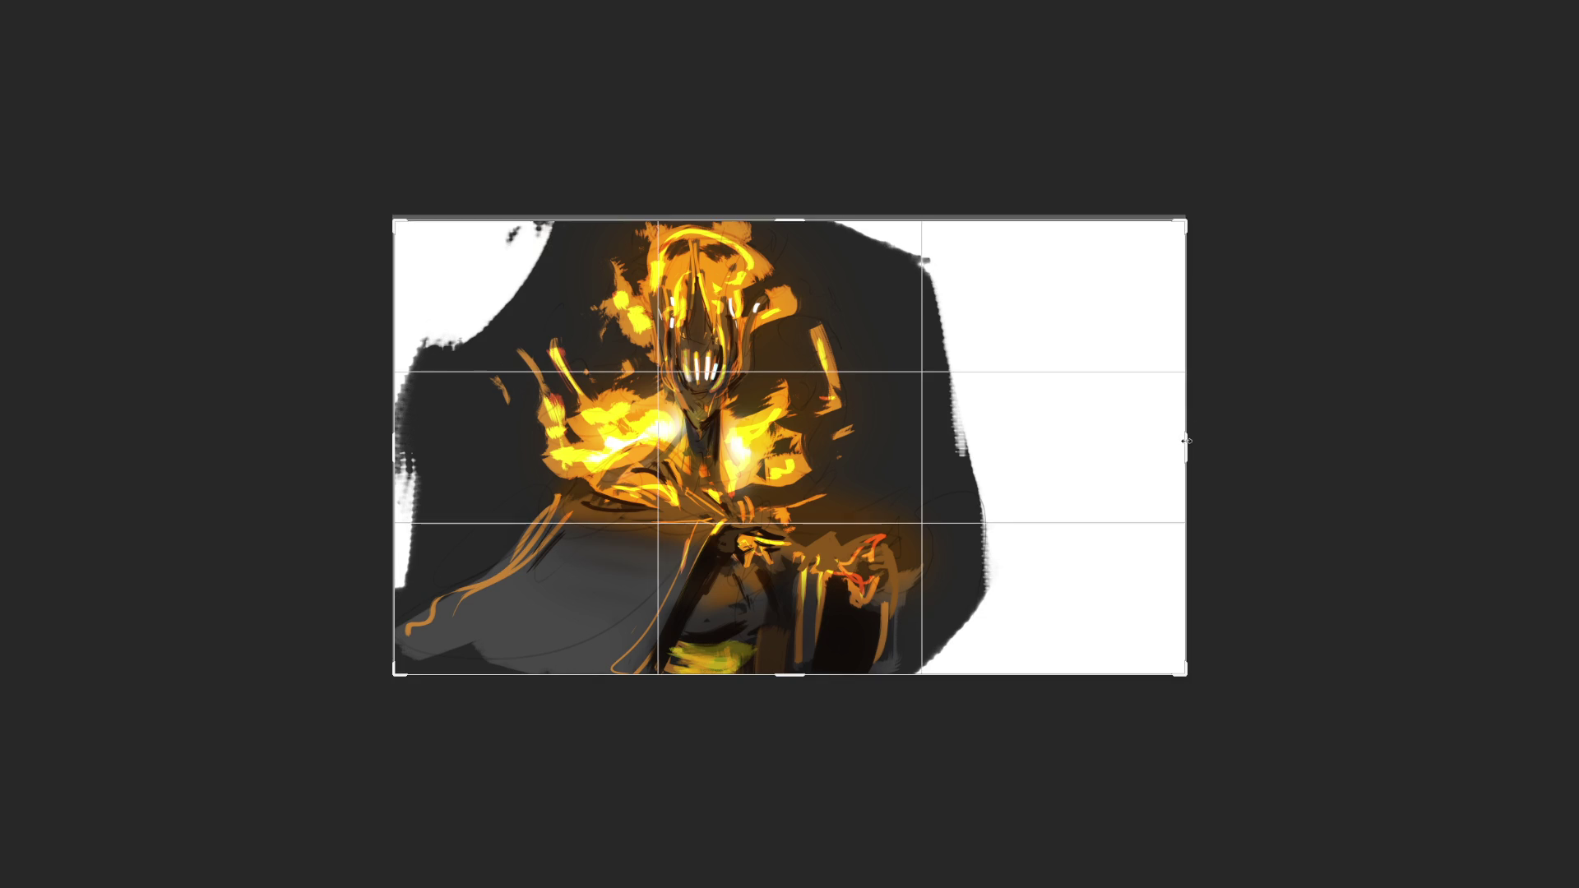
pyautogui.moveTo(1184, 448); pyautogui.dragTo(1362, 449)
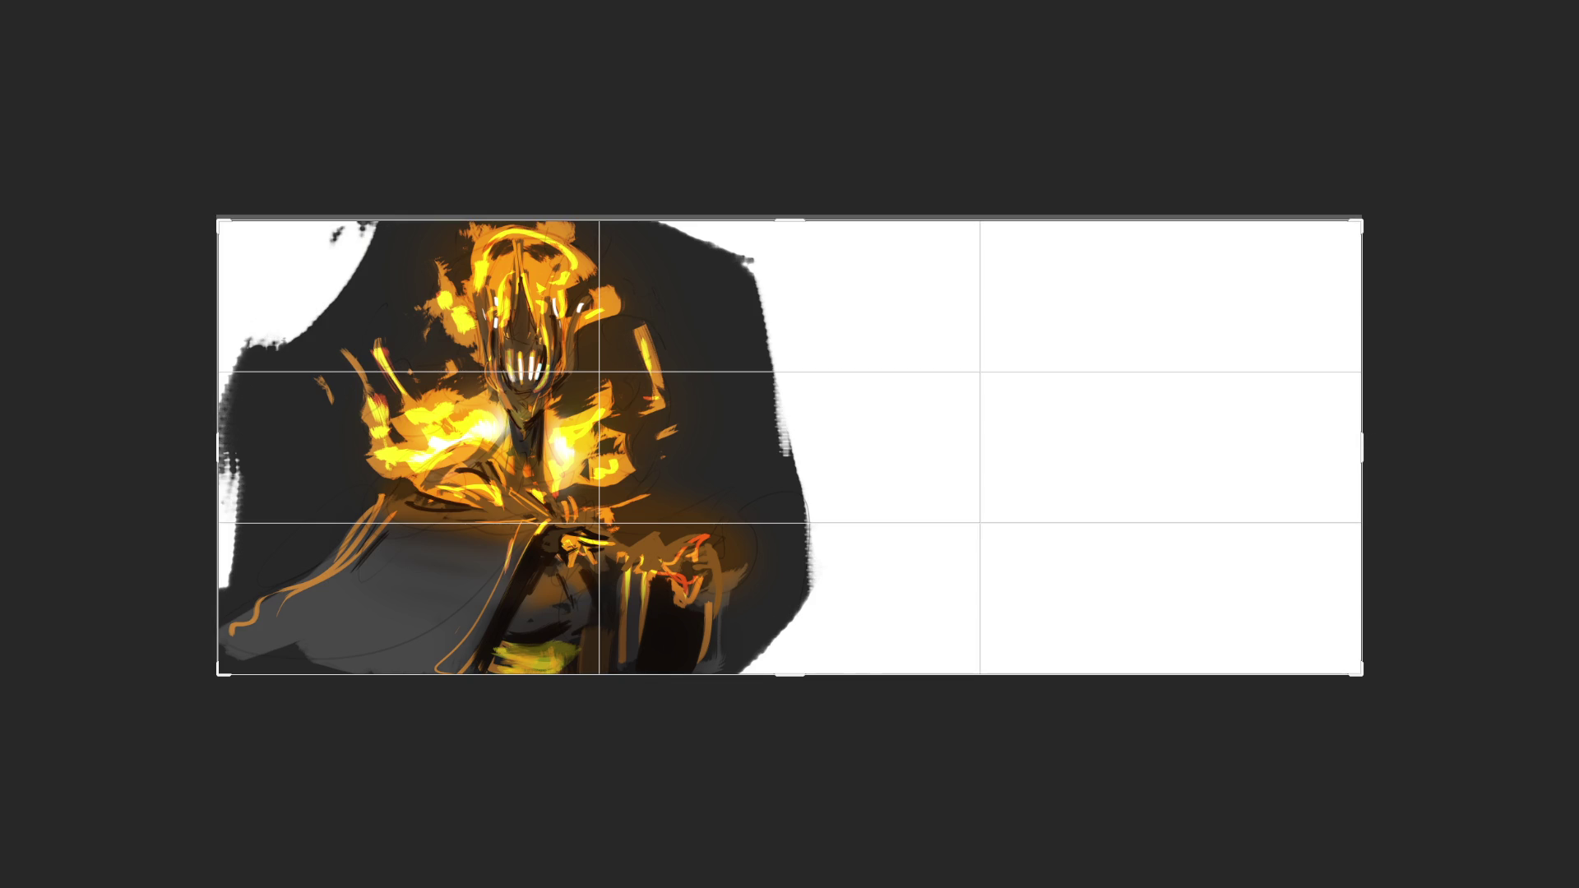
pyautogui.press('Return')
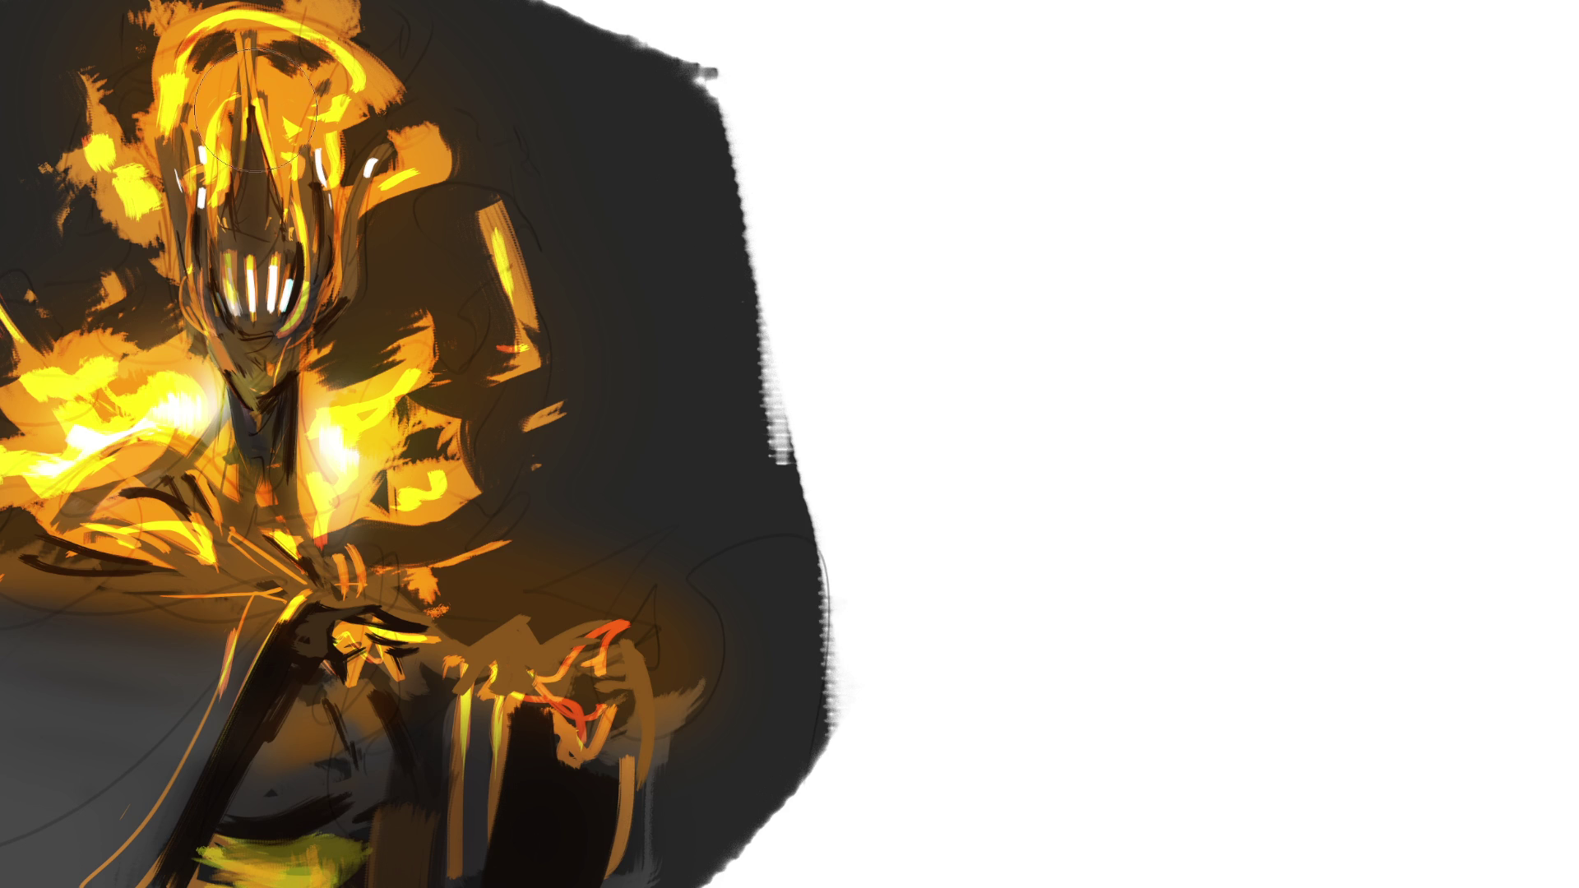
# Paint soft dark shading over the helmet, lower-left body and background, undoing one overspilling stroke.
pyautogui.moveTo(246, 115)
pyautogui.mouseDown()
pyautogui.moveTo(272, 255)
pyautogui.moveTo(268, 434)
pyautogui.mouseUp()
pyautogui.moveTo(263, 608)
pyautogui.mouseDown()
pyautogui.moveTo(77, 680)
pyautogui.moveTo(354, 753)
pyautogui.moveTo(377, 803)
pyautogui.moveTo(450, 870)
pyautogui.mouseUp()
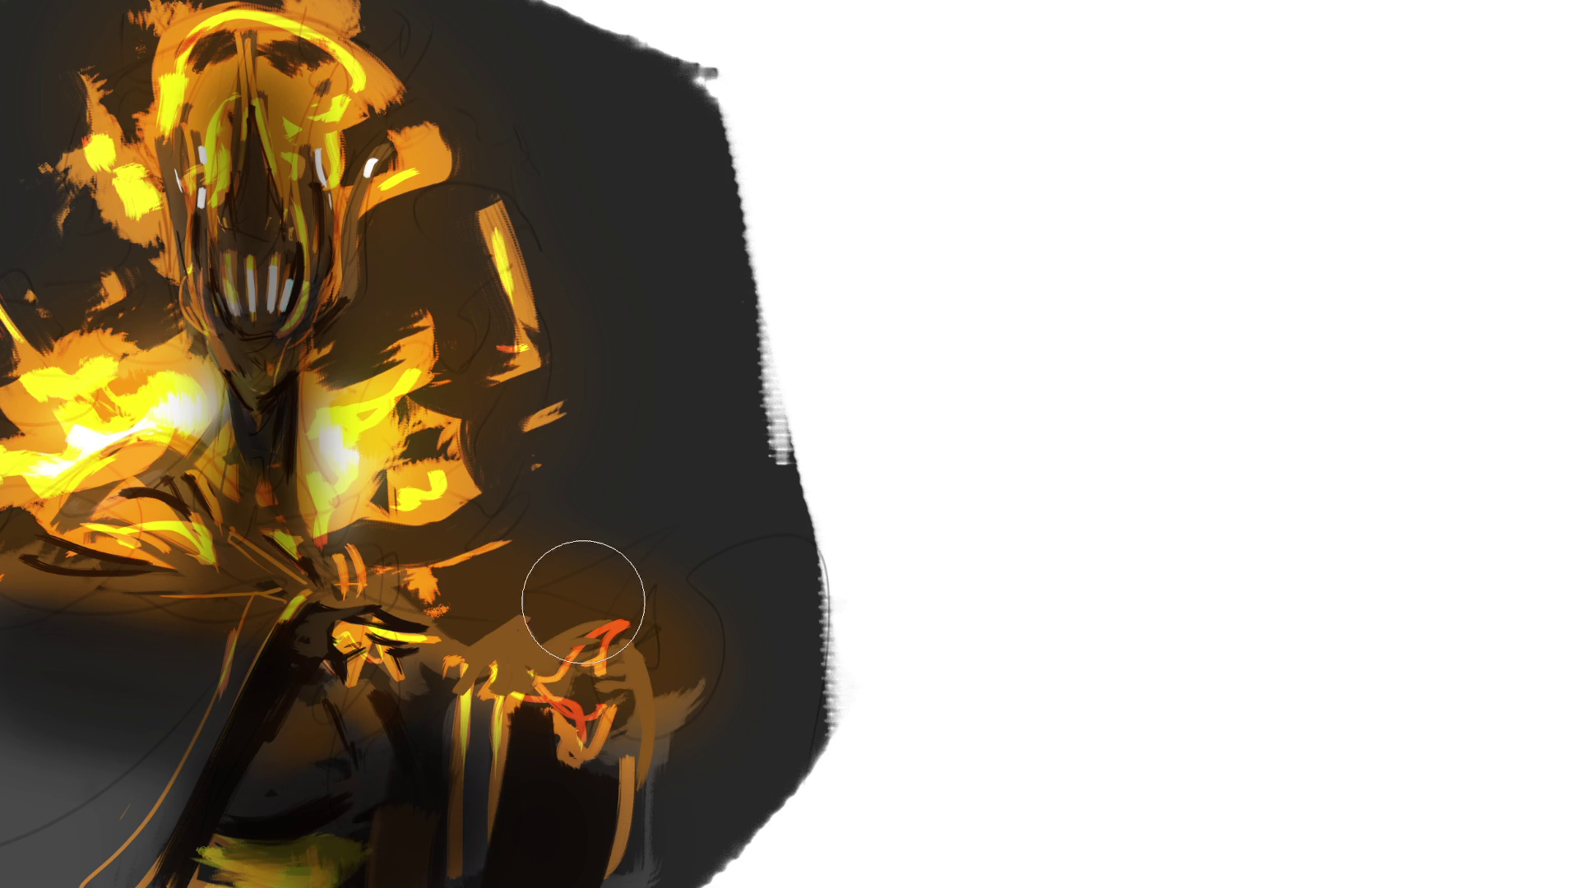
pyautogui.press(']')
pyautogui.press(']')
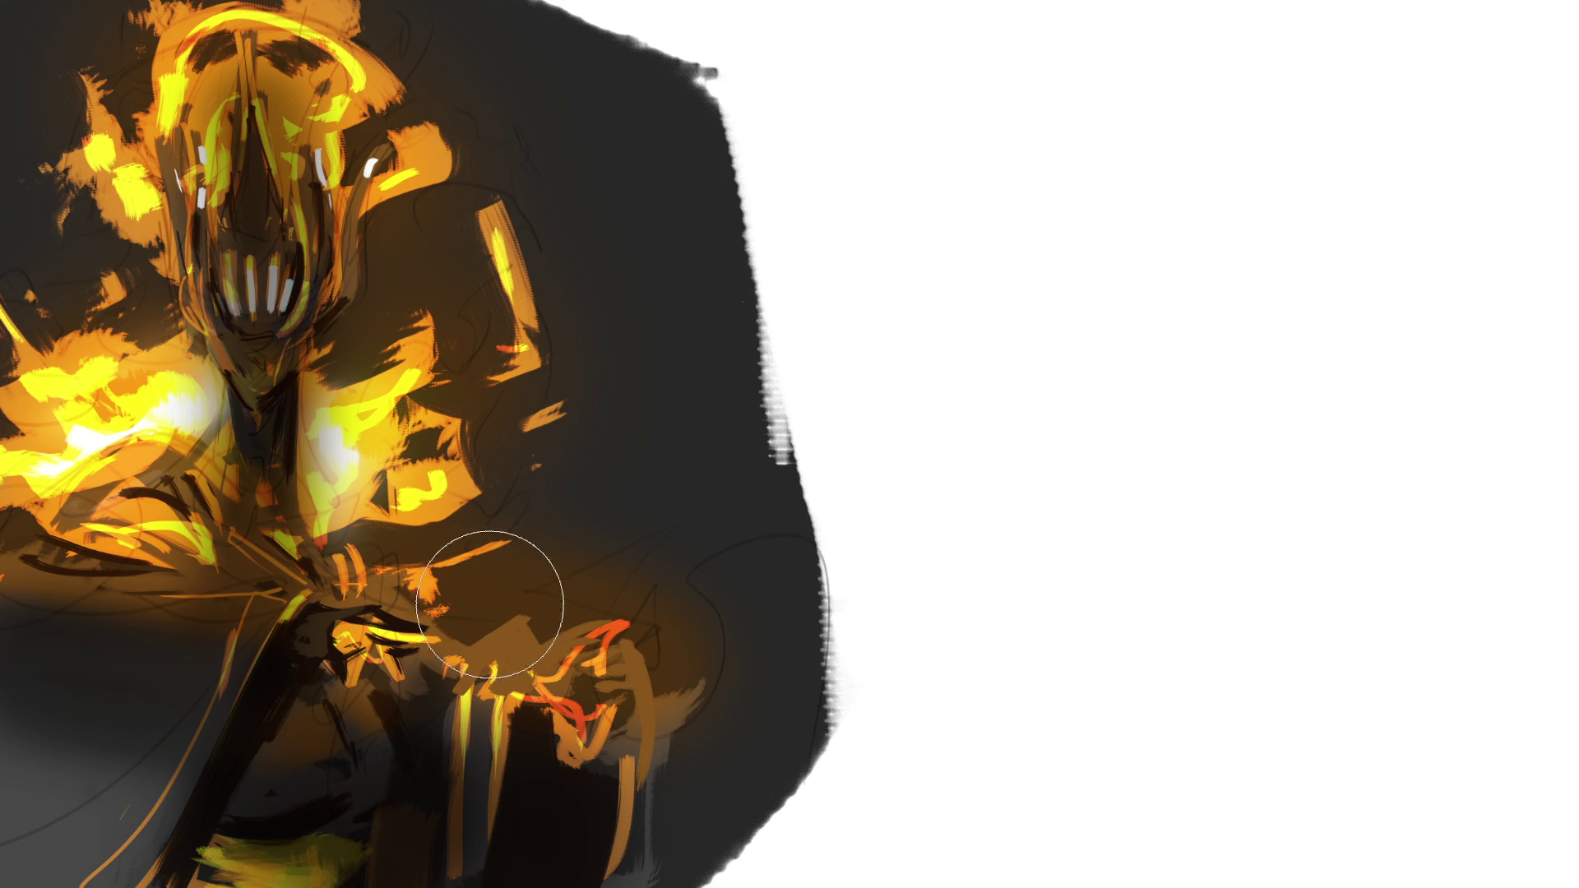
pyautogui.moveTo(105, 776); pyautogui.dragTo(74, 814)
pyautogui.moveTo(708, 590)
pyautogui.mouseDown()
pyautogui.moveTo(652, 458)
pyautogui.moveTo(677, 254)
pyautogui.moveTo(510, 35)
pyautogui.moveTo(479, 109)
pyautogui.mouseUp()
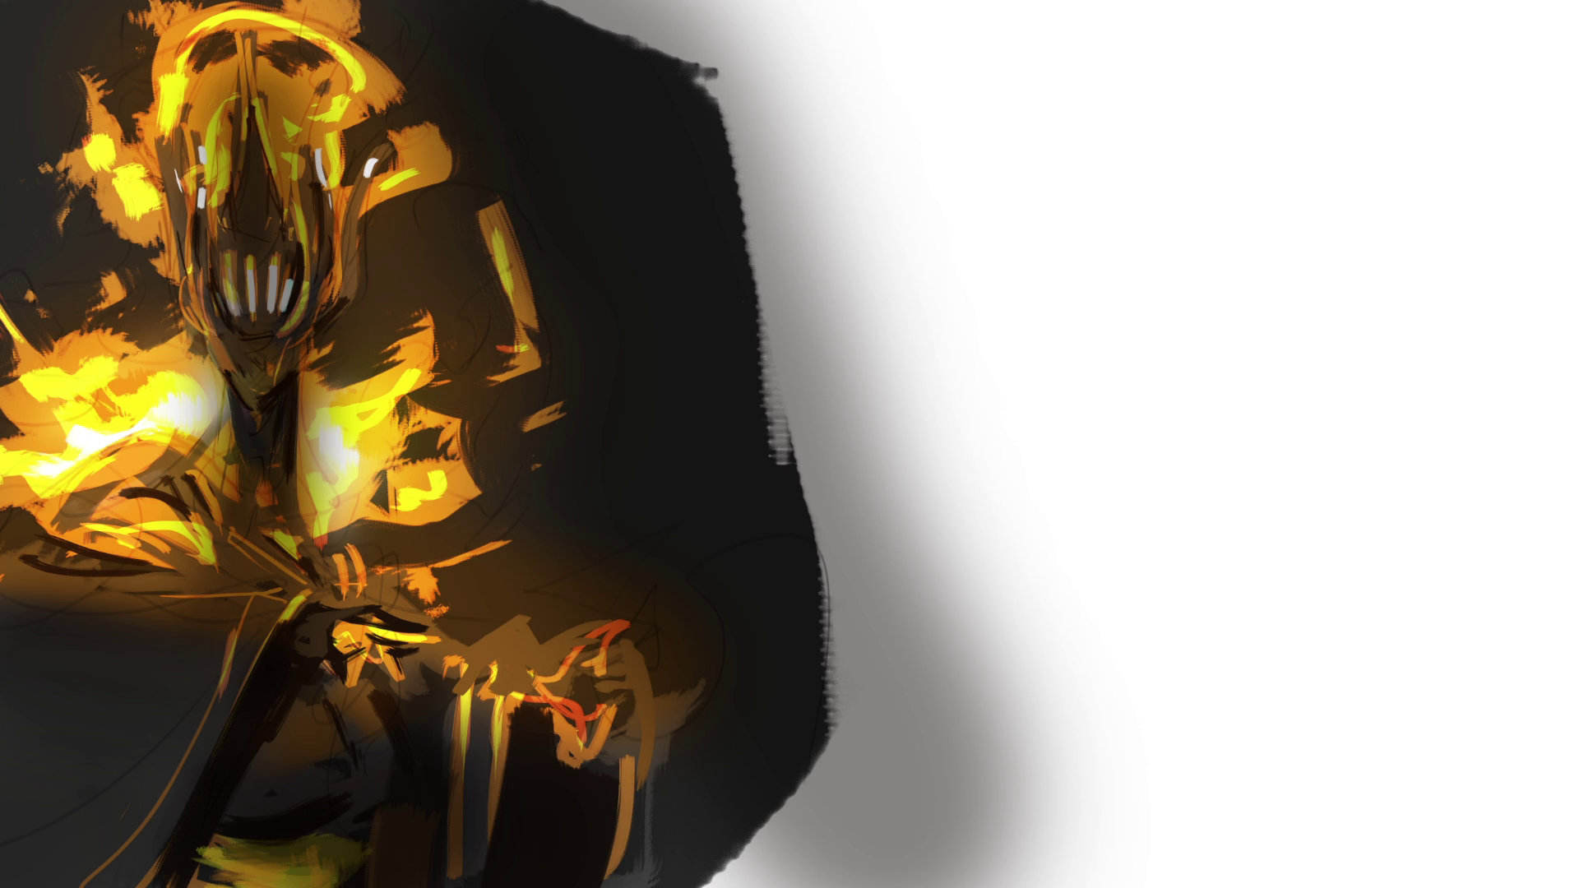
pyautogui.hotkey('ctrl', 'z')
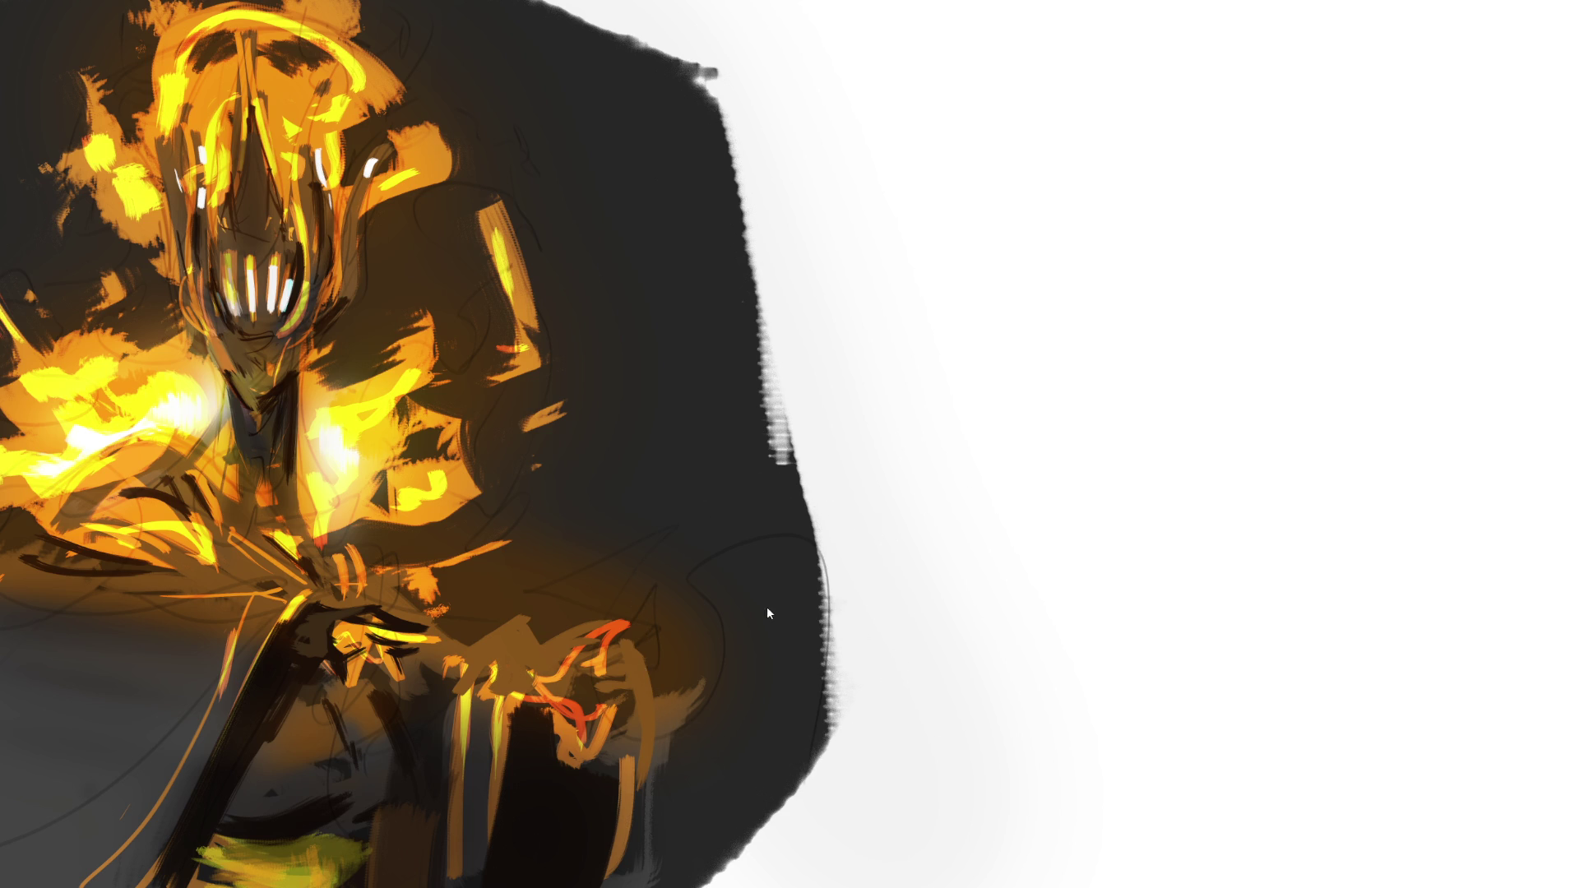
pyautogui.click(777, 587)
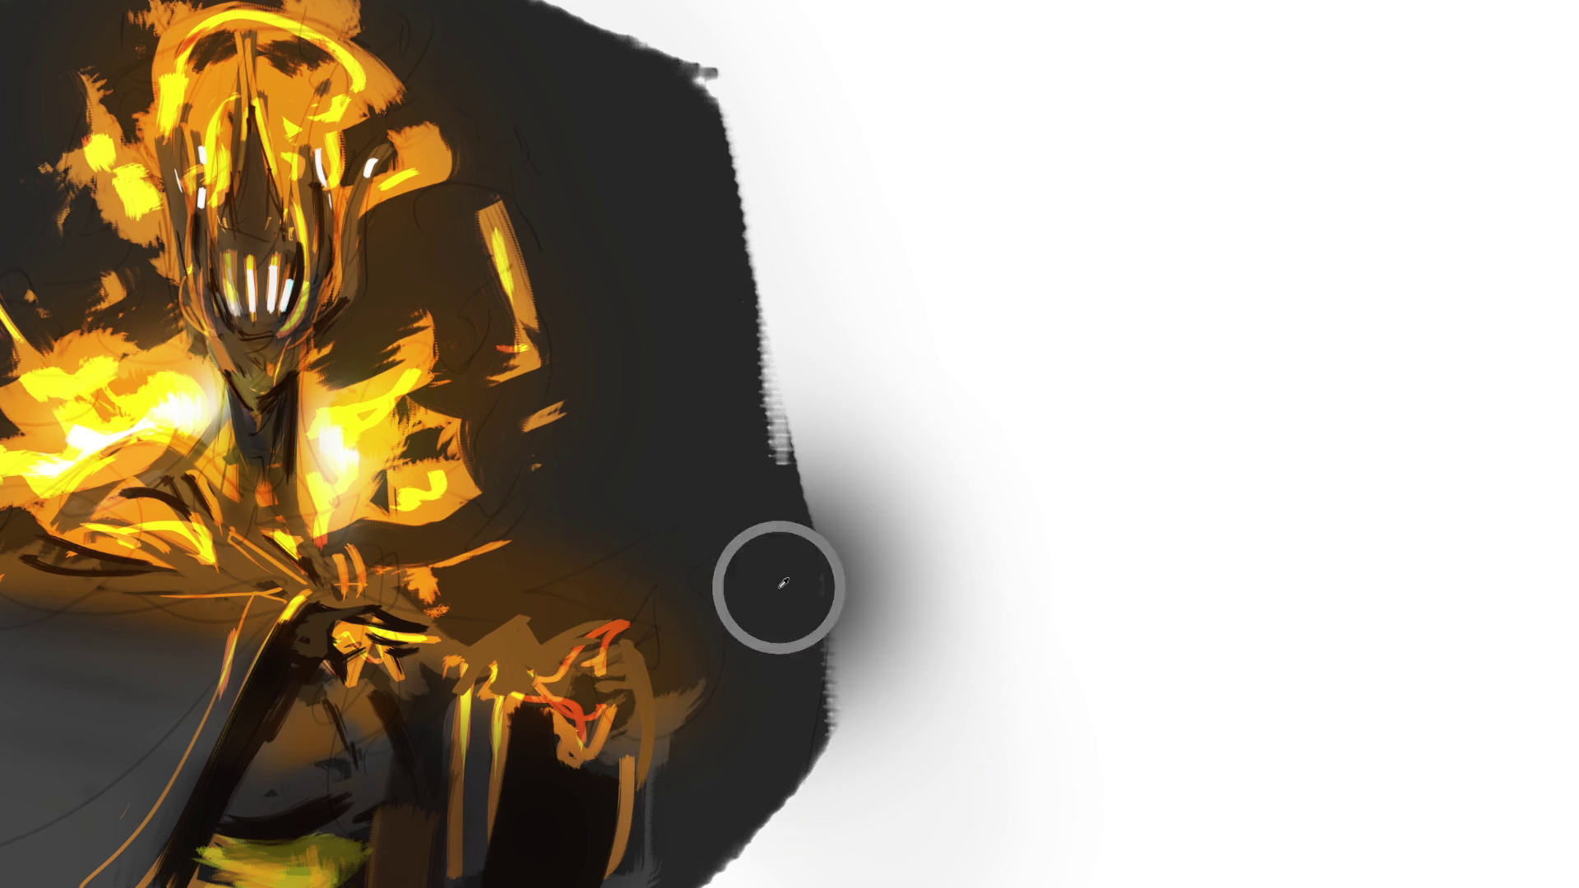
# Undo the stray dab and paint dark grey strokes over and beside the lower orange arm.
pyautogui.hotkey('ctrl', 'z')
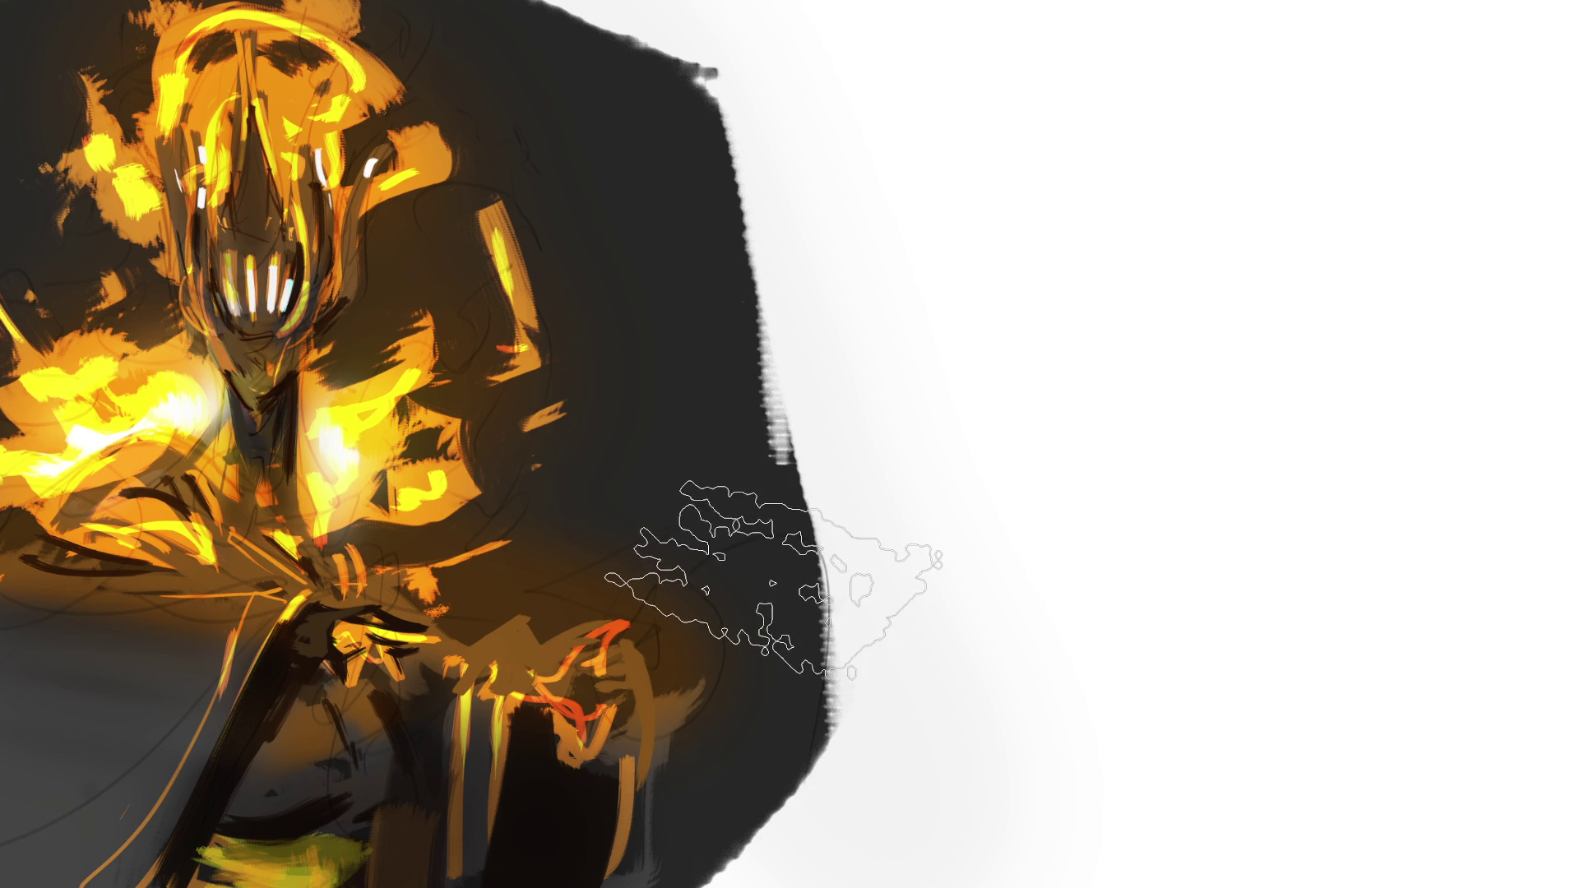
pyautogui.press('[')
pyautogui.press('[')
pyautogui.press('[')
pyautogui.moveTo(714, 572); pyautogui.dragTo(608, 883)
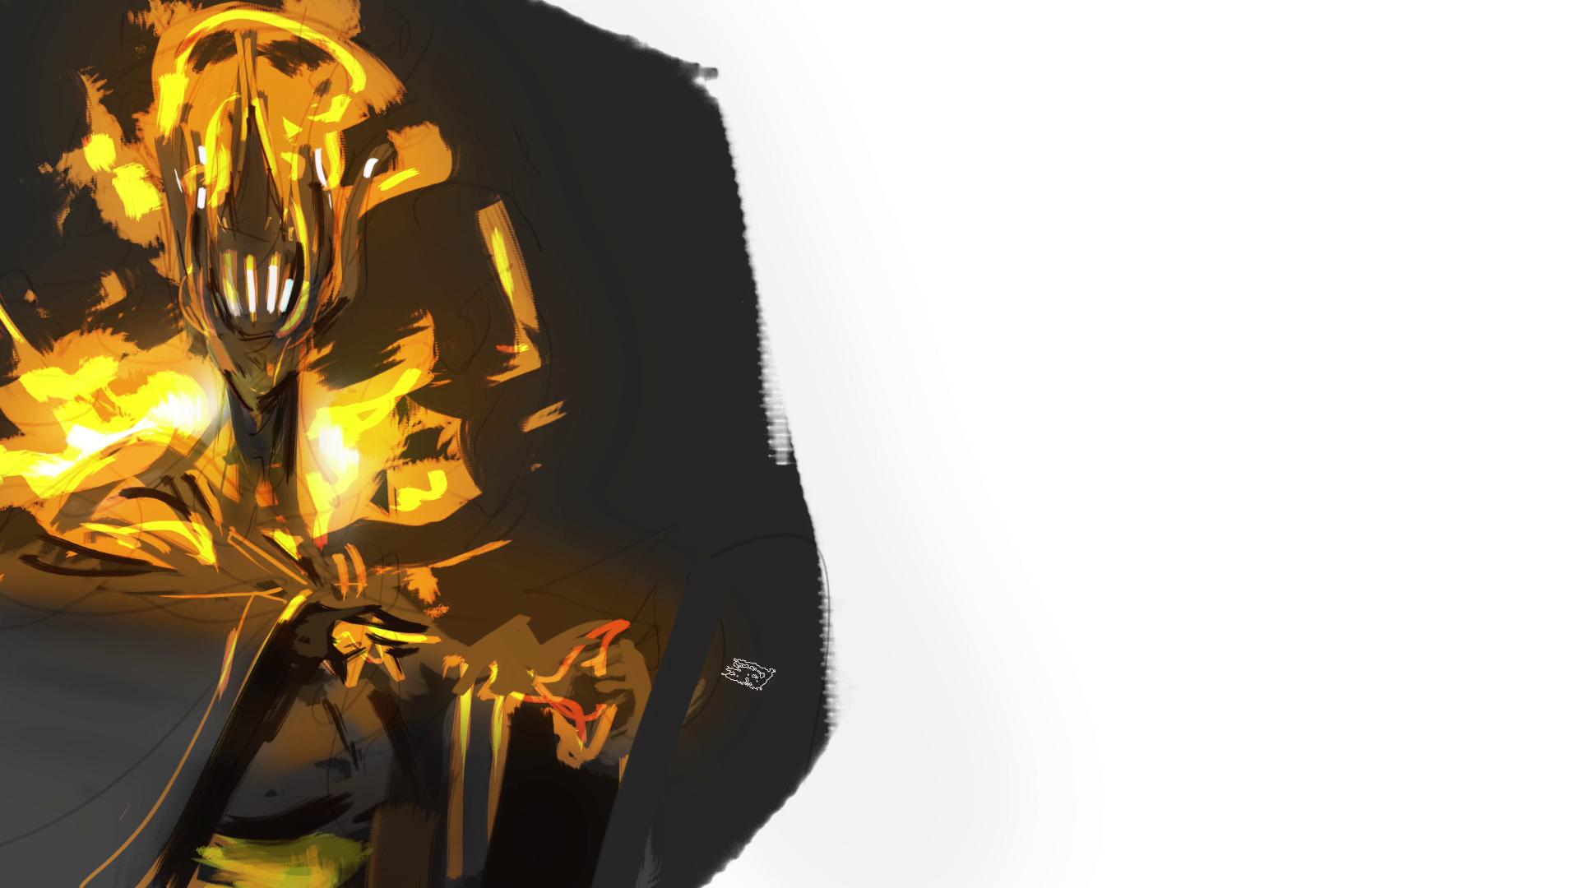
pyautogui.moveTo(732, 612)
pyautogui.mouseDown()
pyautogui.moveTo(715, 781)
pyautogui.moveTo(702, 589)
pyautogui.moveTo(680, 765)
pyautogui.moveTo(721, 536)
pyautogui.moveTo(658, 473)
pyautogui.mouseUp()
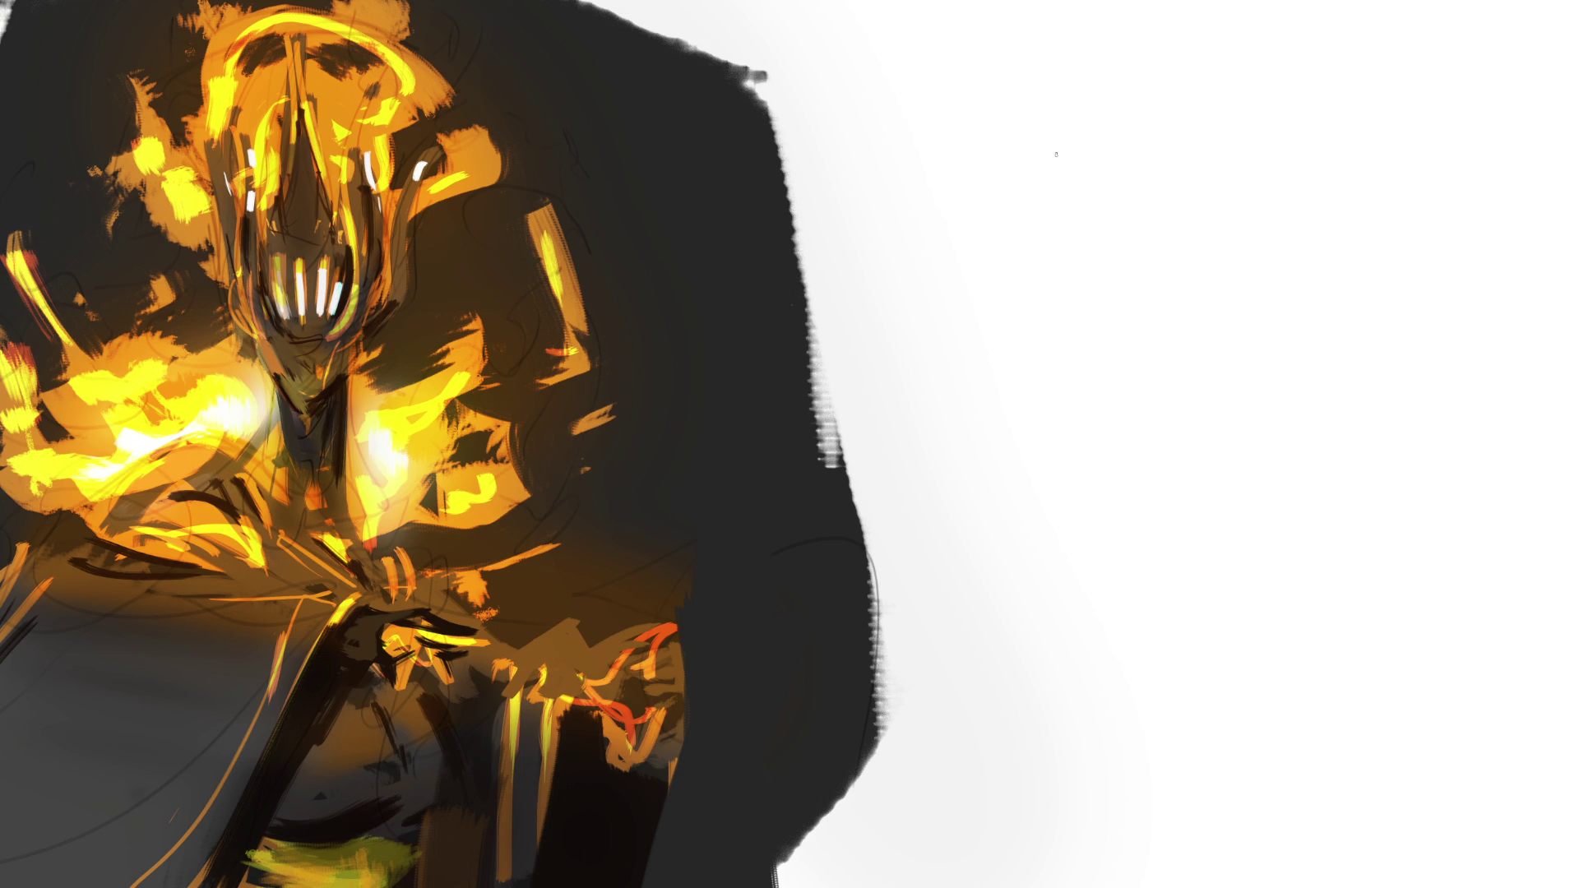
# Sketch a new head outline with spiky flame-like shapes in the white space.
pyautogui.moveTo(1025, 142)
pyautogui.mouseDown()
pyautogui.moveTo(1024, 220)
pyautogui.moveTo(1069, 109)
pyautogui.moveTo(1137, 201)
pyautogui.mouseUp()
pyautogui.moveTo(1127, 216)
pyautogui.mouseDown()
pyautogui.moveTo(1121, 232)
pyautogui.moveTo(1046, 131)
pyautogui.moveTo(1086, 155)
pyautogui.moveTo(1108, 201)
pyautogui.moveTo(1126, 64)
pyautogui.mouseUp()
pyautogui.moveTo(1028, 66)
pyautogui.mouseDown()
pyautogui.moveTo(1032, 156)
pyautogui.moveTo(1112, 216)
pyautogui.moveTo(1193, 109)
pyautogui.moveTo(1196, 188)
pyautogui.moveTo(1069, 240)
pyautogui.moveTo(1029, 205)
pyautogui.moveTo(1057, 247)
pyautogui.moveTo(1044, 236)
pyautogui.moveTo(1063, 220)
pyautogui.moveTo(1060, 275)
pyautogui.moveTo(1138, 227)
pyautogui.moveTo(1123, 260)
pyautogui.moveTo(1138, 233)
pyautogui.moveTo(1068, 262)
pyautogui.moveTo(1122, 296)
pyautogui.moveTo(1069, 288)
pyautogui.moveTo(1060, 328)
pyautogui.moveTo(1073, 302)
pyautogui.moveTo(1134, 354)
pyautogui.moveTo(1044, 362)
pyautogui.moveTo(1127, 378)
pyautogui.moveTo(1144, 304)
pyautogui.moveTo(1177, 344)
pyautogui.mouseUp()
# Sketch the second figure's arms, hooked left hand and upper robe lines below the head.
pyautogui.moveTo(1196, 369)
pyautogui.mouseDown()
pyautogui.moveTo(1152, 417)
pyautogui.moveTo(1285, 437)
pyautogui.moveTo(1167, 432)
pyautogui.mouseUp()
pyautogui.moveTo(1137, 398)
pyautogui.mouseDown()
pyautogui.moveTo(1133, 472)
pyautogui.moveTo(1187, 542)
pyautogui.mouseUp()
pyautogui.moveTo(1090, 478); pyautogui.dragTo(1128, 549)
pyautogui.moveTo(1007, 345); pyautogui.dragTo(1016, 485)
pyautogui.moveTo(978, 418)
pyautogui.mouseDown()
pyautogui.moveTo(1046, 495)
pyautogui.moveTo(1031, 388)
pyautogui.moveTo(1120, 396)
pyautogui.moveTo(1060, 481)
pyautogui.mouseUp()
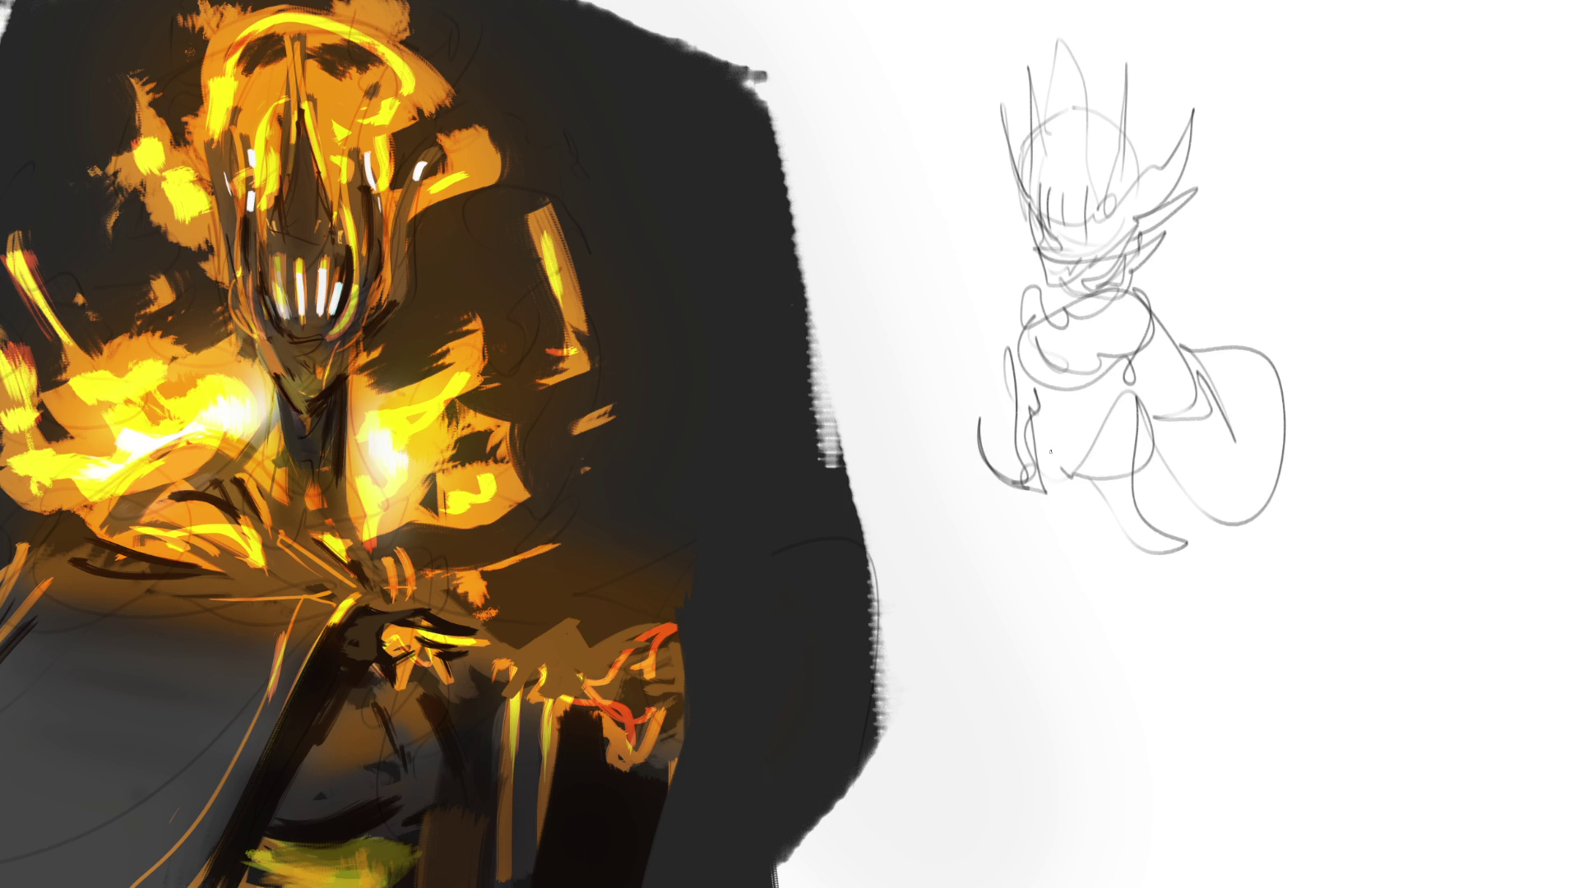
pyautogui.moveTo(1038, 412); pyautogui.dragTo(1056, 469)
pyautogui.moveTo(1056, 448)
pyautogui.mouseDown()
pyautogui.moveTo(1092, 497)
pyautogui.moveTo(1052, 526)
pyautogui.mouseUp()
# Draw the robe's long lines, lower edge, spiky folds and a leg line.
pyautogui.moveTo(1027, 419); pyautogui.dragTo(1073, 559)
pyautogui.moveTo(1028, 453); pyautogui.dragTo(1084, 617)
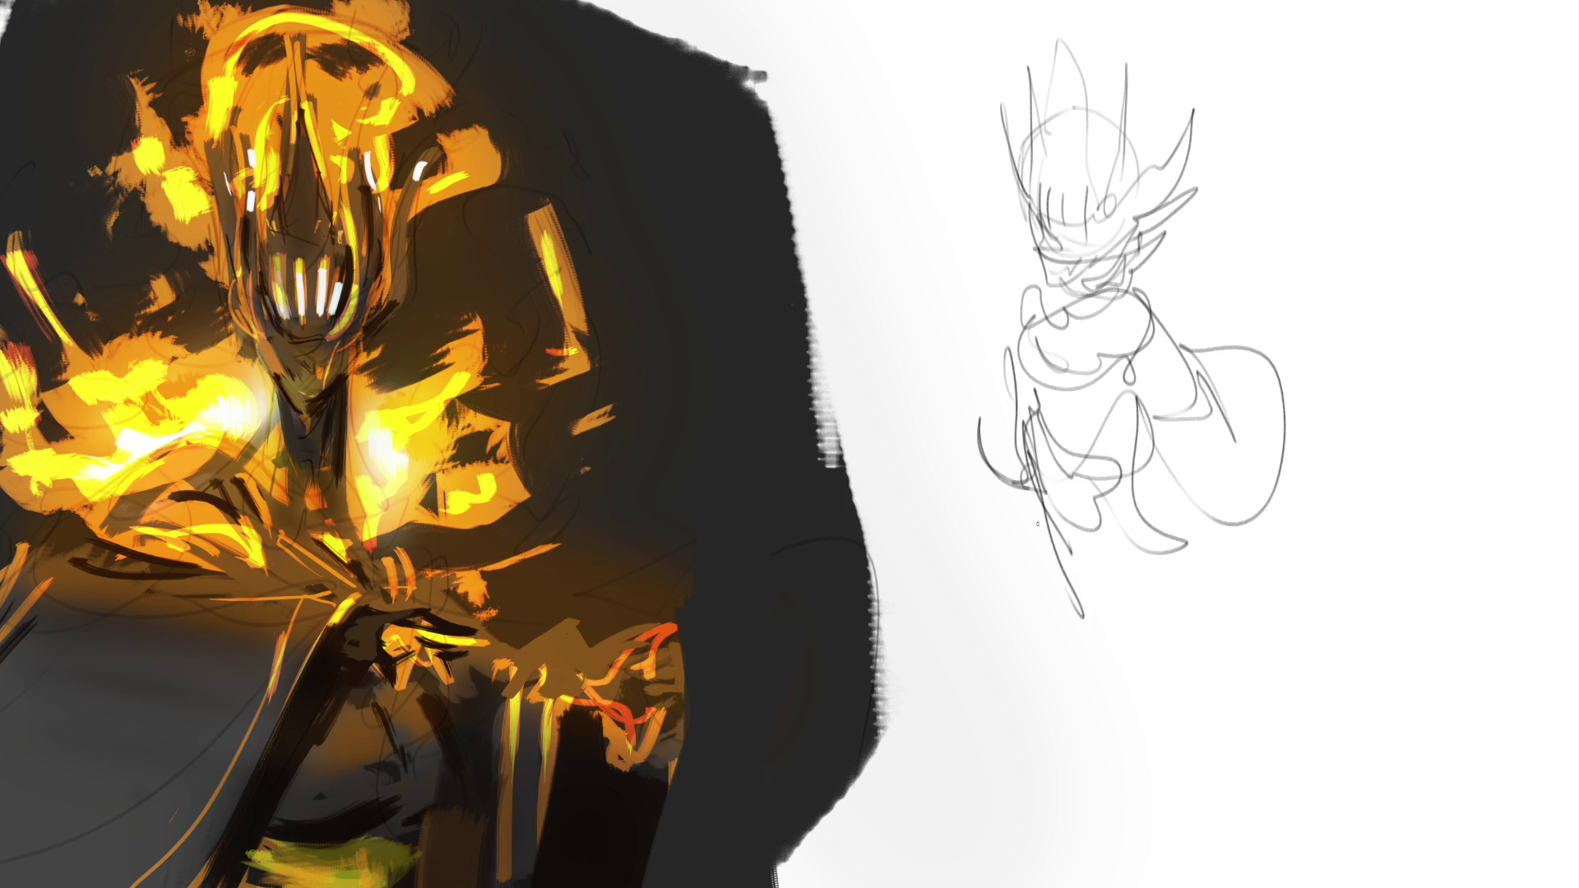
pyautogui.moveTo(1024, 490)
pyautogui.mouseDown()
pyautogui.moveTo(1078, 624)
pyautogui.moveTo(1211, 567)
pyautogui.moveTo(1199, 651)
pyautogui.mouseUp()
pyautogui.moveTo(1096, 496); pyautogui.dragTo(1190, 678)
pyautogui.moveTo(1218, 588); pyautogui.dragTo(1202, 773)
pyautogui.moveTo(1202, 675); pyautogui.dragTo(1199, 773)
pyautogui.moveTo(1066, 545); pyautogui.dragTo(1196, 678)
pyautogui.moveTo(1034, 485)
pyautogui.mouseDown()
pyautogui.moveTo(1126, 728)
pyautogui.moveTo(1089, 743)
pyautogui.moveTo(1106, 629)
pyautogui.moveTo(1221, 699)
pyautogui.moveTo(1213, 732)
pyautogui.mouseUp()
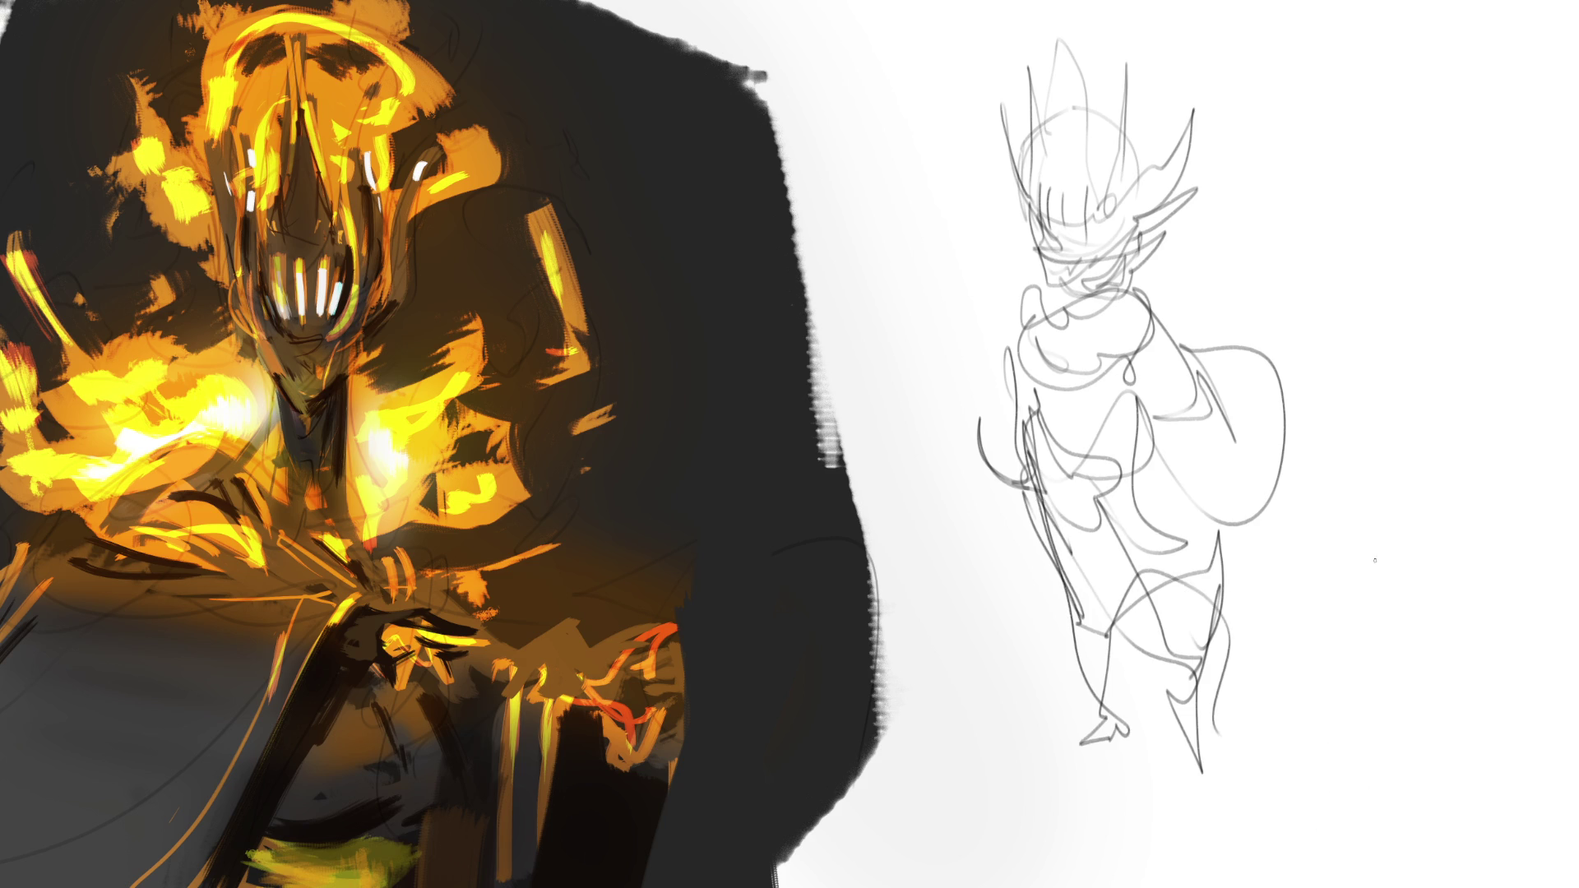
pyautogui.hotkey('ctrl', 't')
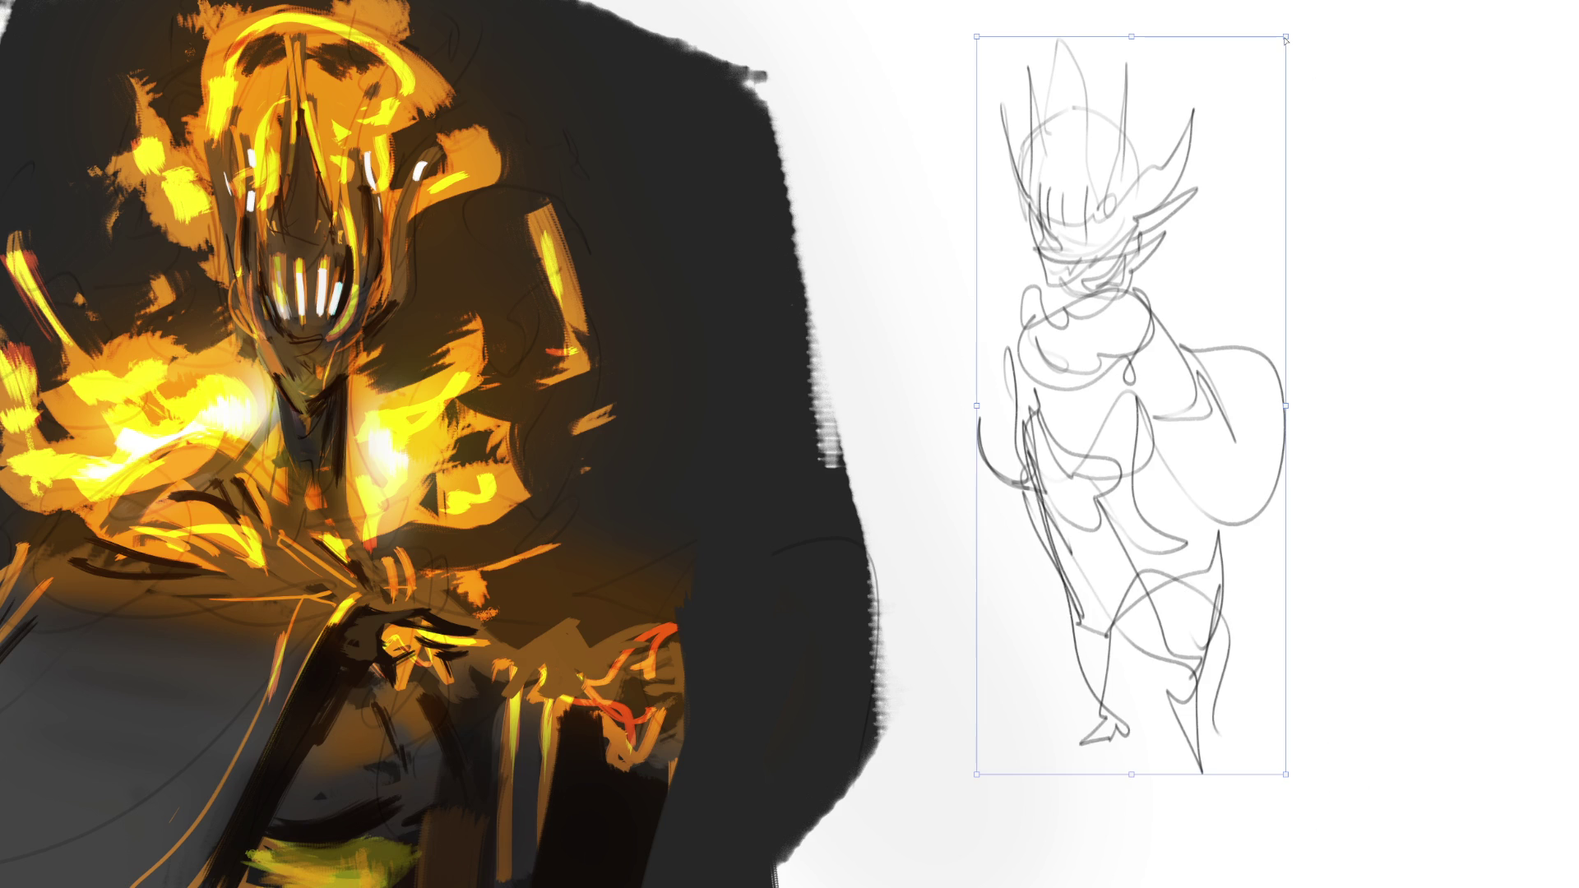
# Skew the figure sketch so its top leans right, and widen it toward the right.
pyautogui.moveTo(1286, 37); pyautogui.dragTo(1364, 47)
pyautogui.moveTo(1186, 47); pyautogui.dragTo(1269, 43)
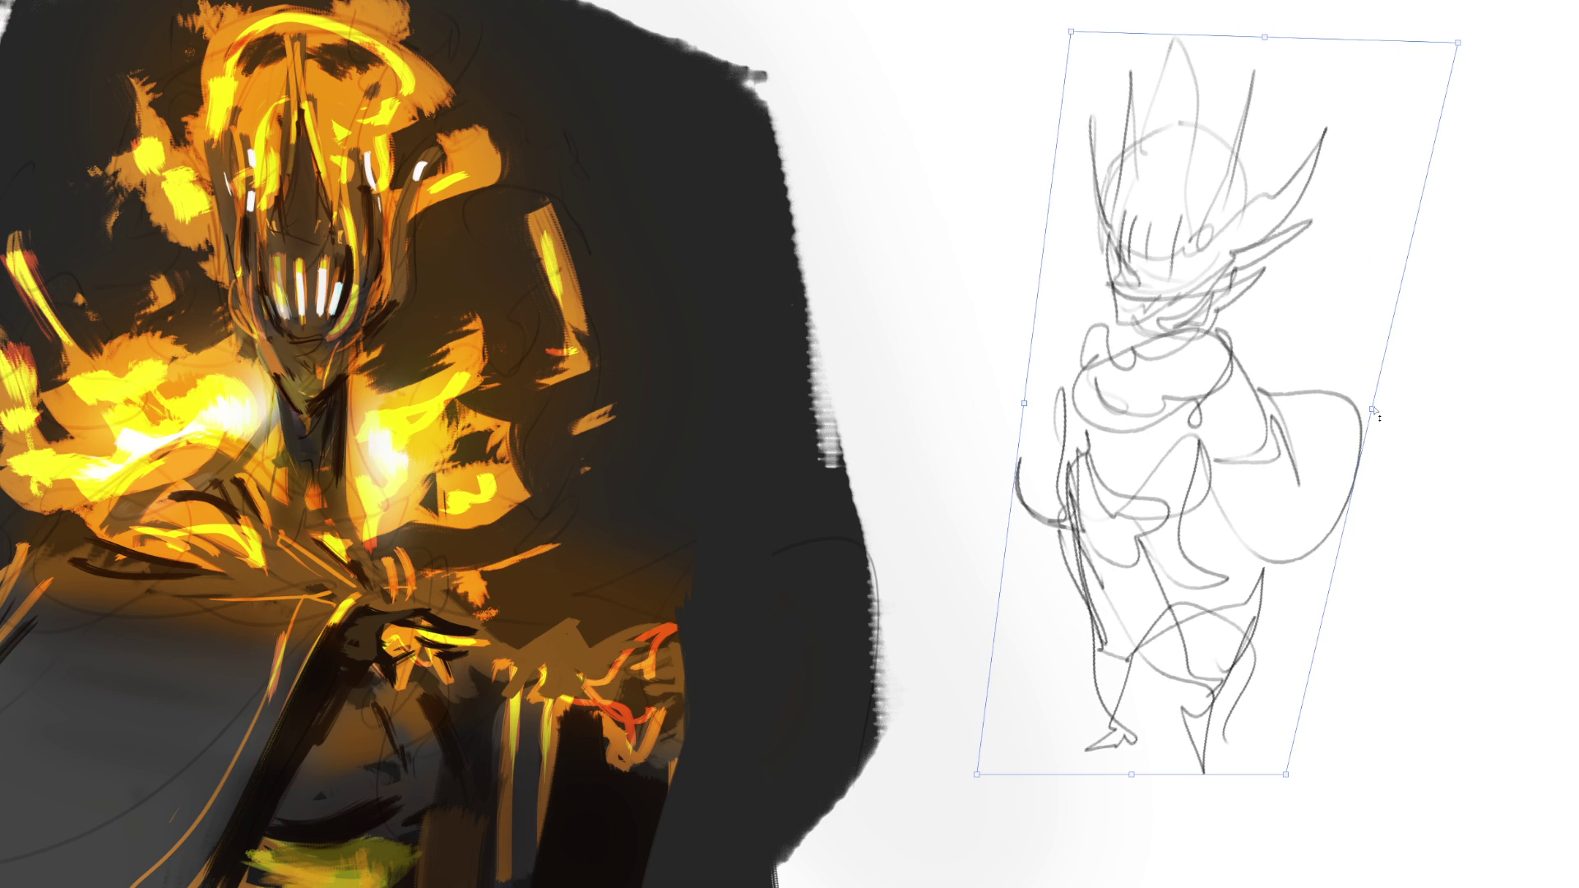
pyautogui.moveTo(1373, 411); pyautogui.dragTo(1413, 394)
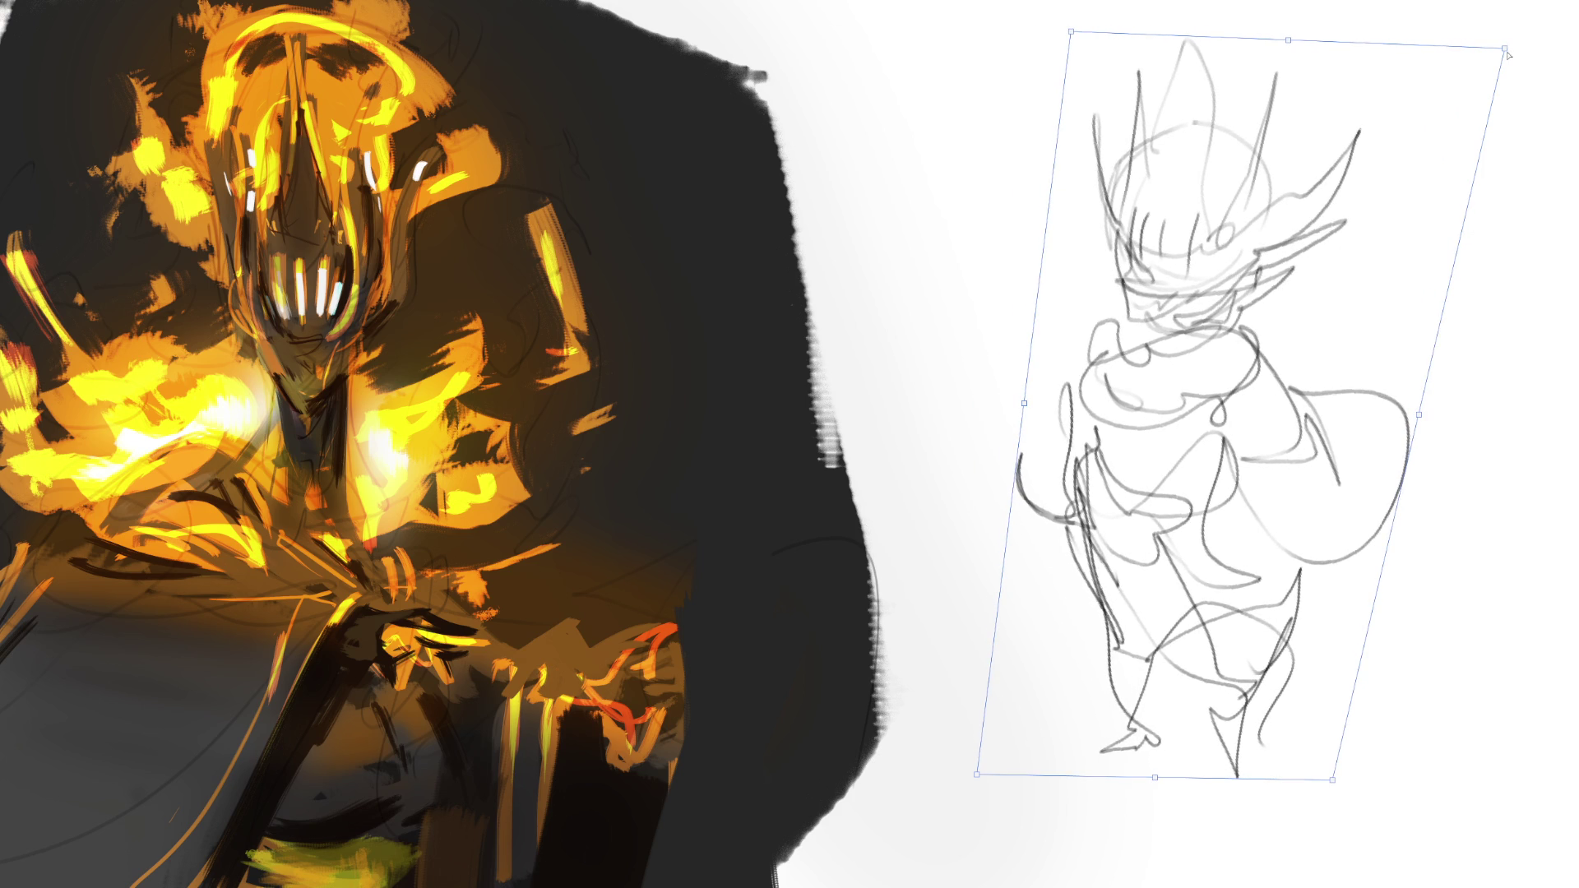
pyautogui.moveTo(1507, 55); pyautogui.dragTo(1521, 42)
pyautogui.press('Return')
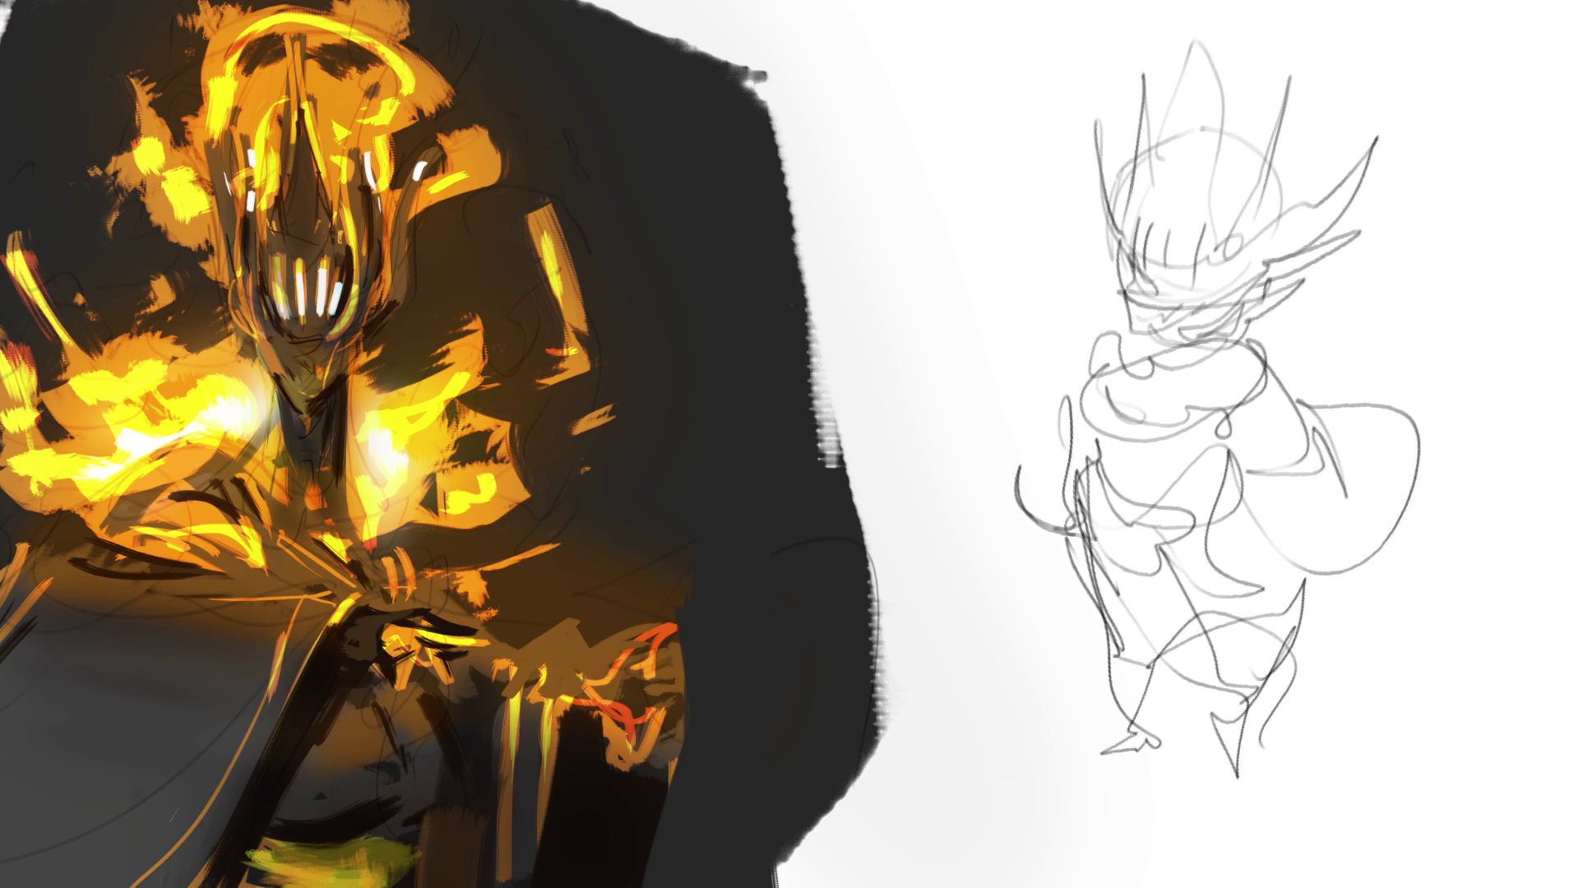
# Add a short left-leg stroke, then lasso the spiky head and scale it up wider.
pyautogui.moveTo(1090, 466); pyautogui.dragTo(1074, 547)
pyautogui.moveTo(1438, 240)
pyautogui.mouseDown()
pyautogui.moveTo(996, 84)
pyautogui.moveTo(1141, 361)
pyautogui.moveTo(1422, 309)
pyautogui.mouseUp()
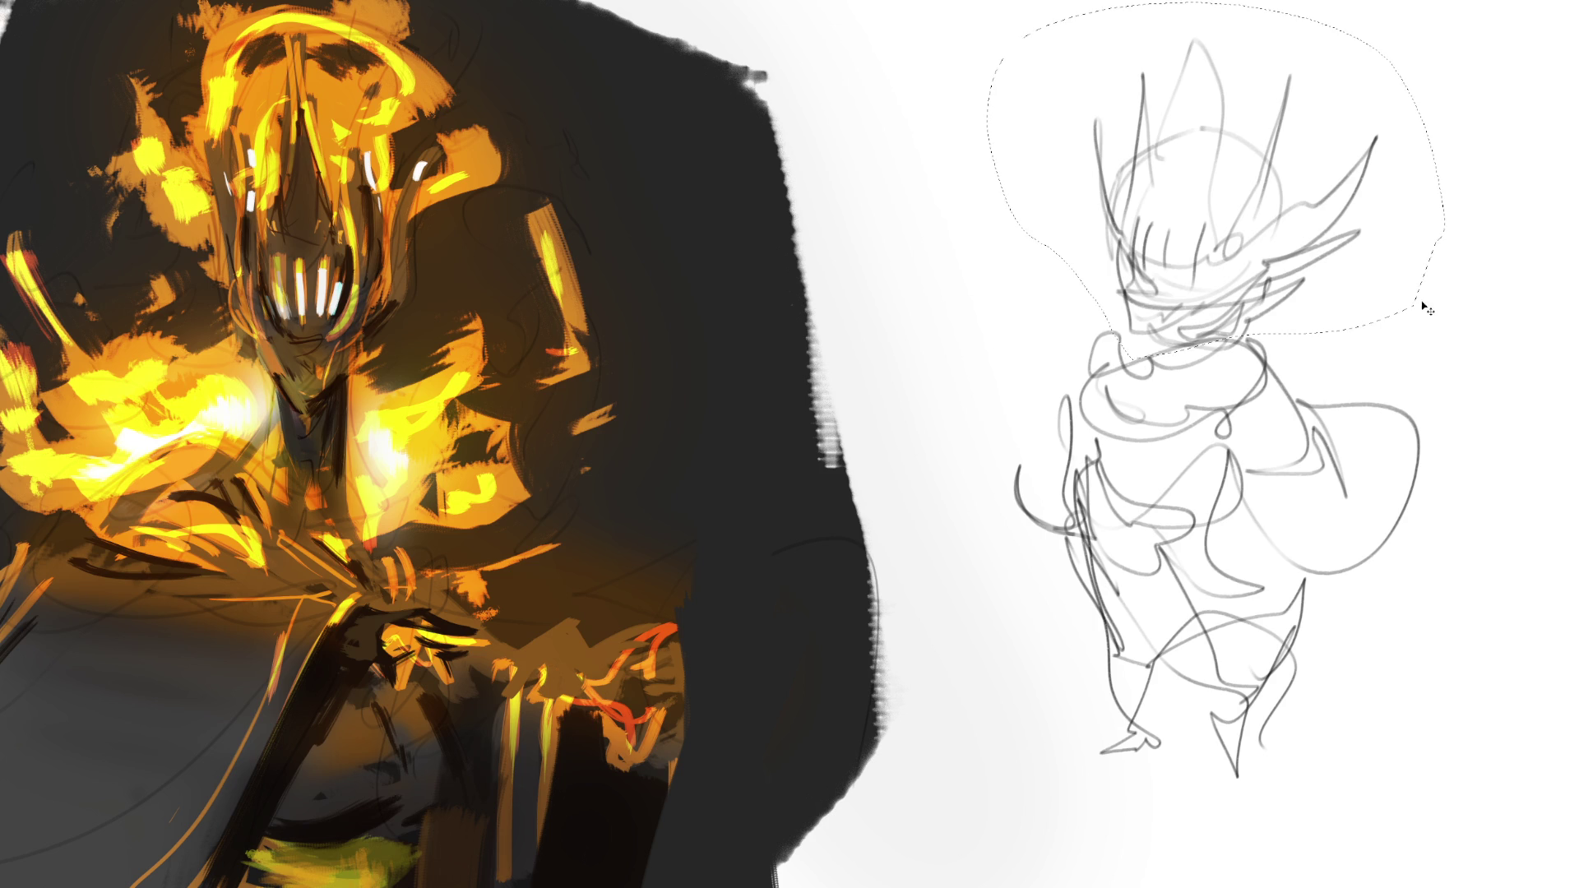
pyautogui.hotkey('ctrl', 't')
pyautogui.moveTo(1432, 250)
pyautogui.mouseDown()
pyautogui.moveTo(1463, 247)
pyautogui.moveTo(1423, 218)
pyautogui.mouseUp()
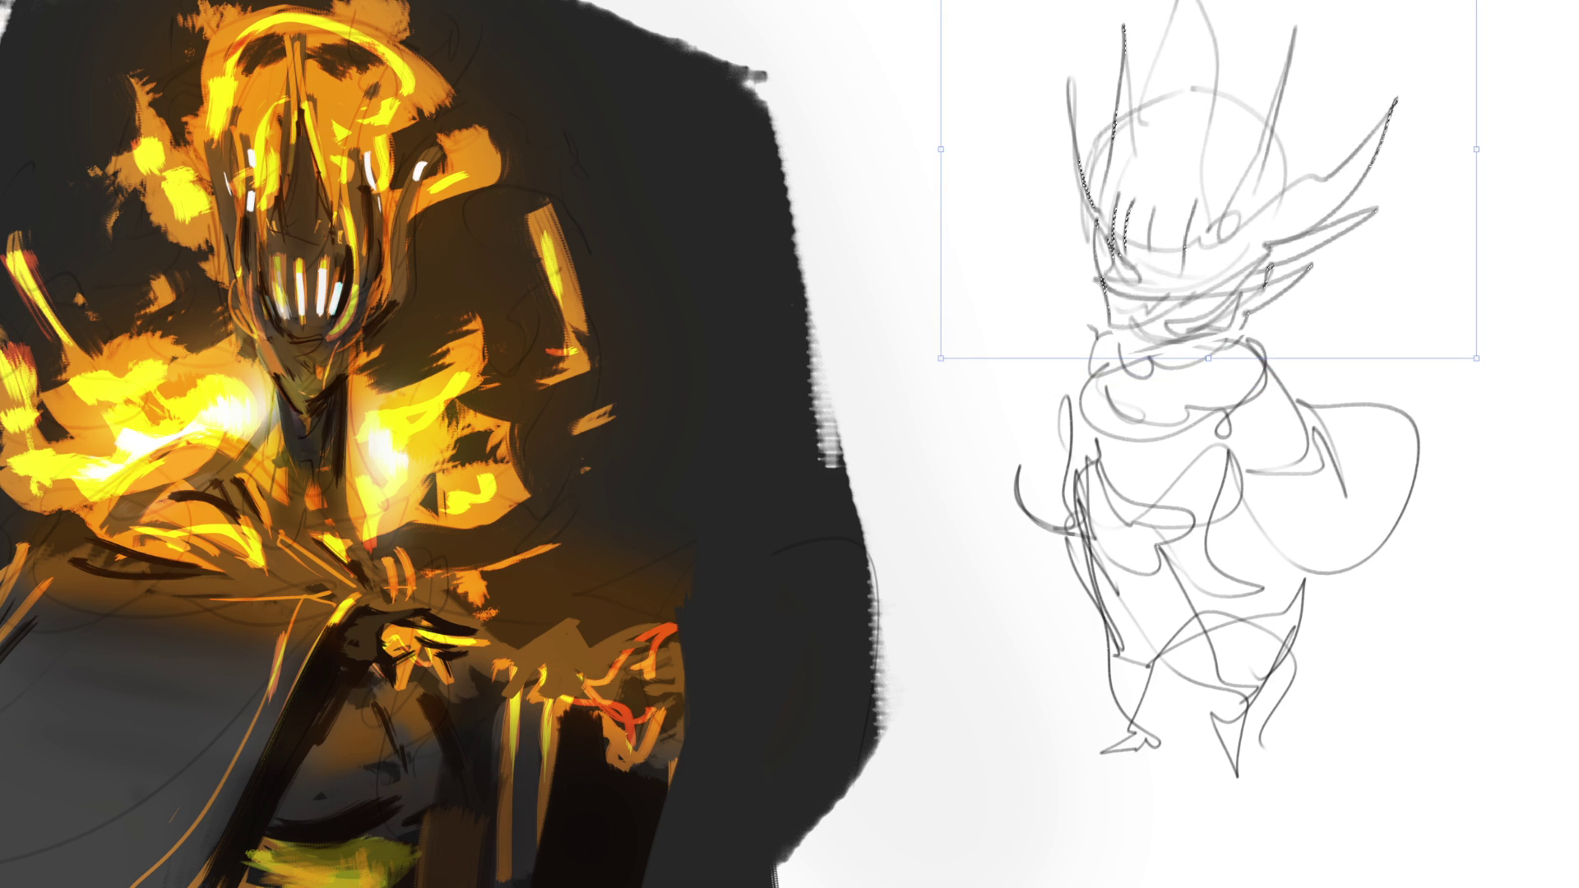
pyautogui.press('Return')
pyautogui.hotkey('ctrl', 'd')
# Move the whole sketch down slightly, then reselect the head and enlarge it again.
pyautogui.hotkey('ctrl', 't')
pyautogui.moveTo(1121, 208); pyautogui.dragTo(1133, 296)
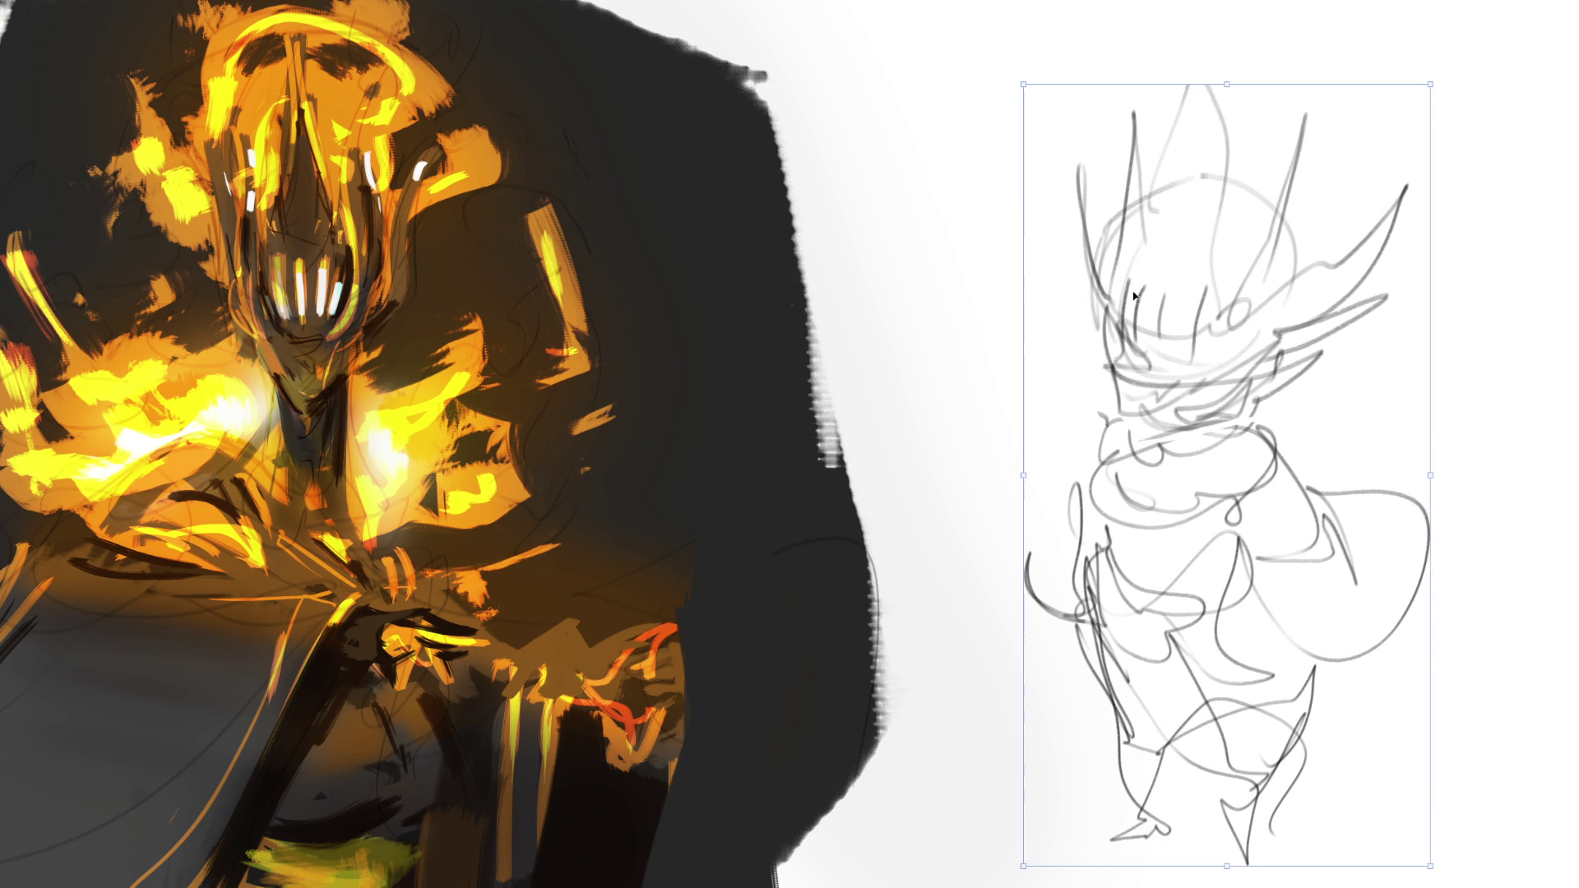
pyautogui.press('Return')
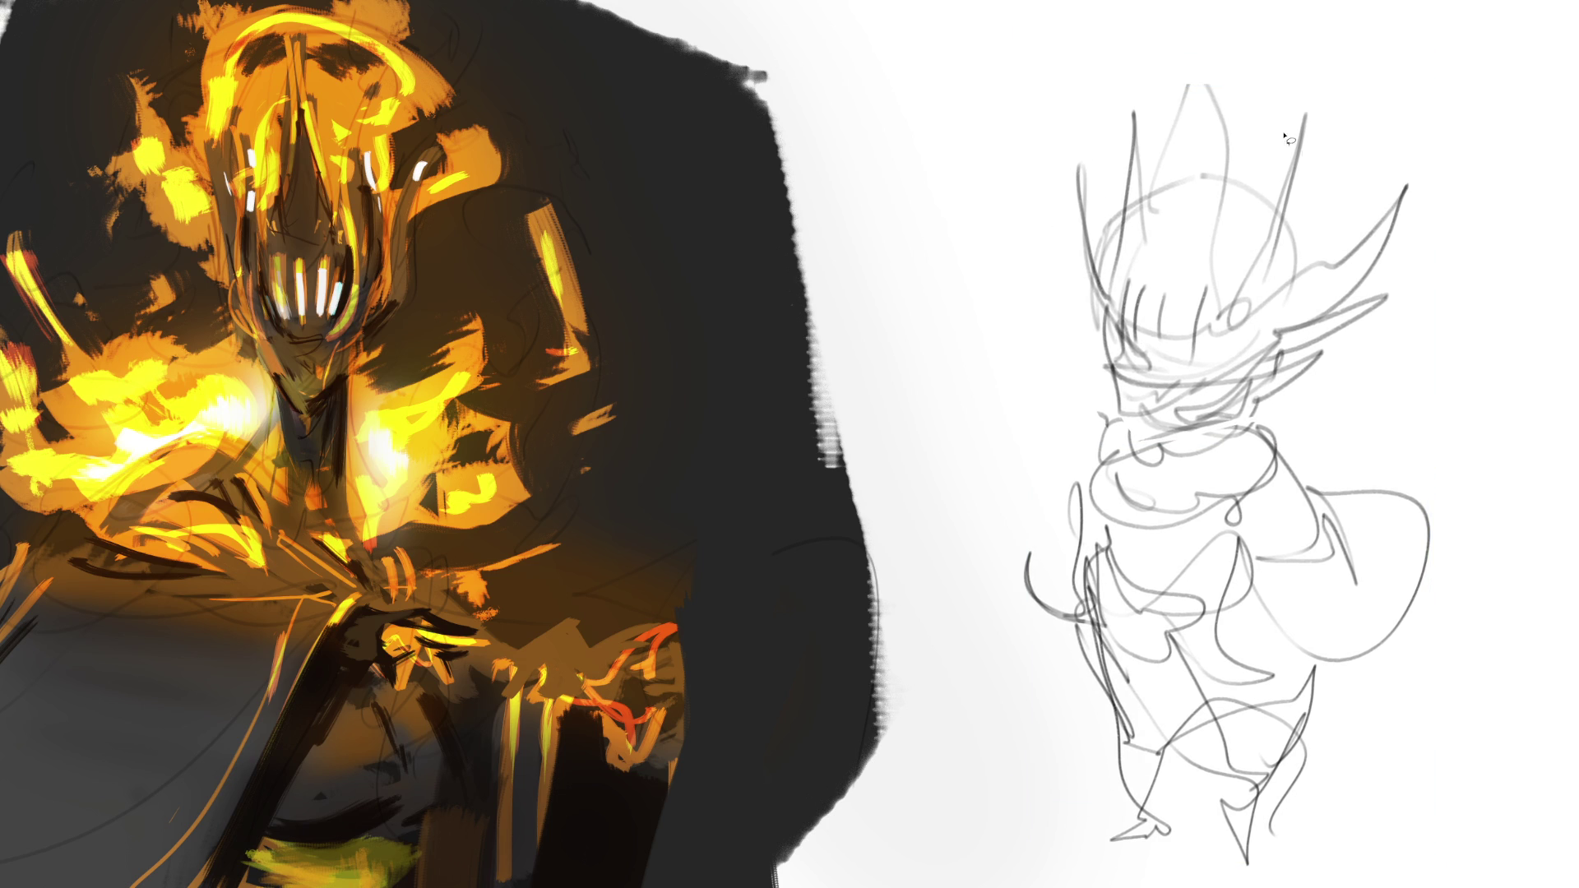
pyautogui.moveTo(1429, 233)
pyautogui.mouseDown()
pyautogui.moveTo(1418, 127)
pyautogui.moveTo(1056, 318)
pyautogui.moveTo(1130, 422)
pyautogui.moveTo(1480, 342)
pyautogui.moveTo(1463, 284)
pyautogui.moveTo(1488, 205)
pyautogui.moveTo(1421, 239)
pyautogui.mouseUp()
pyautogui.hotkey('ctrl', 't')
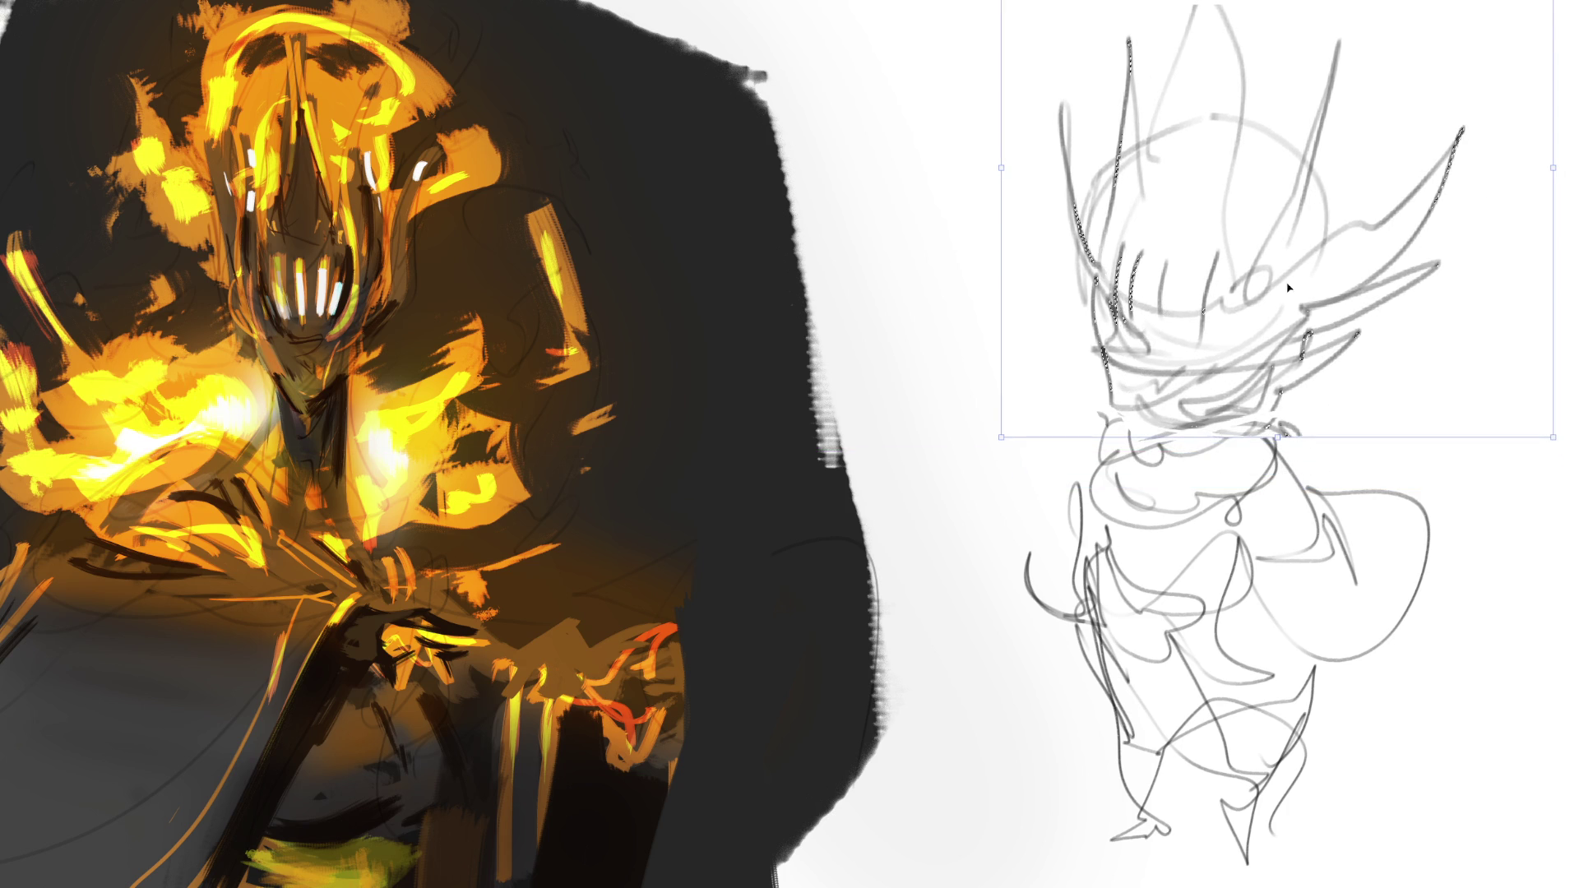
pyautogui.press('Return')
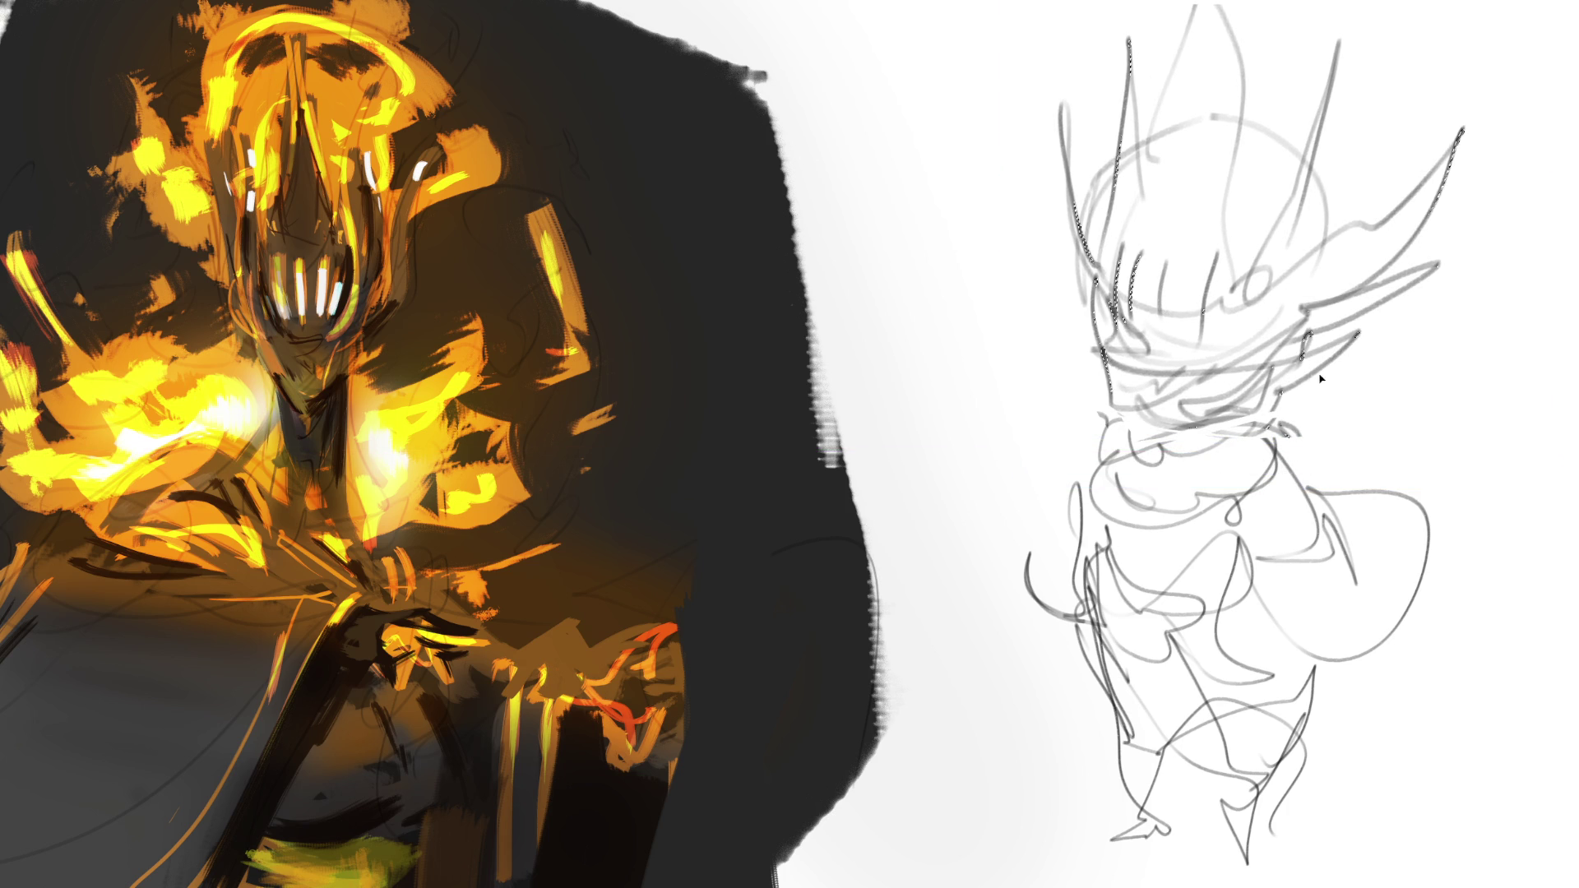
# Mirror the view, then select and warp the whole sketch, head right and body left.
pyautogui.press('m')
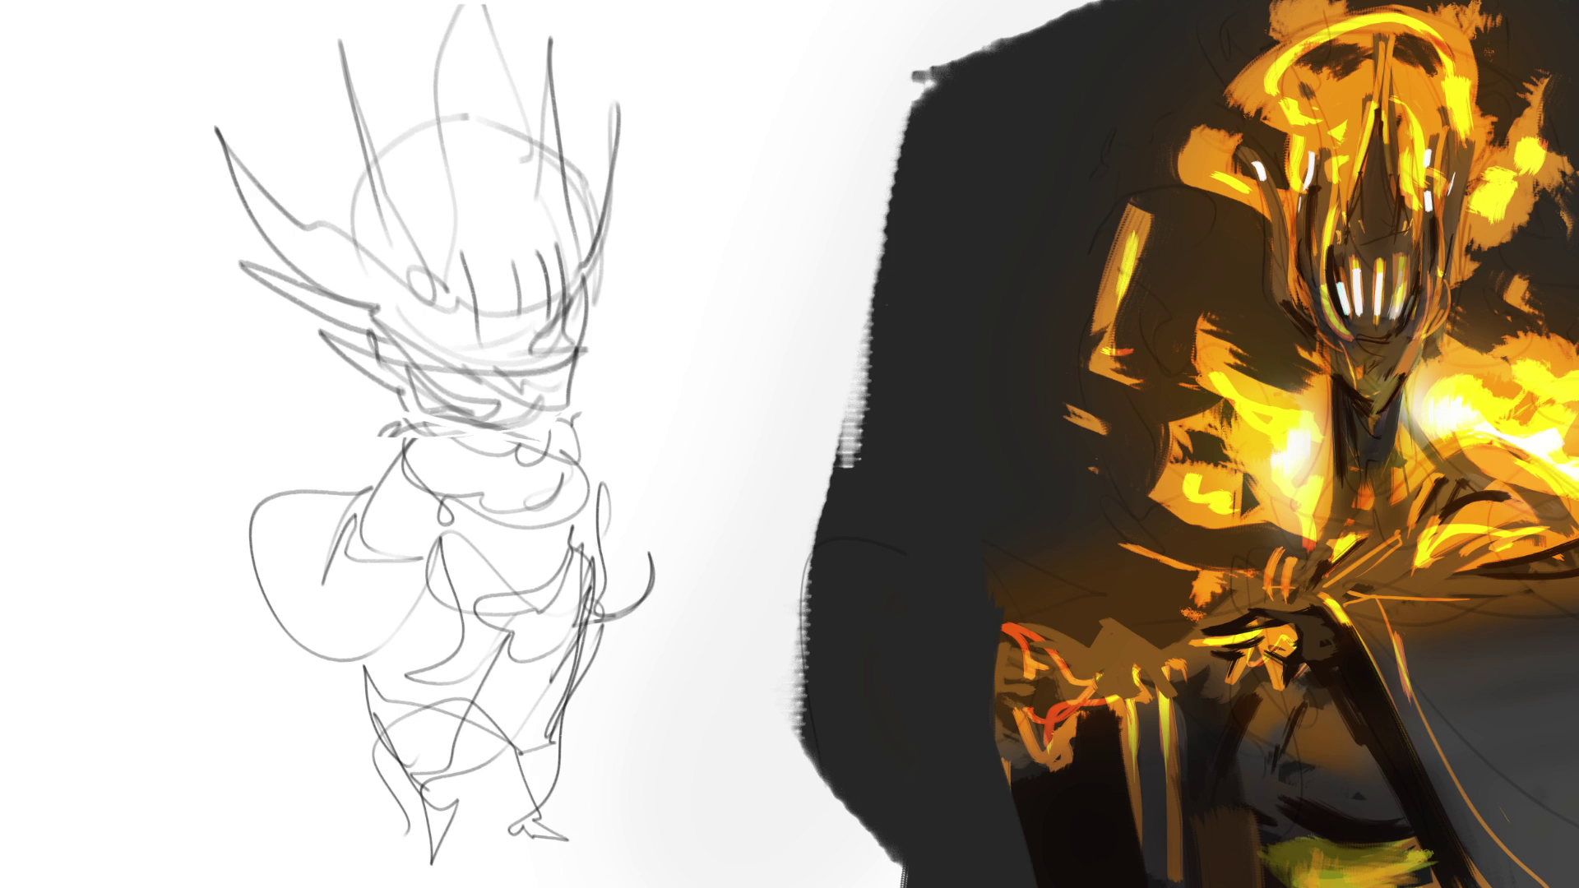
pyautogui.moveTo(1413, 393); pyautogui.dragTo(1575, 388)
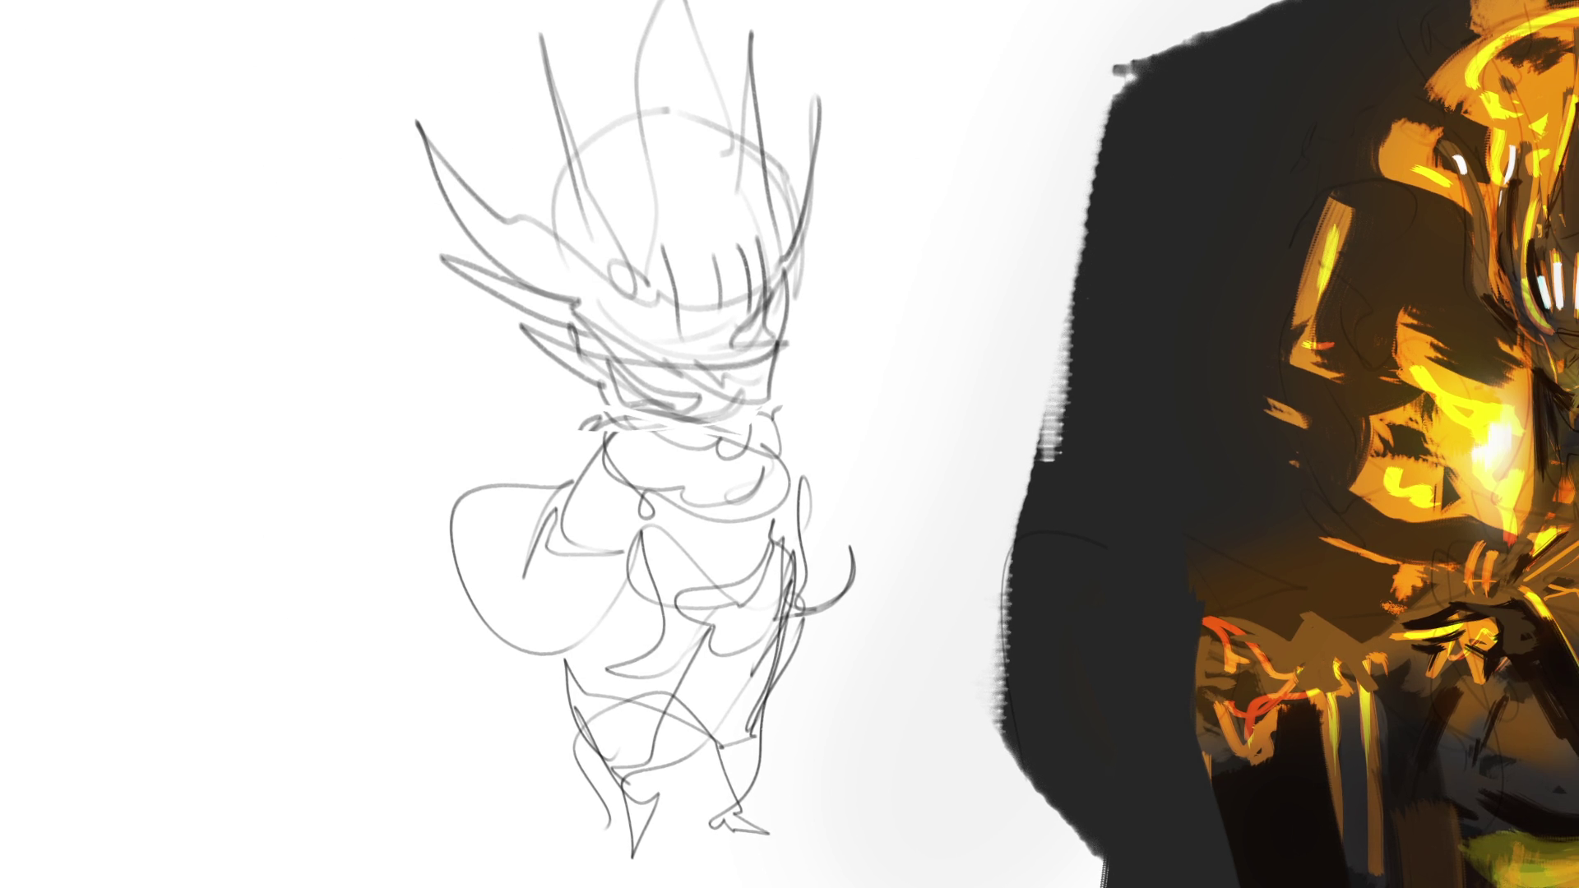
pyautogui.moveTo(370, 2); pyautogui.dragTo(920, 880)
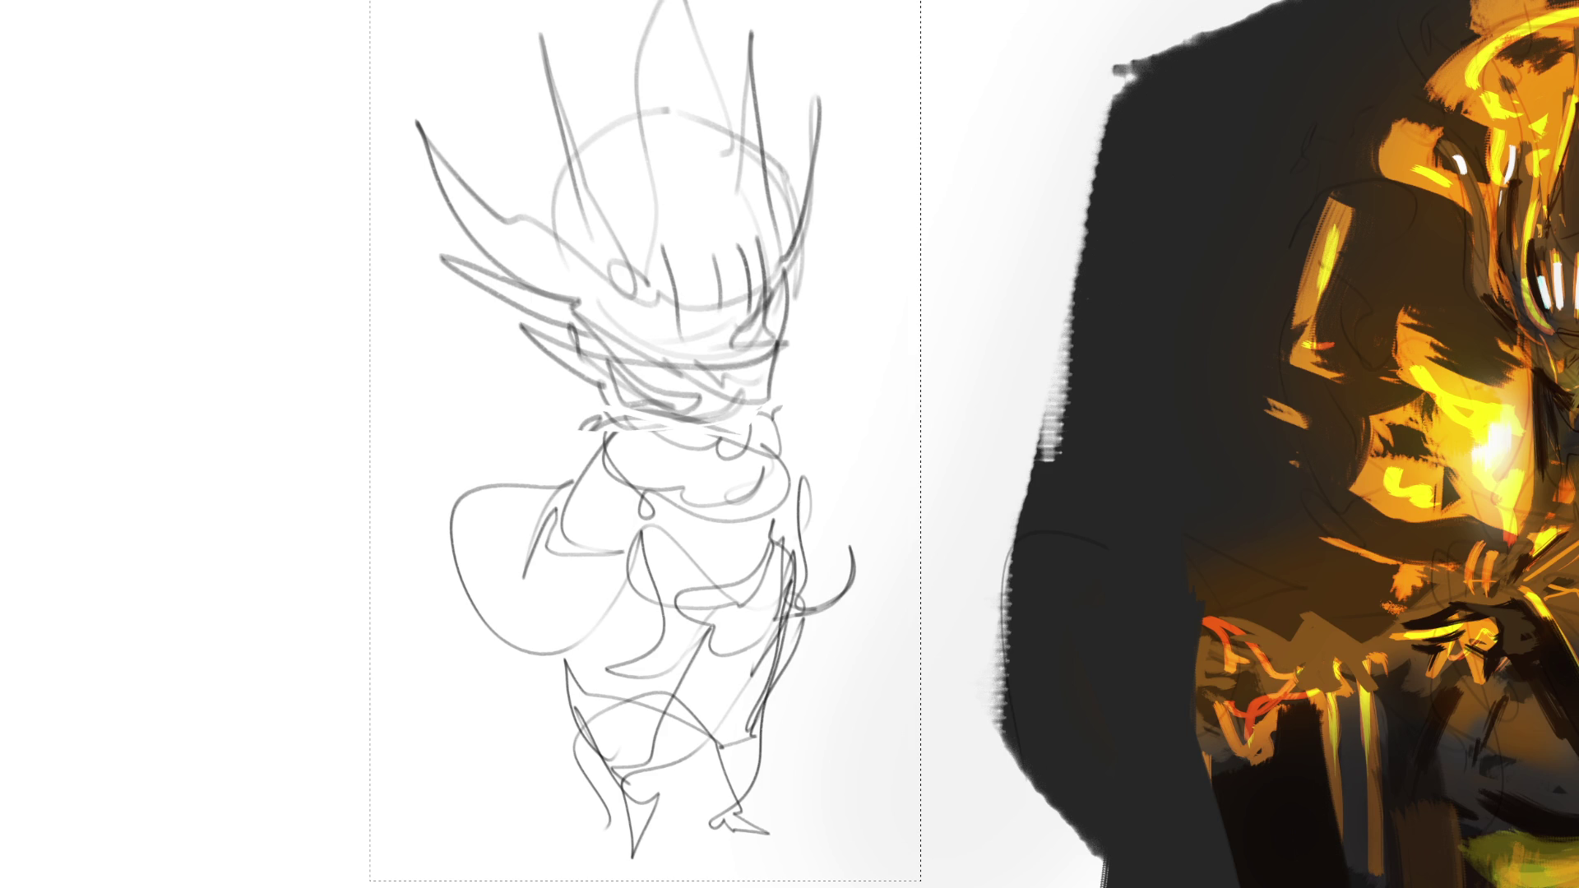
pyautogui.press('Return')
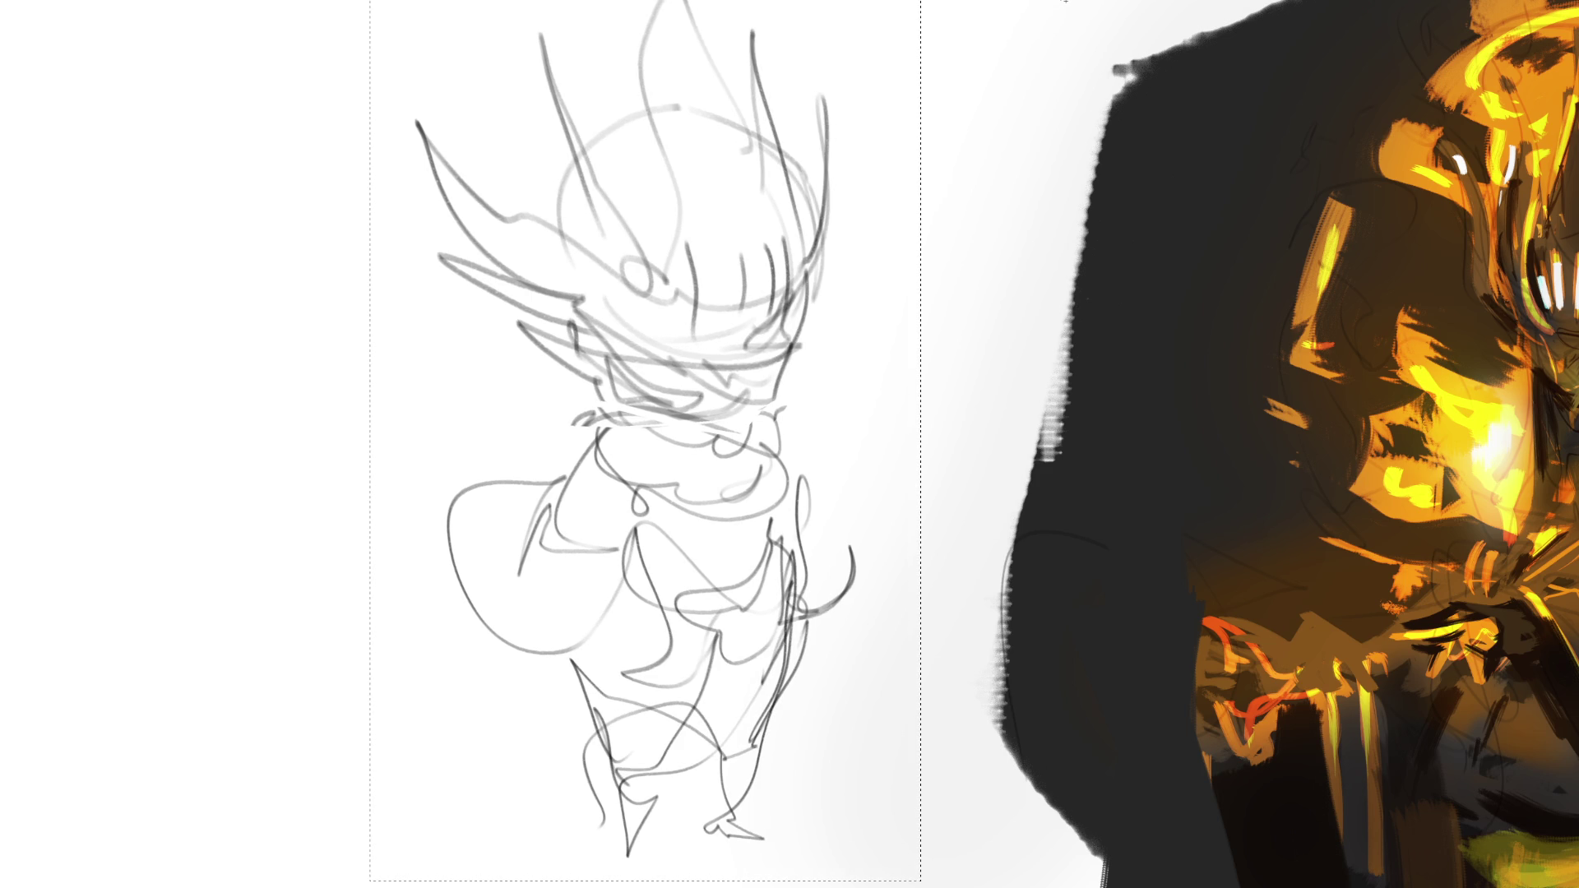
pyautogui.hotkey('ctrl', 'd')
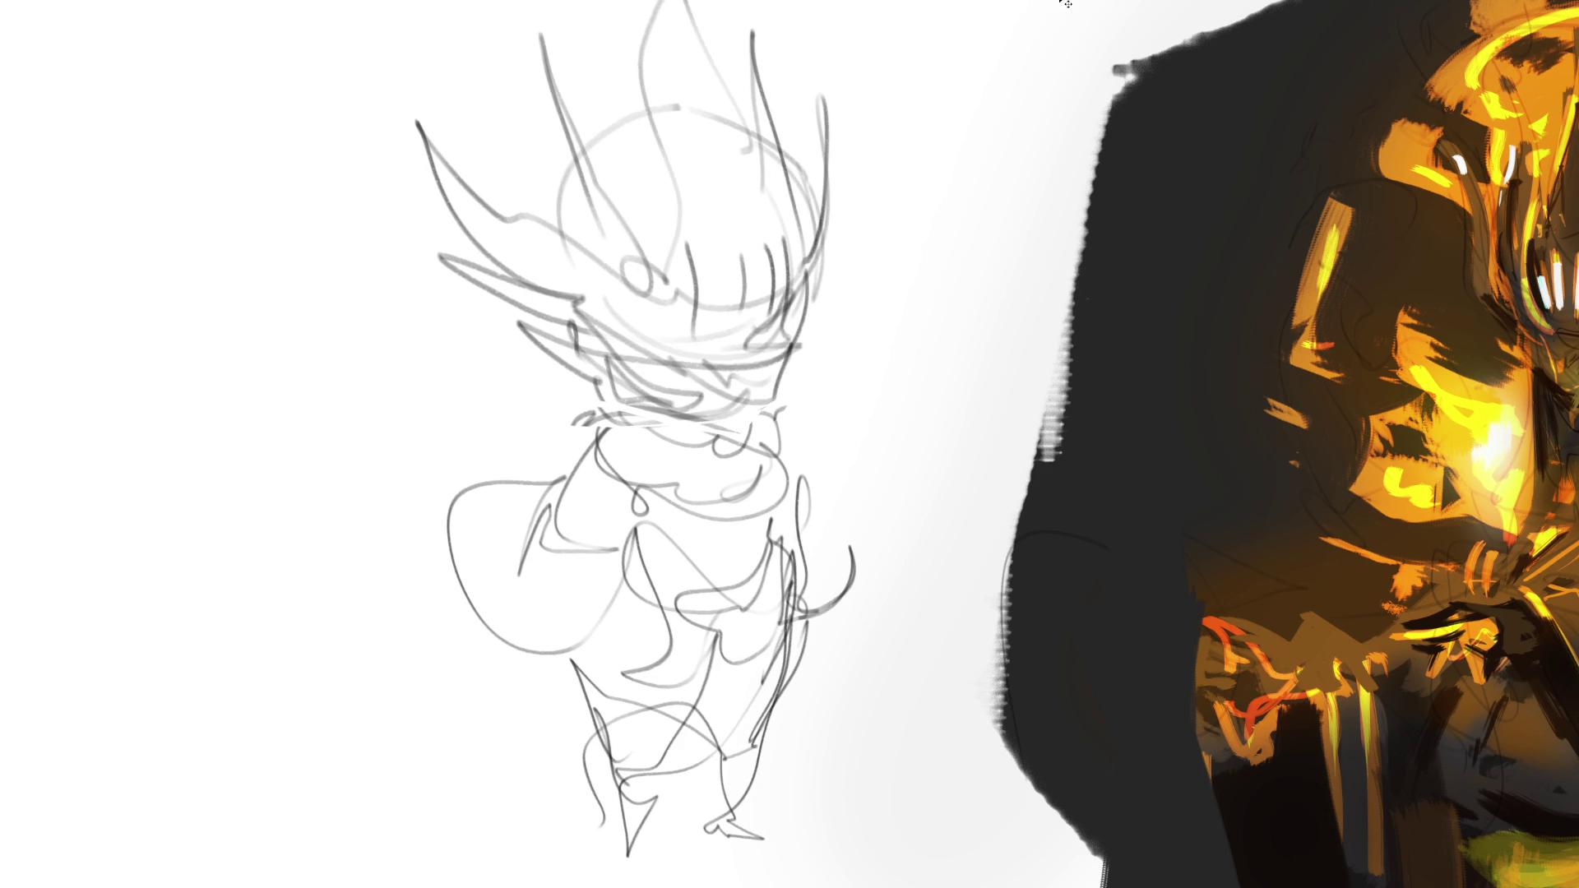
# Flip the canvas view horizontally and fade the pencil sketch lines with a soft eraser.
pyautogui.press('h')
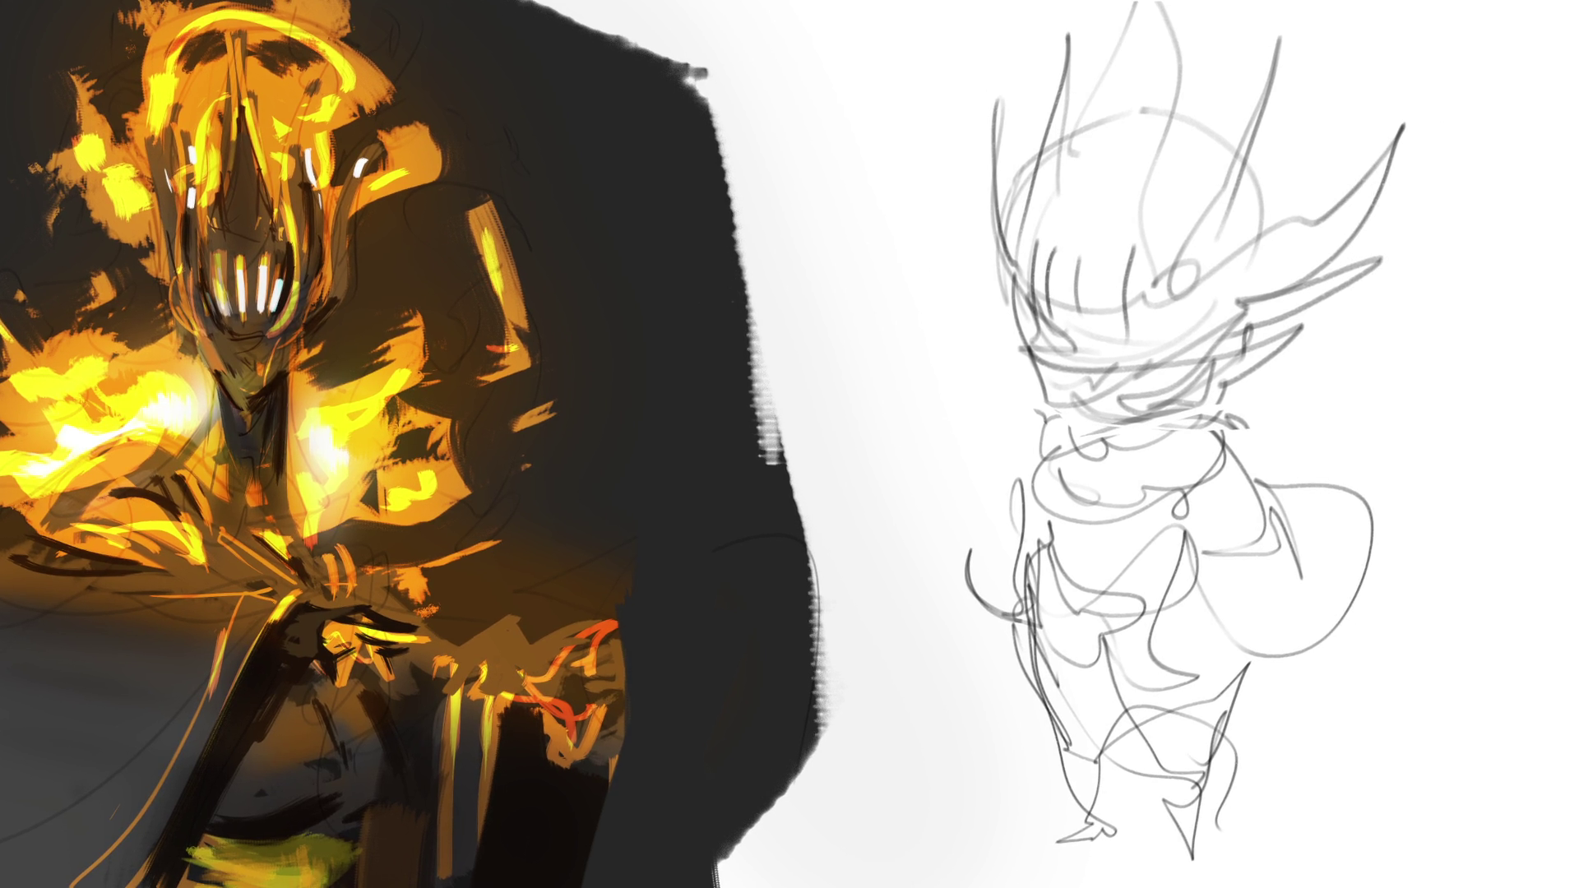
pyautogui.moveTo(1363, 497)
pyautogui.mouseDown()
pyautogui.moveTo(1389, 395)
pyautogui.moveTo(1152, 205)
pyautogui.moveTo(1192, 699)
pyautogui.moveTo(1064, 413)
pyautogui.mouseUp()
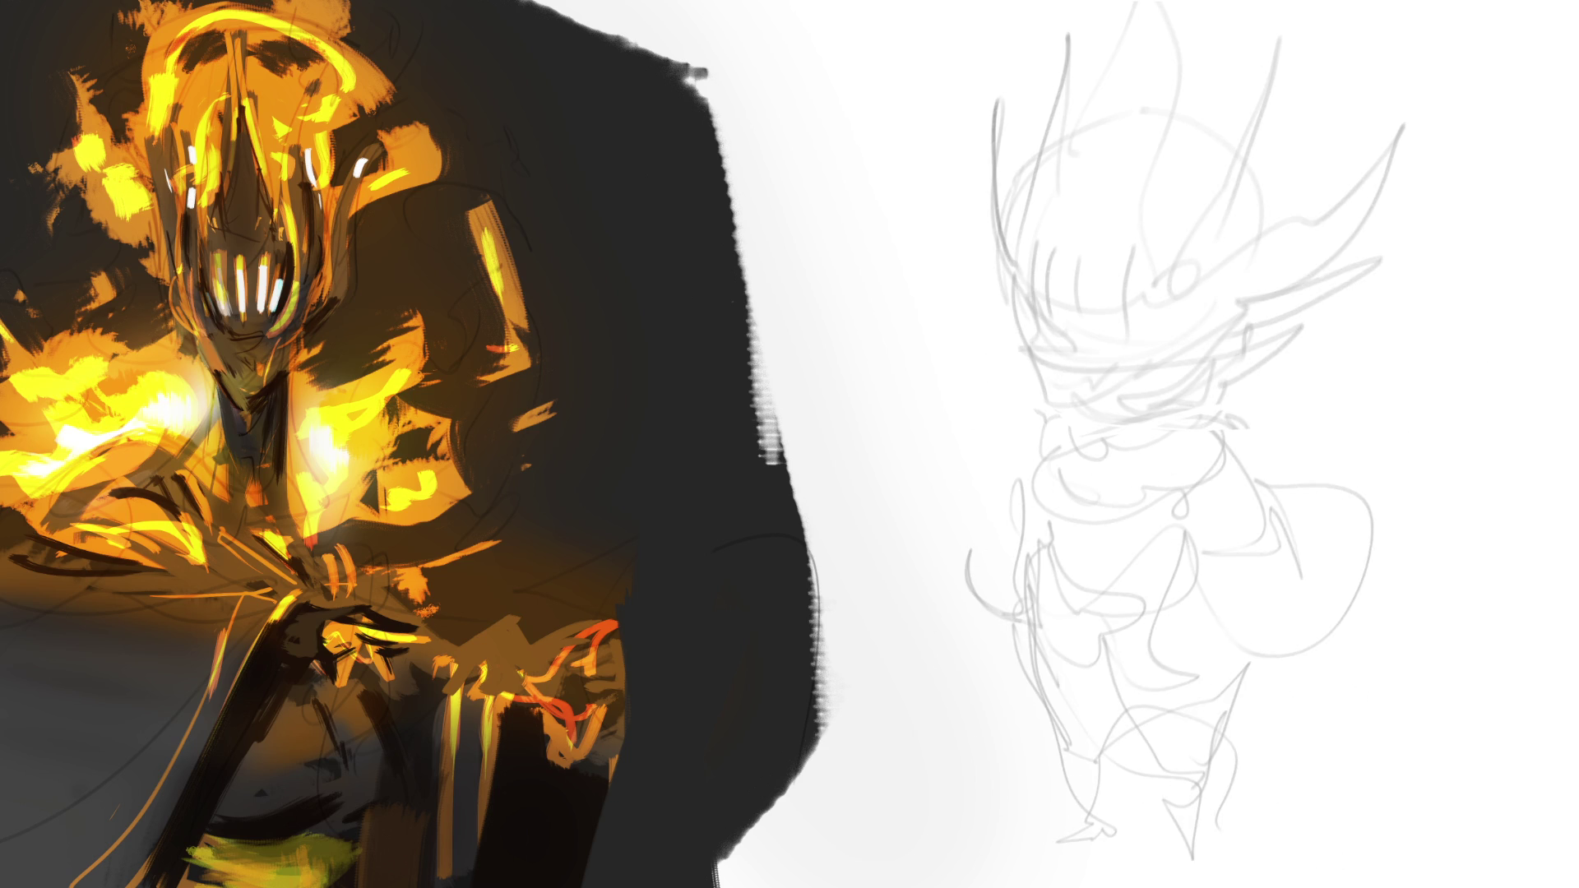
pyautogui.moveTo(1282, 345); pyautogui.dragTo(987, 280)
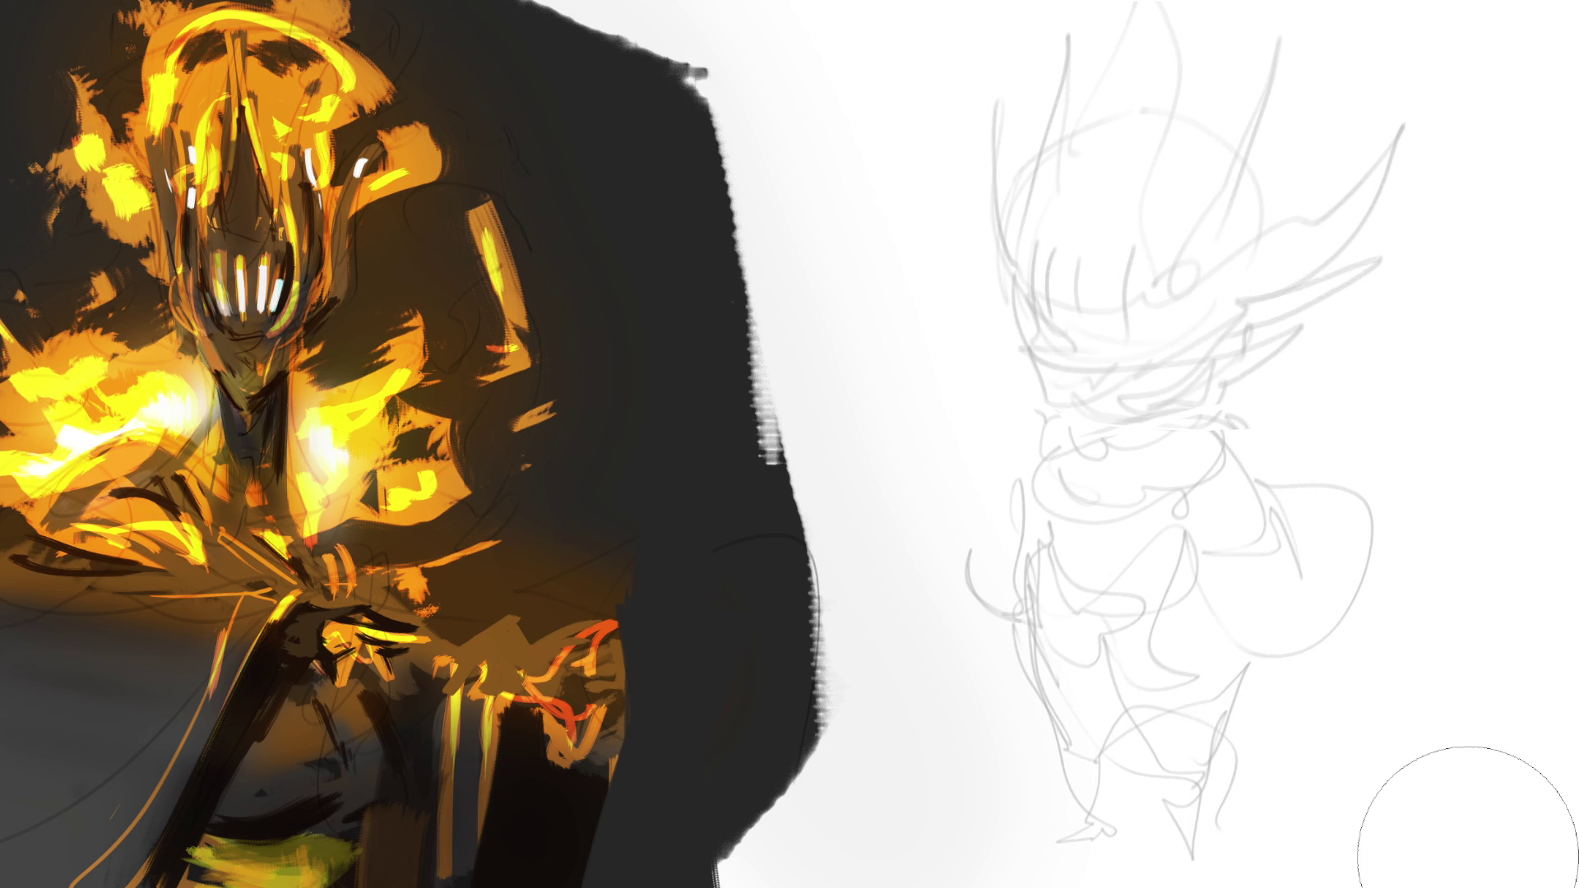
# With a smaller brush, redraw the figure's left side, legs and torso in darker lines.
pyautogui.press('e')
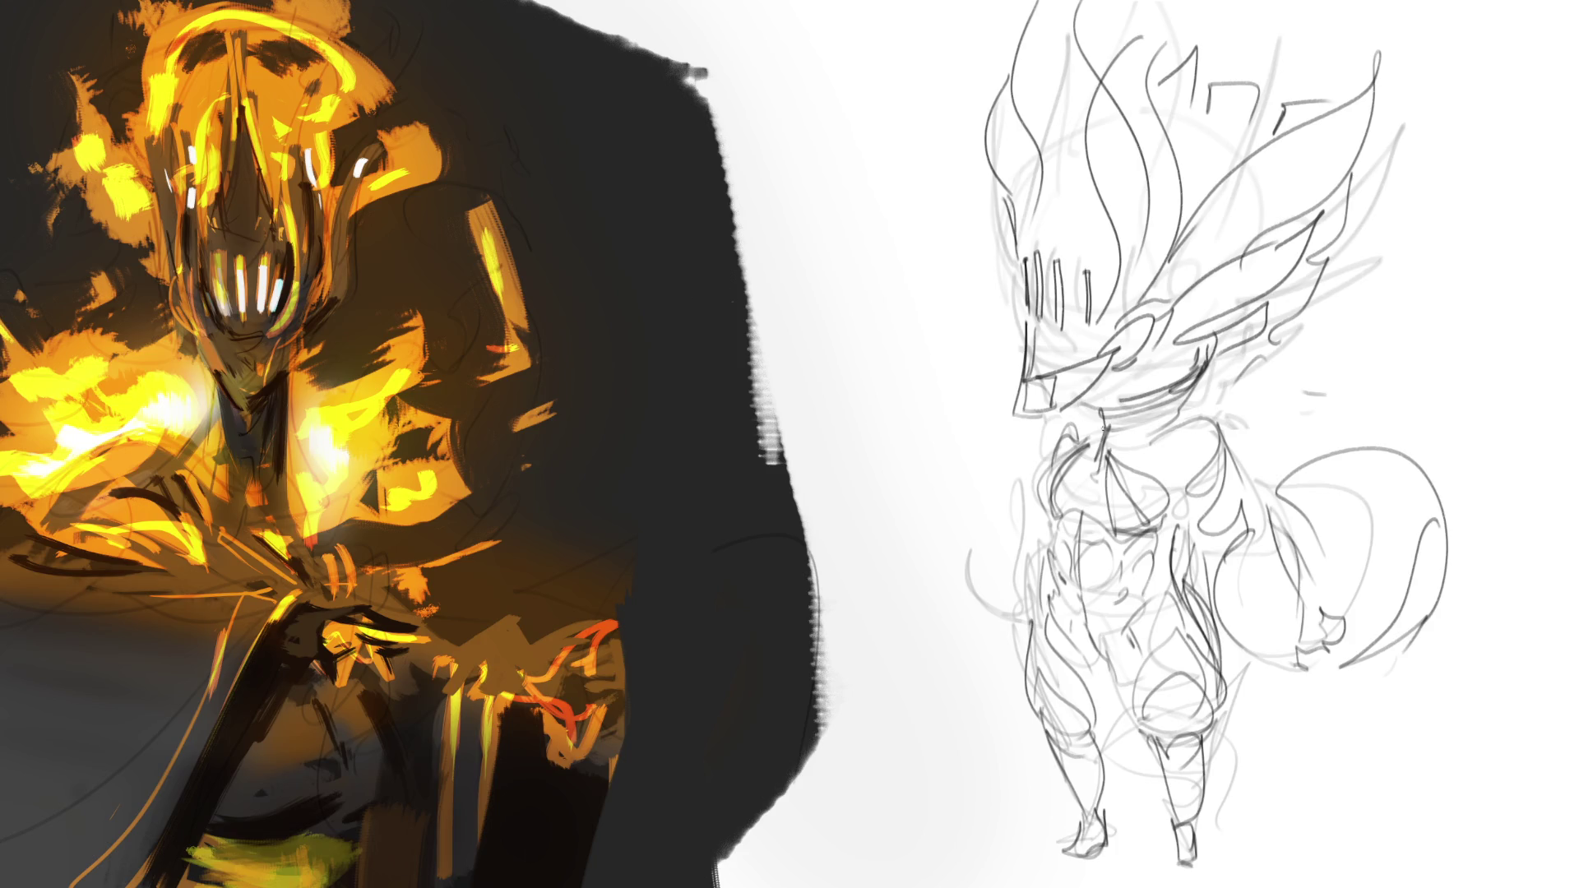
pyautogui.moveTo(1034, 572); pyautogui.dragTo(1008, 649)
pyautogui.moveTo(1033, 455); pyautogui.dragTo(1024, 584)
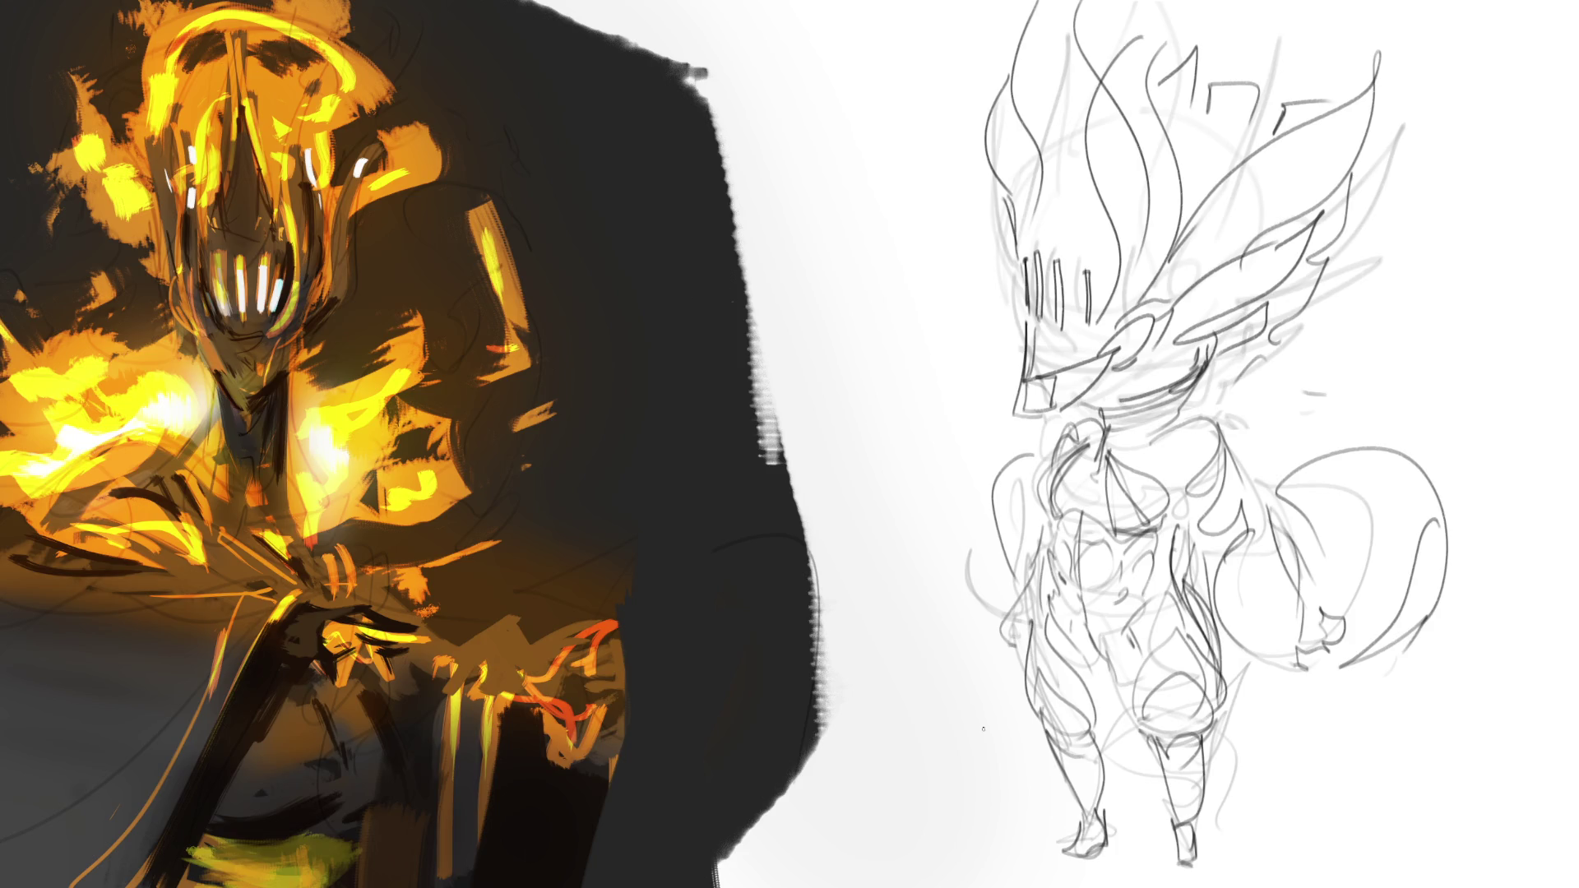
pyautogui.moveTo(1096, 721)
pyautogui.mouseDown()
pyautogui.moveTo(1102, 738)
pyautogui.moveTo(1111, 678)
pyautogui.moveTo(1100, 773)
pyautogui.mouseUp()
pyautogui.moveTo(1109, 707); pyautogui.dragTo(1101, 727)
pyautogui.moveTo(1138, 654); pyautogui.dragTo(1111, 745)
pyautogui.moveTo(1108, 681)
pyautogui.mouseDown()
pyautogui.moveTo(1182, 589)
pyautogui.moveTo(1158, 672)
pyautogui.mouseUp()
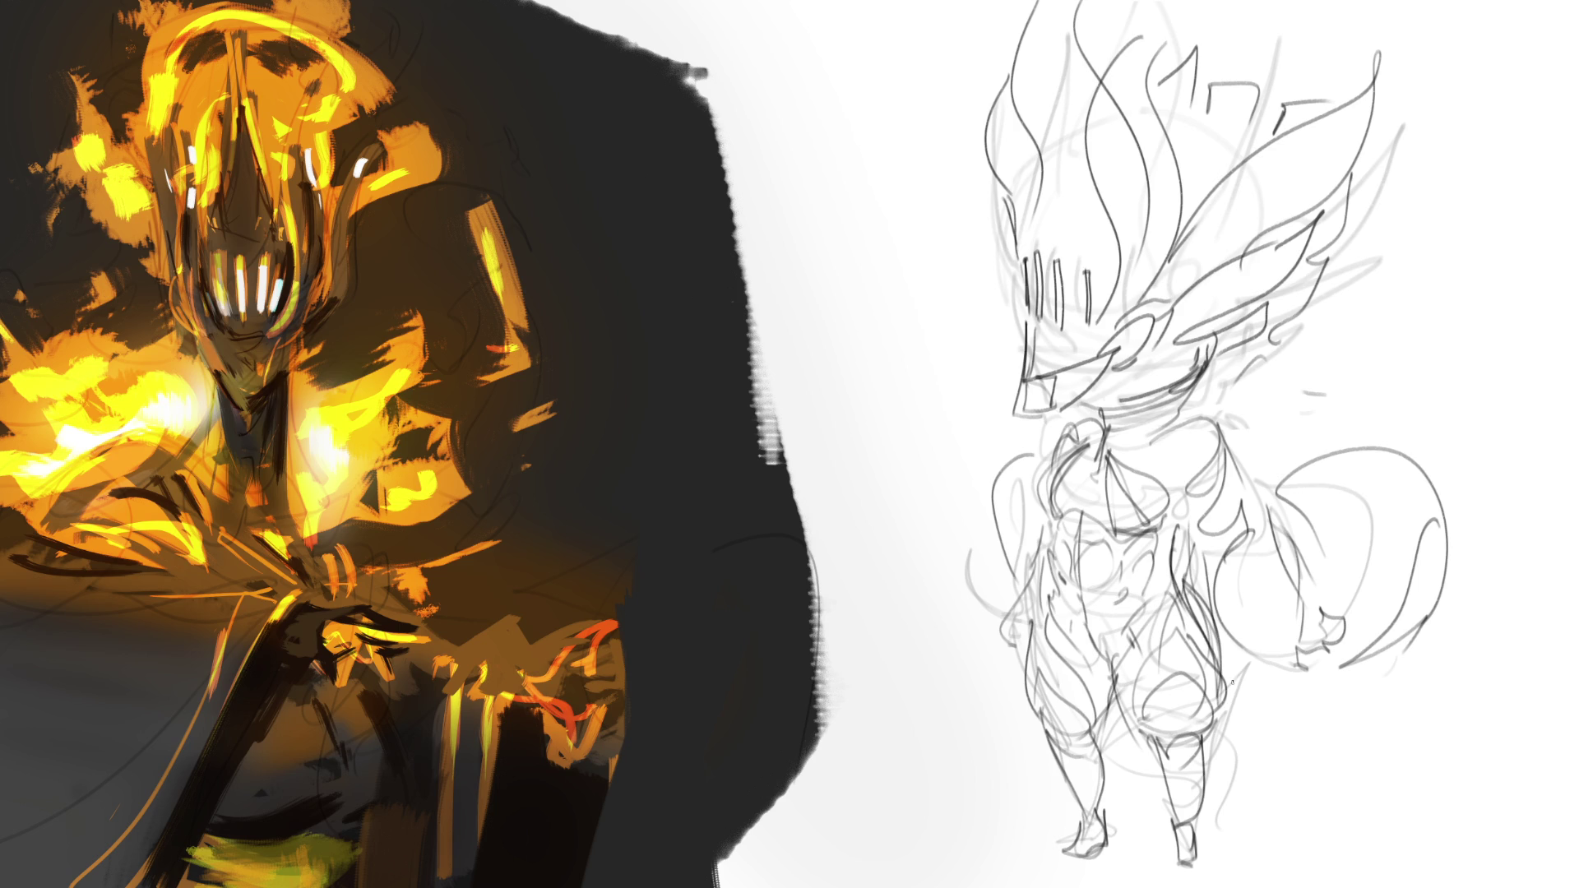
# Free-transform the sketch, skewing its top leftward and stretching it slightly wider to the right.
pyautogui.hotkey('ctrl', 't')
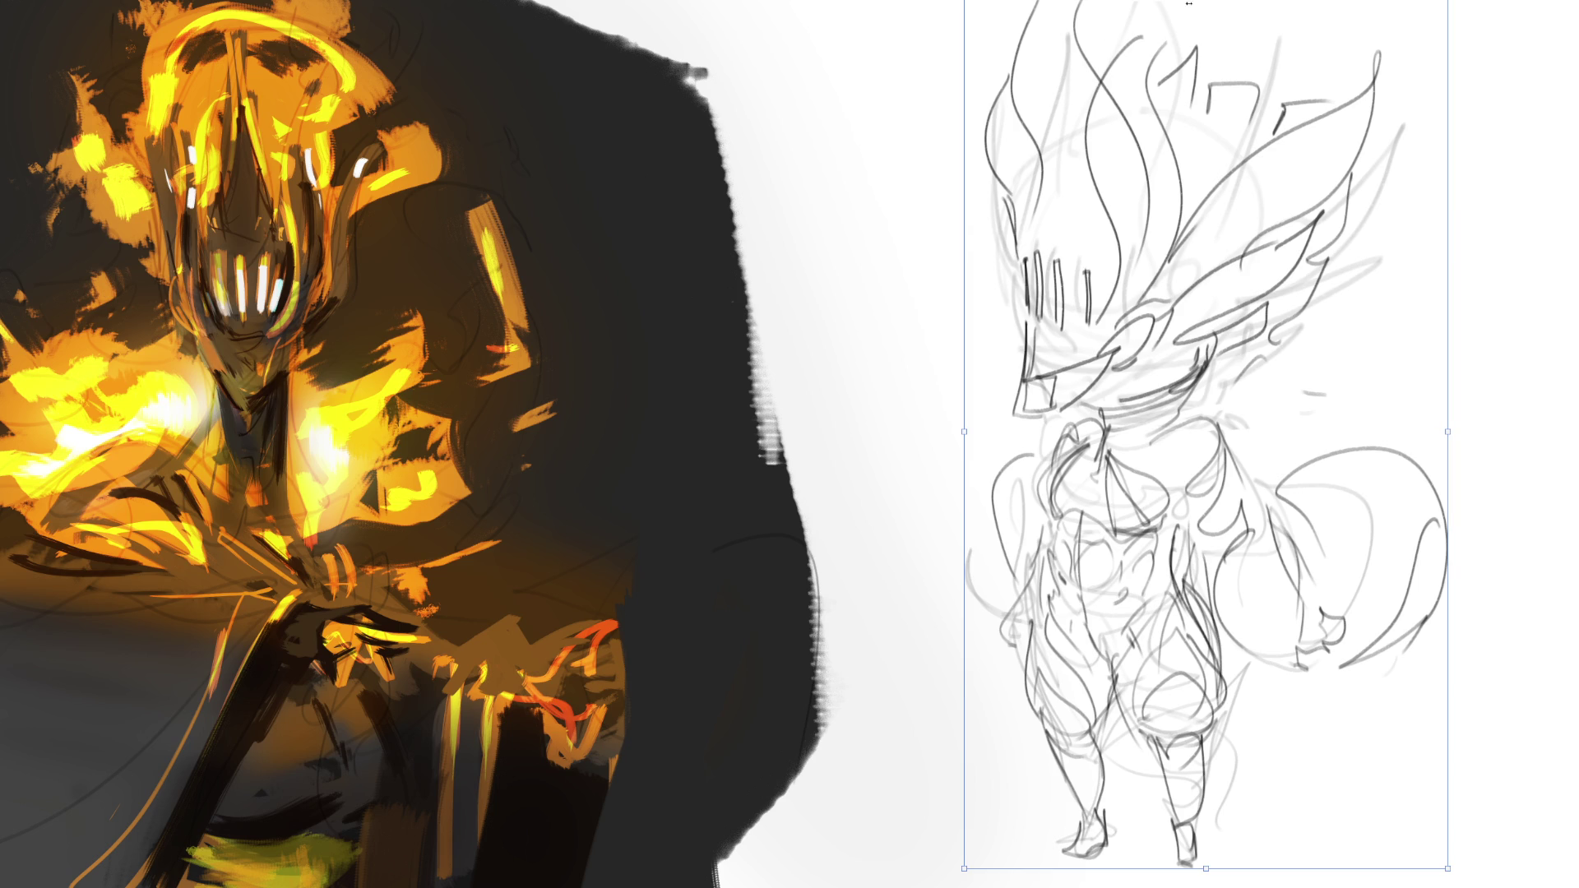
pyautogui.moveTo(1209, 3); pyautogui.dragTo(1156, 1)
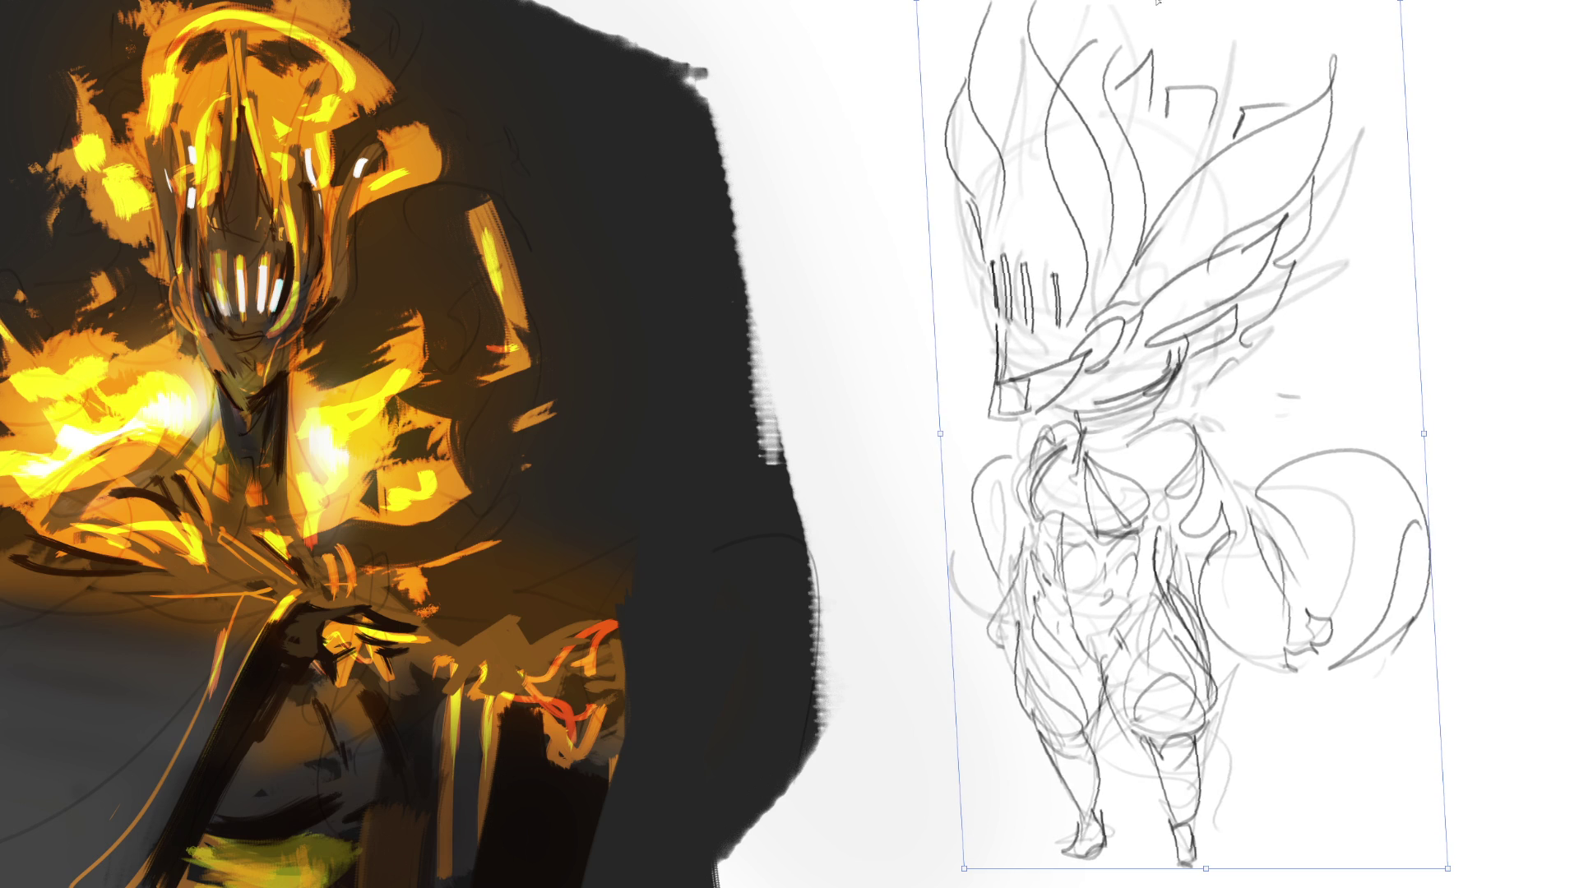
pyautogui.moveTo(1402, 3); pyautogui.dragTo(1413, 2)
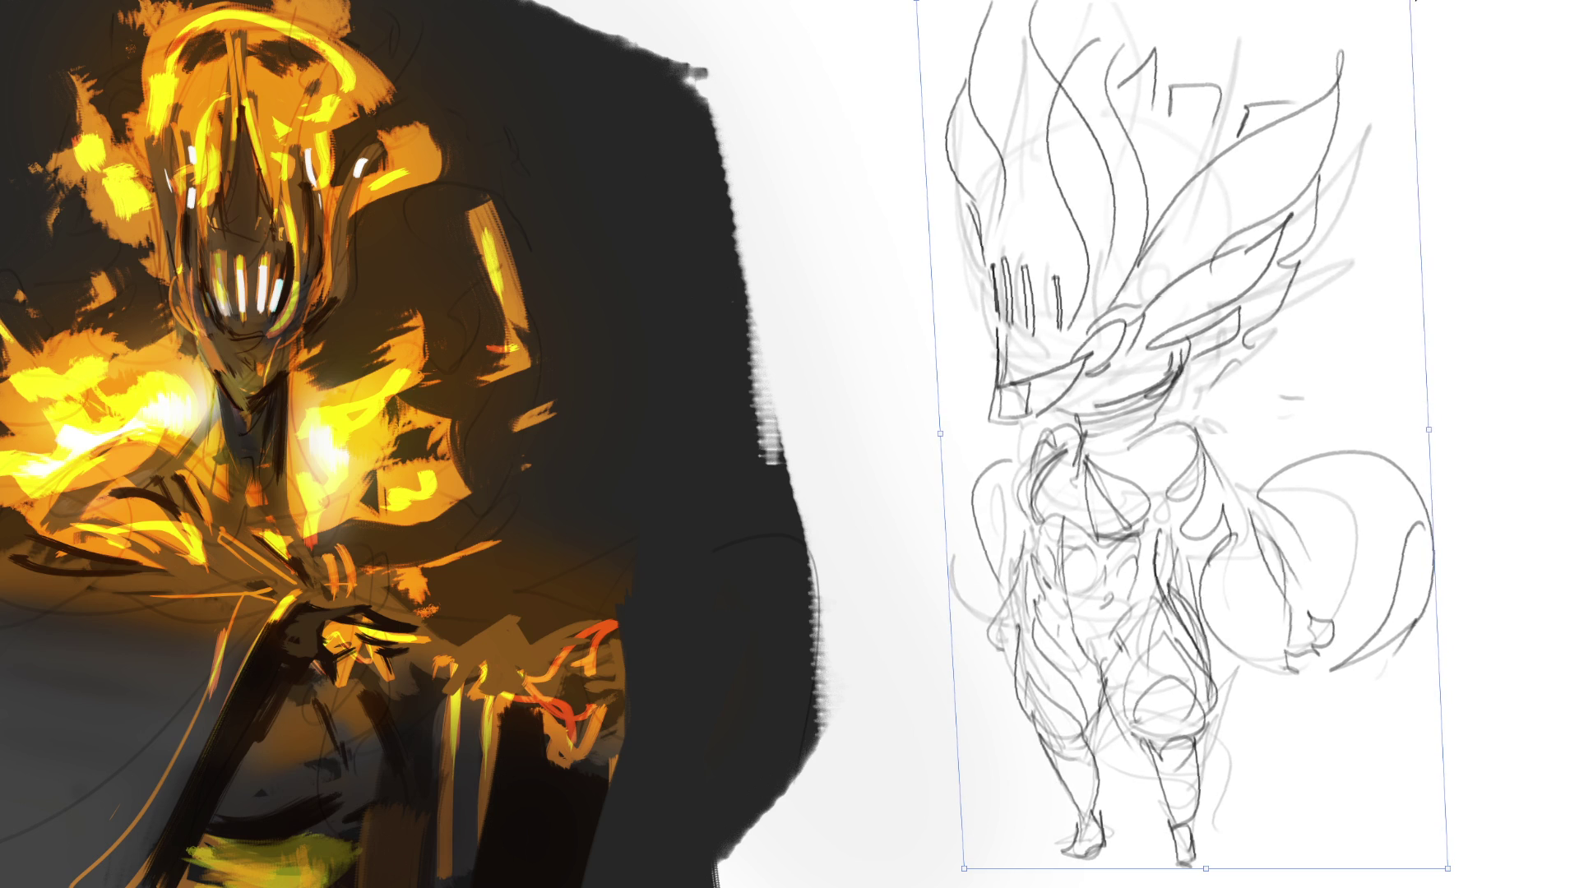
pyautogui.moveTo(1436, 428); pyautogui.dragTo(1441, 428)
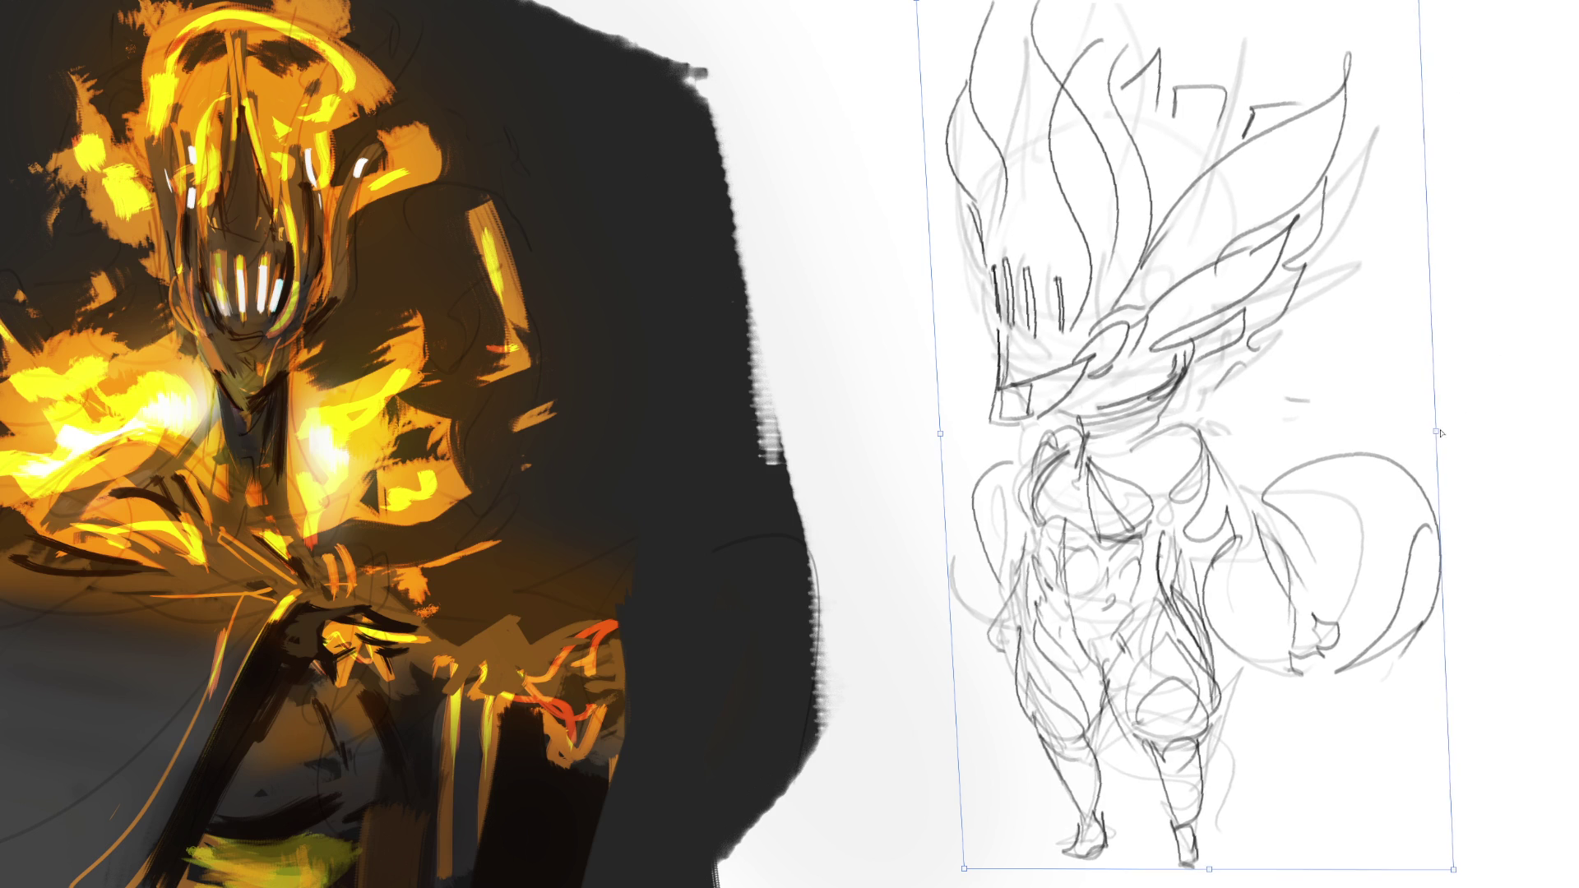
pyautogui.press('Return')
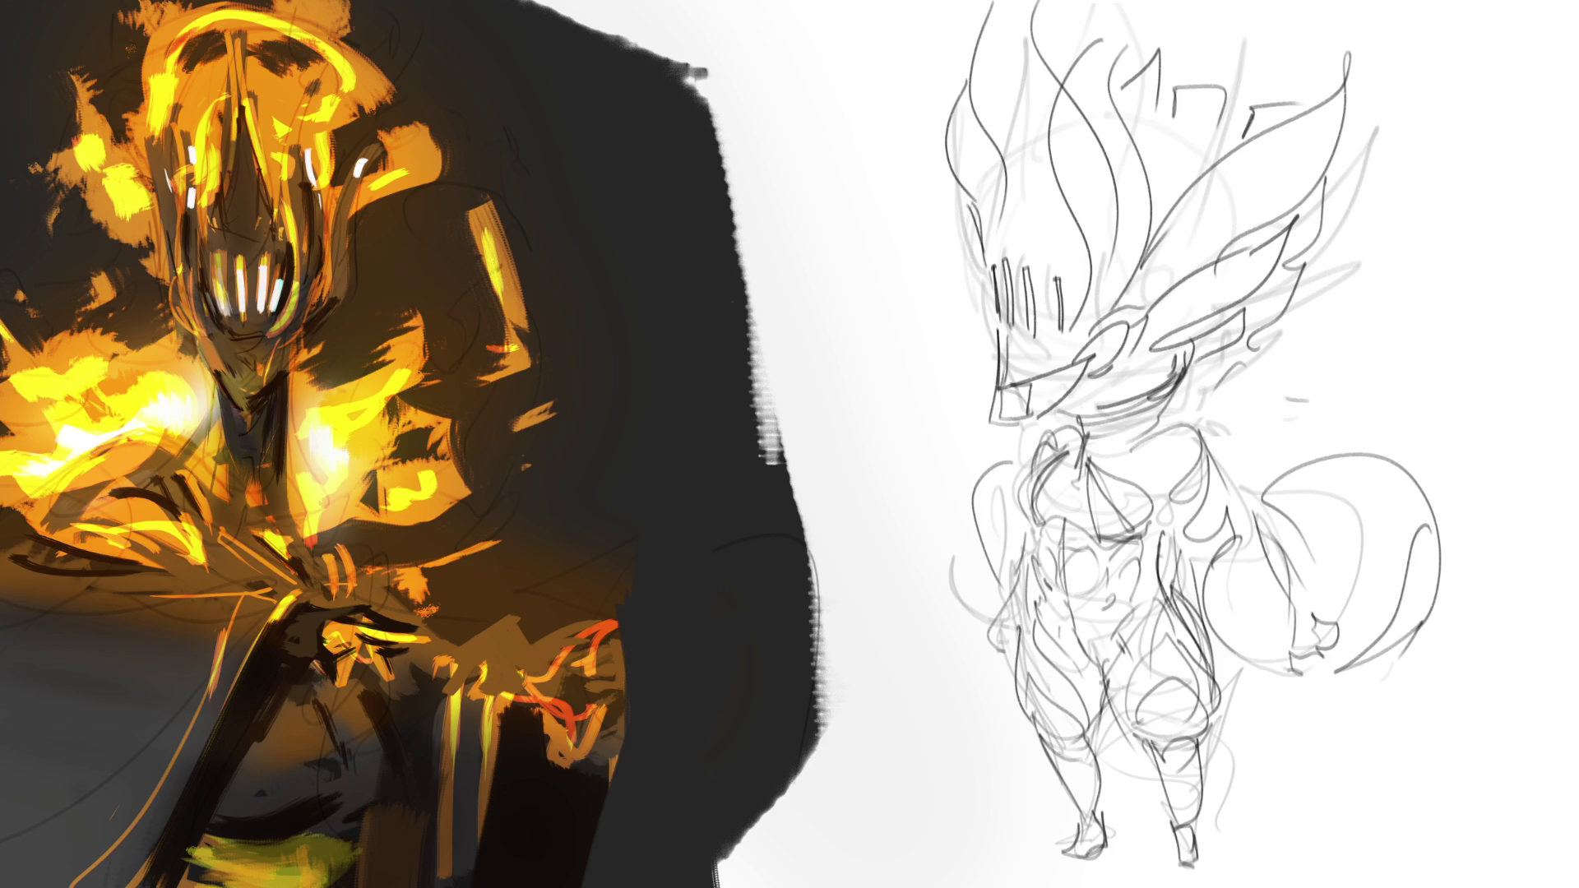
pyautogui.scroll(-4, 789, 444)
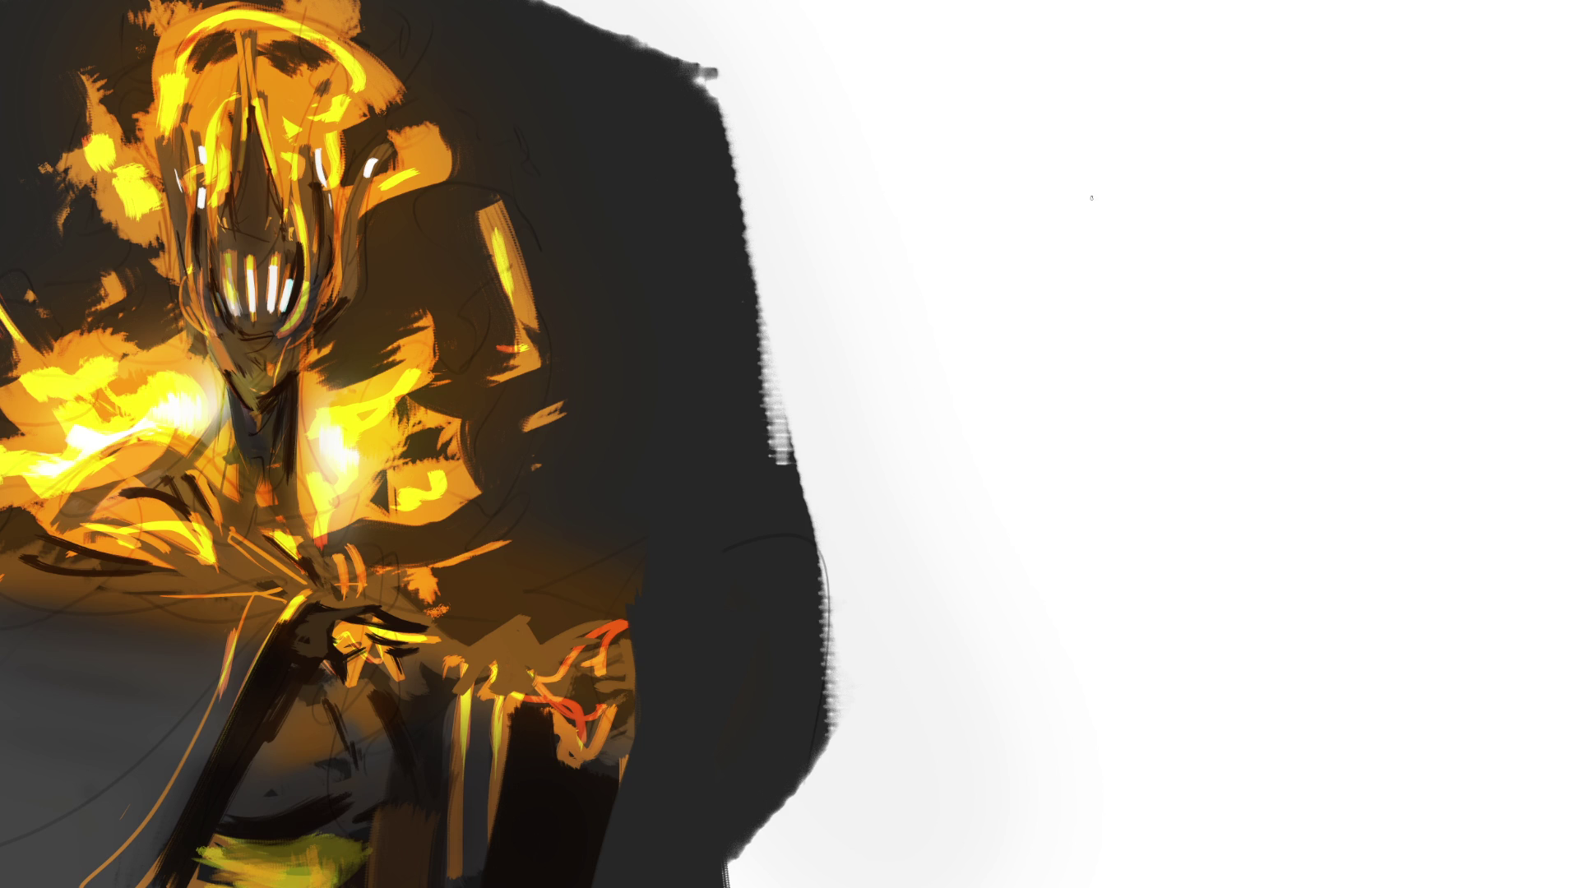
# Sketch the first raised hand: long left finger, fingers and wrist fanning toward the top edge.
pyautogui.moveTo(1031, 194)
pyautogui.mouseDown()
pyautogui.moveTo(1069, 161)
pyautogui.moveTo(1098, 235)
pyautogui.moveTo(1123, 207)
pyautogui.moveTo(1161, 297)
pyautogui.moveTo(1101, 329)
pyautogui.moveTo(1179, 248)
pyautogui.moveTo(1172, 306)
pyautogui.moveTo(1151, 247)
pyautogui.moveTo(1168, 205)
pyautogui.moveTo(1167, 316)
pyautogui.moveTo(1184, 234)
pyautogui.moveTo(1137, 331)
pyautogui.moveTo(1184, 533)
pyautogui.moveTo(1202, 427)
pyautogui.moveTo(1200, 535)
pyautogui.moveTo(1174, 221)
pyautogui.mouseUp()
pyautogui.moveTo(1020, 255)
pyautogui.mouseDown()
pyautogui.moveTo(890, 246)
pyautogui.moveTo(1014, 225)
pyautogui.moveTo(955, 206)
pyautogui.moveTo(1019, 185)
pyautogui.moveTo(933, 65)
pyautogui.moveTo(1036, 155)
pyautogui.moveTo(1147, 34)
pyautogui.moveTo(1048, 155)
pyautogui.moveTo(1090, 145)
pyautogui.moveTo(1139, 47)
pyautogui.moveTo(1131, 180)
pyautogui.mouseUp()
pyautogui.moveTo(1138, 66); pyautogui.dragTo(1167, 197)
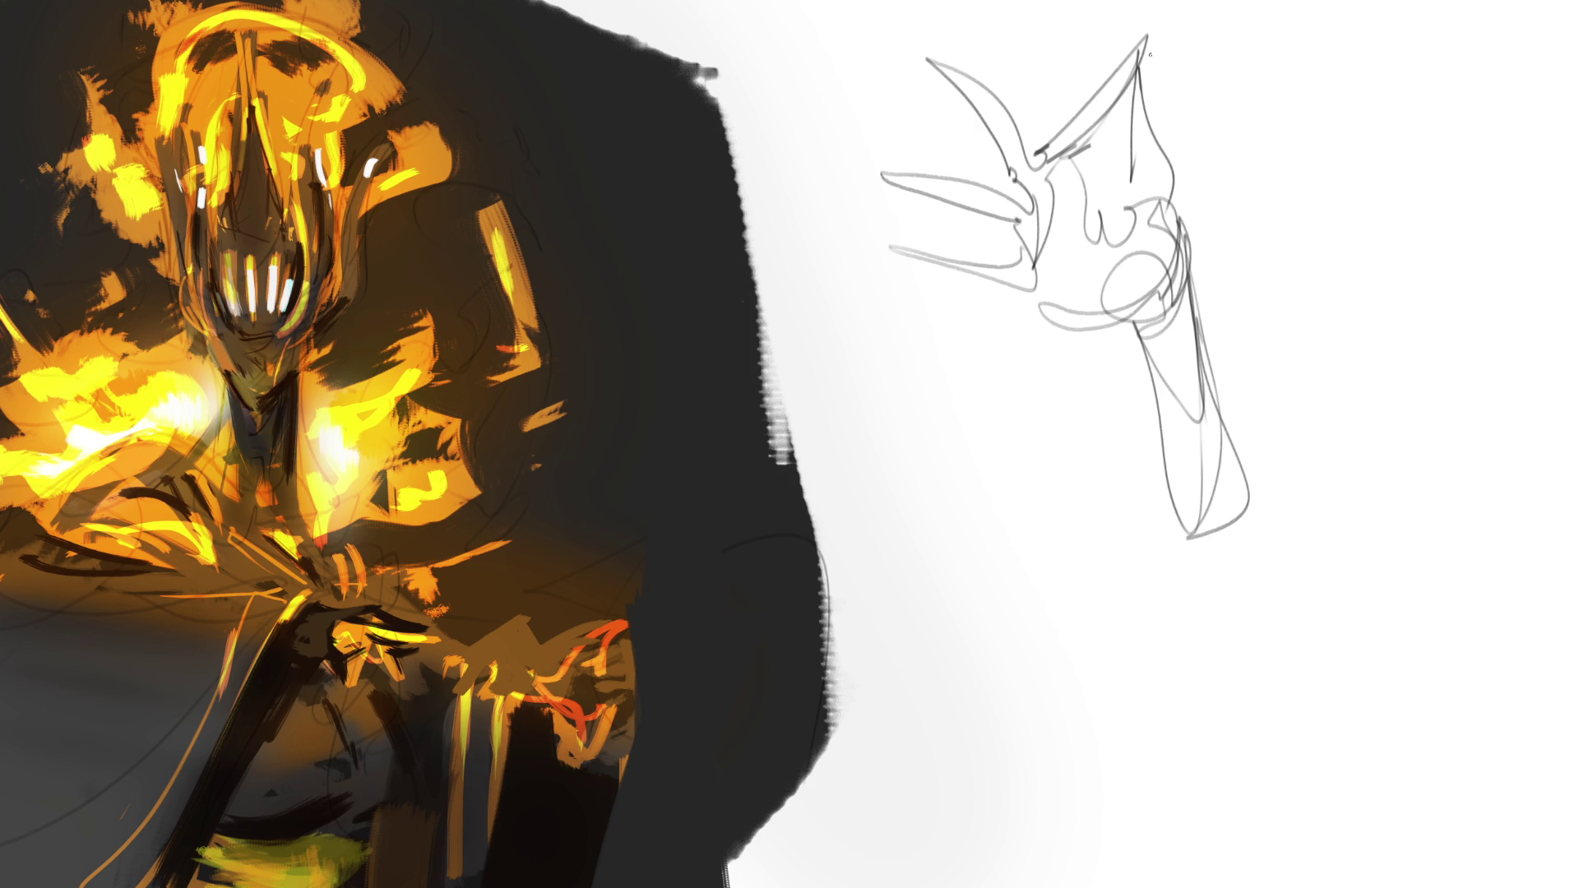
pyautogui.moveTo(1139, 55)
pyautogui.mouseDown()
pyautogui.moveTo(1246, 2)
pyautogui.moveTo(1180, 3)
pyautogui.moveTo(1196, 2)
pyautogui.mouseUp()
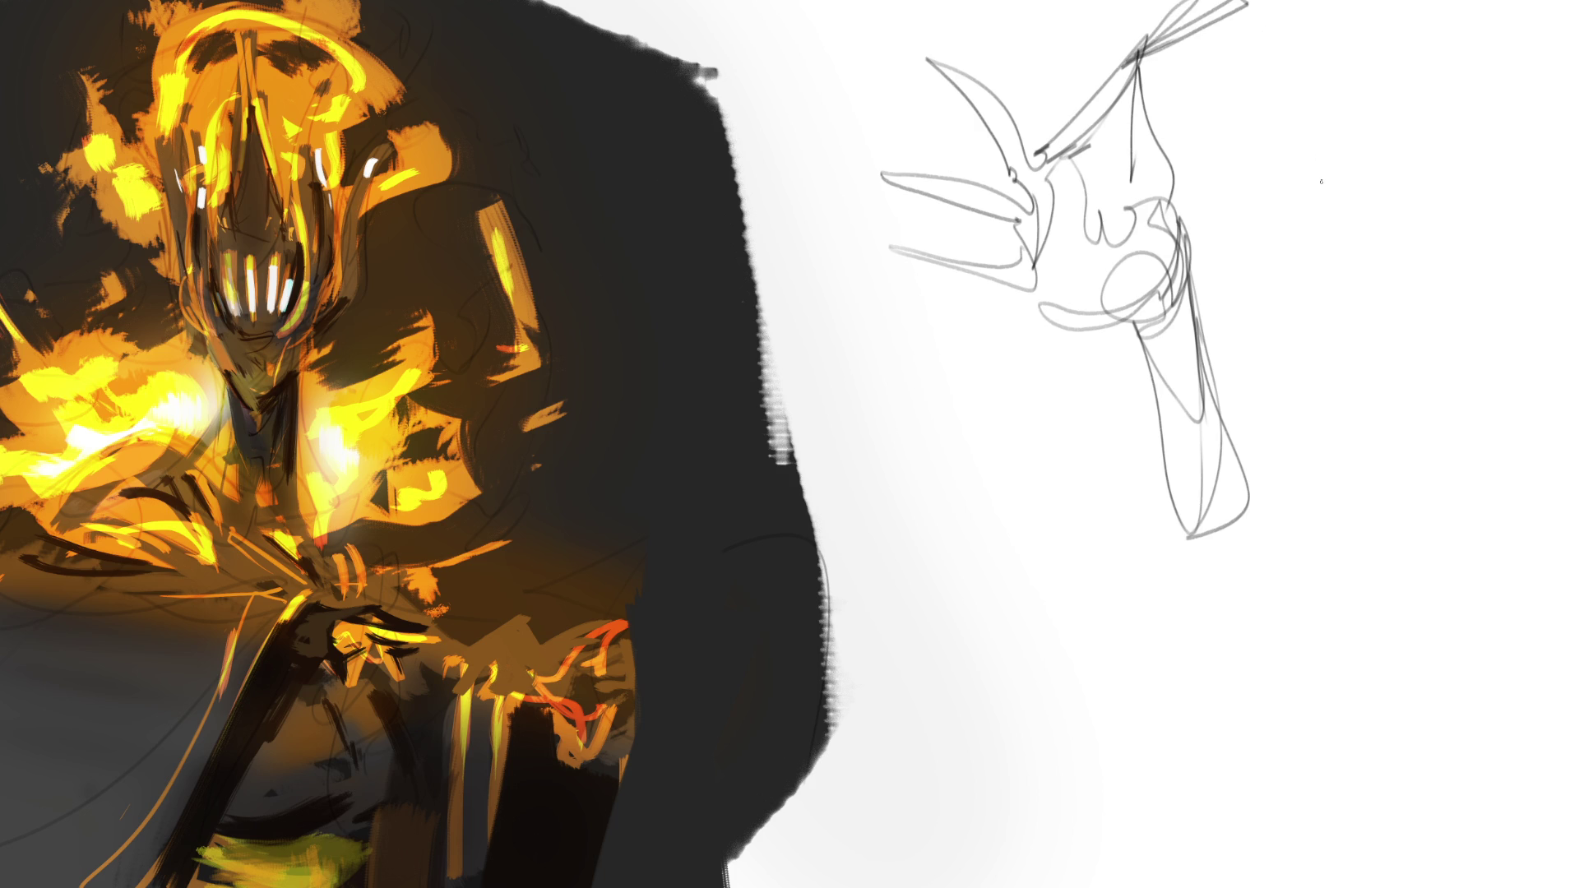
# Sketch the second hand beside it with palm, thumb, tall raised fingers, wrist and cuff.
pyautogui.moveTo(1293, 215)
pyautogui.mouseDown()
pyautogui.moveTo(1301, 326)
pyautogui.moveTo(1340, 282)
pyautogui.mouseUp()
pyautogui.moveTo(1299, 224)
pyautogui.mouseDown()
pyautogui.moveTo(1309, 275)
pyautogui.moveTo(1338, 286)
pyautogui.moveTo(1320, 377)
pyautogui.mouseUp()
pyautogui.moveTo(1291, 301)
pyautogui.mouseDown()
pyautogui.moveTo(1349, 354)
pyautogui.moveTo(1350, 303)
pyautogui.mouseUp()
pyautogui.moveTo(1287, 194)
pyautogui.mouseDown()
pyautogui.moveTo(1322, 218)
pyautogui.moveTo(1312, 160)
pyautogui.moveTo(1332, 113)
pyautogui.moveTo(1329, 173)
pyautogui.mouseUp()
pyautogui.moveTo(1319, 188)
pyautogui.mouseDown()
pyautogui.moveTo(1309, 214)
pyautogui.moveTo(1324, 128)
pyautogui.moveTo(1373, 164)
pyautogui.moveTo(1391, 230)
pyautogui.moveTo(1421, 131)
pyautogui.mouseUp()
pyautogui.moveTo(1402, 206)
pyautogui.mouseDown()
pyautogui.moveTo(1425, 97)
pyautogui.moveTo(1455, 132)
pyautogui.moveTo(1463, 220)
pyautogui.moveTo(1534, 117)
pyautogui.moveTo(1509, 242)
pyautogui.moveTo(1559, 261)
pyautogui.moveTo(1575, 325)
pyautogui.moveTo(1542, 292)
pyautogui.moveTo(1558, 294)
pyautogui.mouseUp()
pyautogui.moveTo(1348, 251); pyautogui.dragTo(1488, 313)
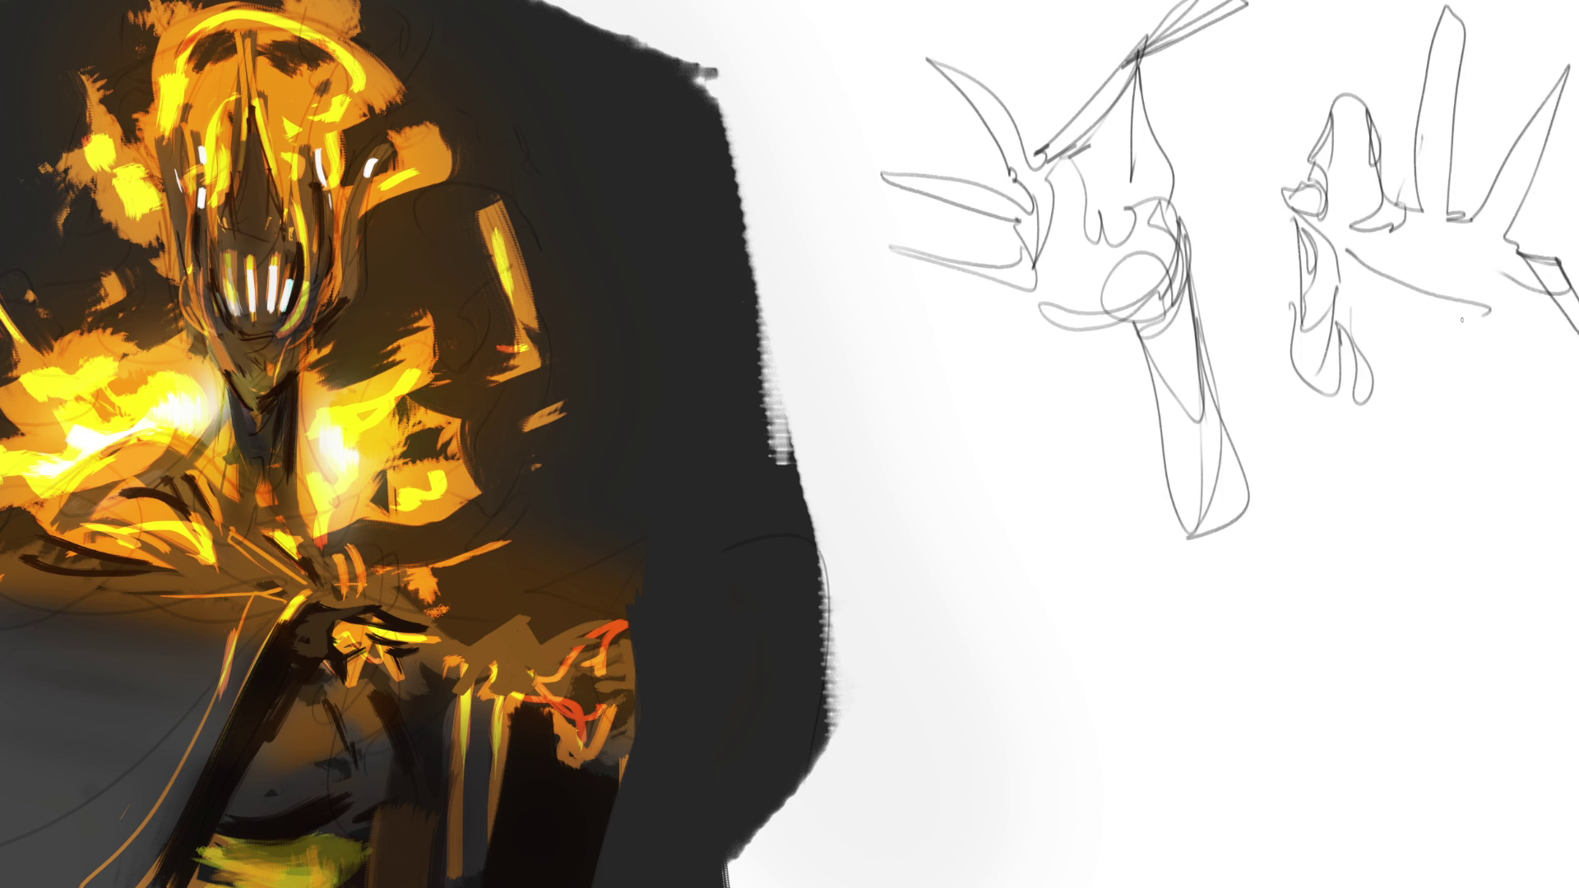
pyautogui.moveTo(1380, 296)
pyautogui.mouseDown()
pyautogui.moveTo(1485, 319)
pyautogui.moveTo(1484, 377)
pyautogui.mouseUp()
pyautogui.moveTo(1523, 325)
pyautogui.mouseDown()
pyautogui.moveTo(1455, 382)
pyautogui.moveTo(1534, 304)
pyautogui.moveTo(1398, 415)
pyautogui.moveTo(1529, 394)
pyautogui.moveTo(1439, 416)
pyautogui.moveTo(1416, 449)
pyautogui.moveTo(1525, 421)
pyautogui.moveTo(1436, 428)
pyautogui.moveTo(1459, 449)
pyautogui.moveTo(1447, 487)
pyautogui.moveTo(1542, 457)
pyautogui.moveTo(1559, 585)
pyautogui.mouseUp()
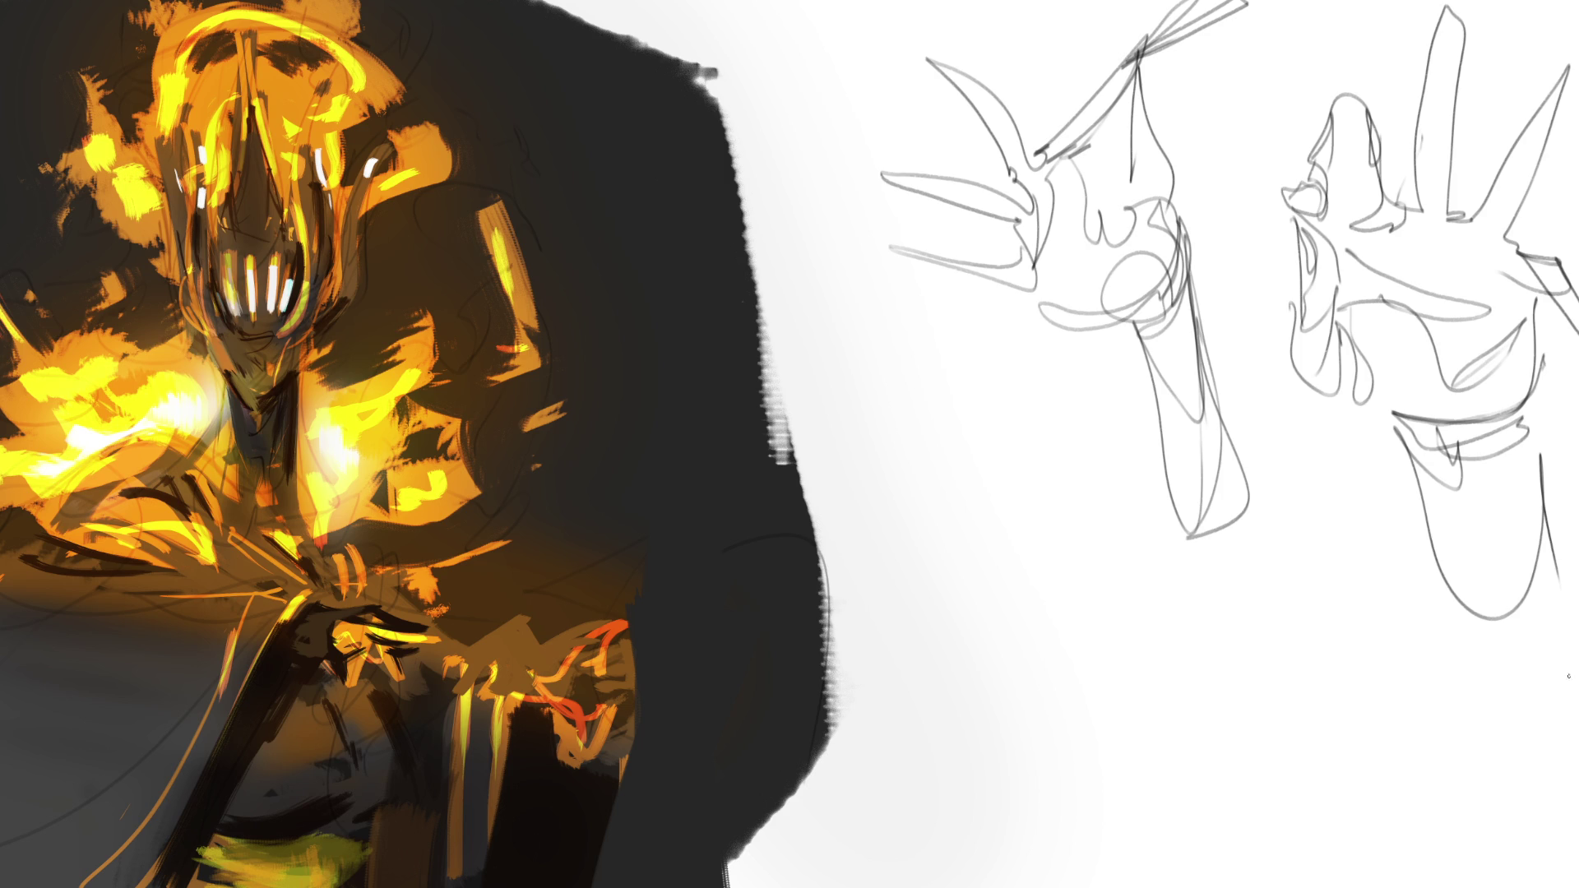
# Lighten the sketch layer and ink the first hand's finger with a pointed fingertip.
pyautogui.press('5')
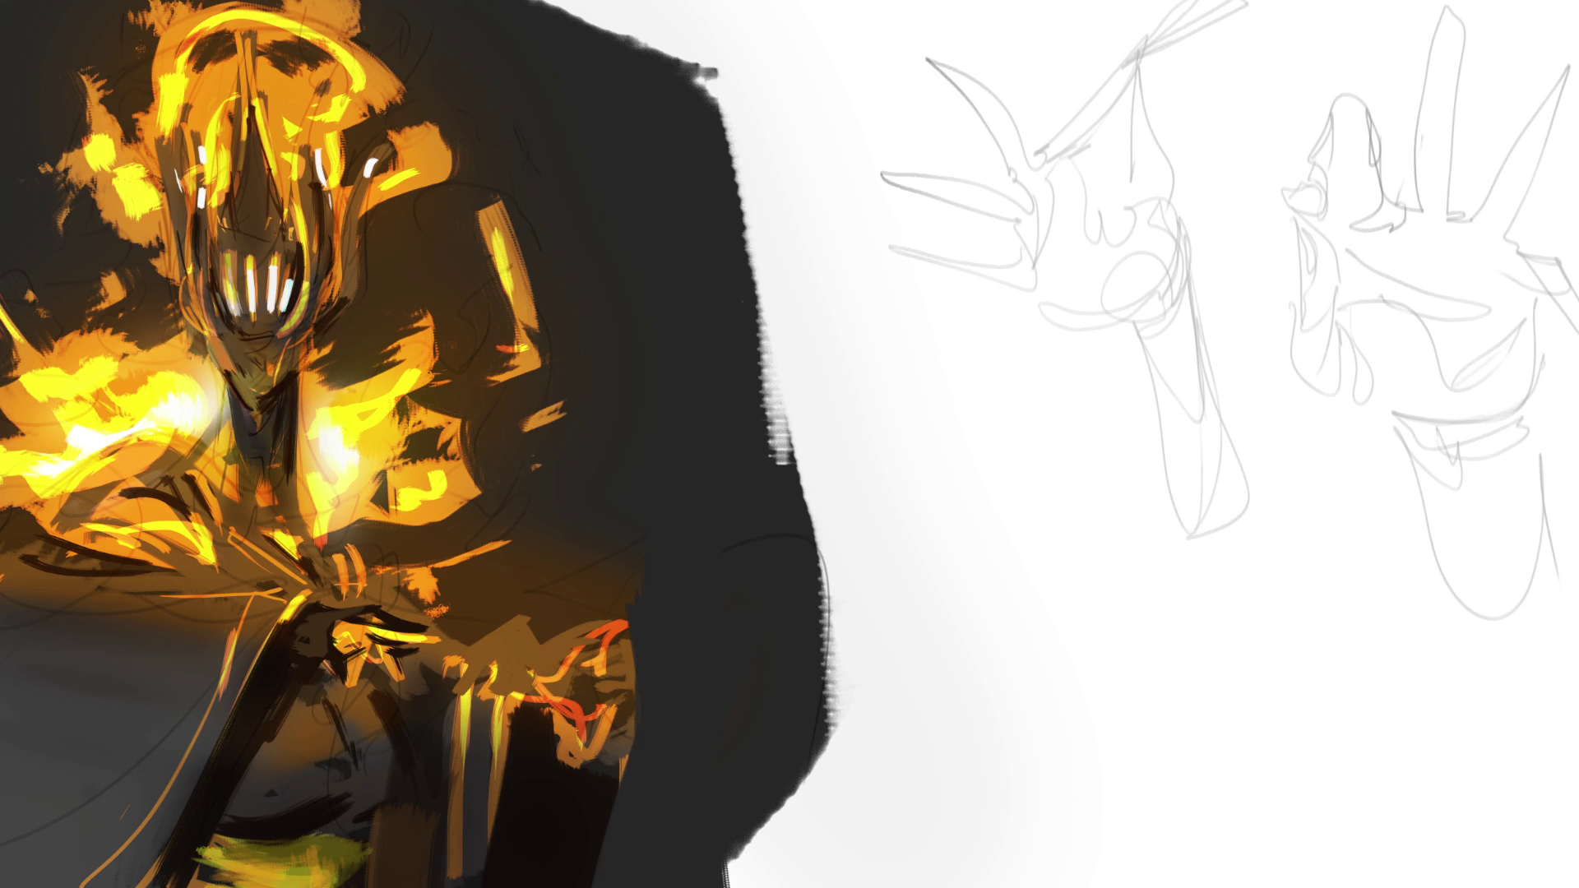
pyautogui.moveTo(1121, 110)
pyautogui.mouseDown()
pyautogui.moveTo(1129, 182)
pyautogui.moveTo(1179, 159)
pyautogui.moveTo(1189, 234)
pyautogui.mouseUp()
pyautogui.moveTo(1123, 107)
pyautogui.mouseDown()
pyautogui.moveTo(1157, 115)
pyautogui.moveTo(1201, 10)
pyautogui.moveTo(1126, 82)
pyautogui.moveTo(1174, 27)
pyautogui.mouseUp()
pyautogui.hotkey('ctrl', 'z')
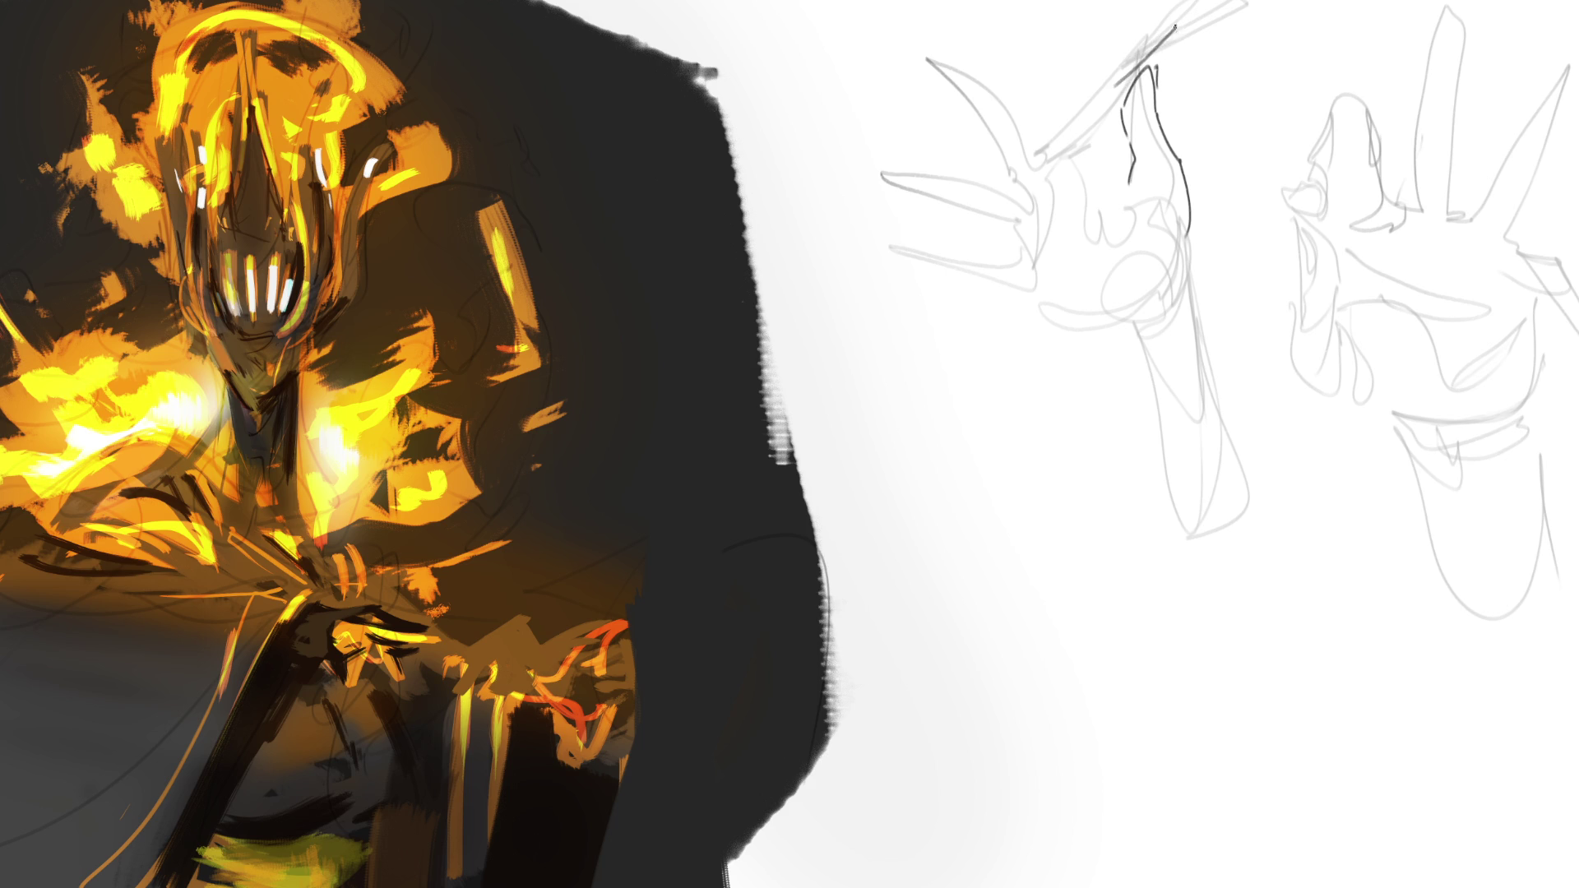
pyautogui.moveTo(1128, 76); pyautogui.dragTo(1176, 32)
pyautogui.moveTo(1098, 80)
pyautogui.mouseDown()
pyautogui.moveTo(1123, 41)
pyautogui.moveTo(1133, 79)
pyautogui.moveTo(1069, 110)
pyautogui.moveTo(1039, 149)
pyautogui.moveTo(1086, 133)
pyautogui.moveTo(1130, 73)
pyautogui.mouseUp()
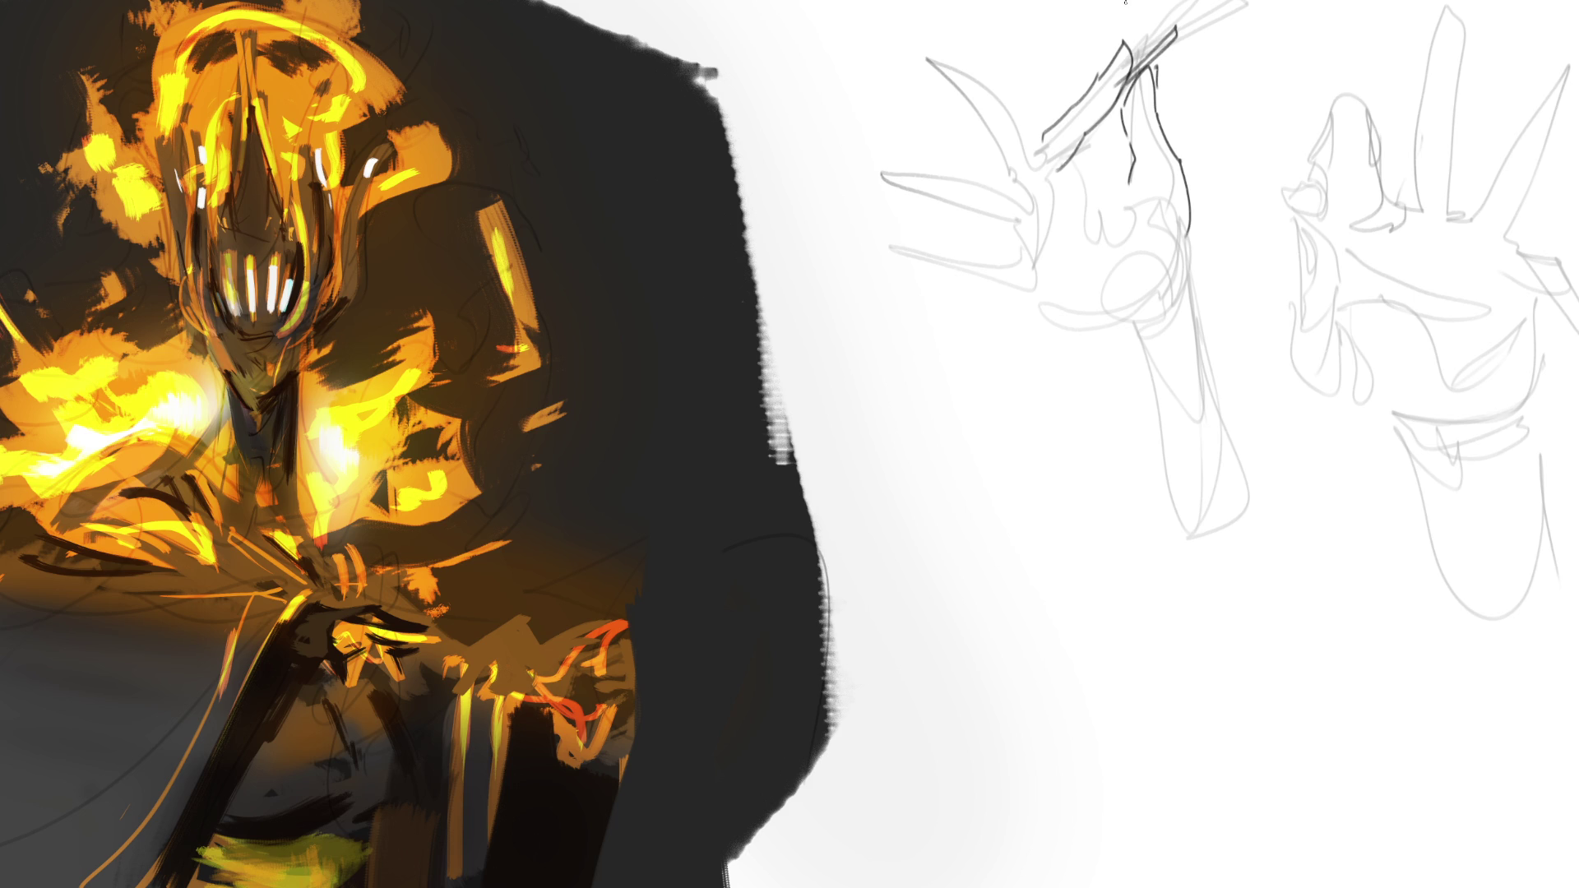
# Ink the knuckles, upper-left fingers, palm and forearm, then fade the dark lines on both hands.
pyautogui.moveTo(1044, 137); pyautogui.dragTo(1034, 161)
pyautogui.moveTo(1053, 171); pyautogui.dragTo(1014, 162)
pyautogui.moveTo(965, 100); pyautogui.dragTo(1015, 163)
pyautogui.hotkey('ctrl', 'z')
pyautogui.hotkey('ctrl', 'z')
pyautogui.moveTo(982, 100); pyautogui.dragTo(1018, 177)
pyautogui.moveTo(926, 27)
pyautogui.mouseDown()
pyautogui.moveTo(974, 97)
pyautogui.moveTo(988, 172)
pyautogui.moveTo(1020, 176)
pyautogui.moveTo(991, 191)
pyautogui.moveTo(865, 138)
pyautogui.moveTo(1010, 233)
pyautogui.moveTo(937, 255)
pyautogui.moveTo(1065, 274)
pyautogui.mouseUp()
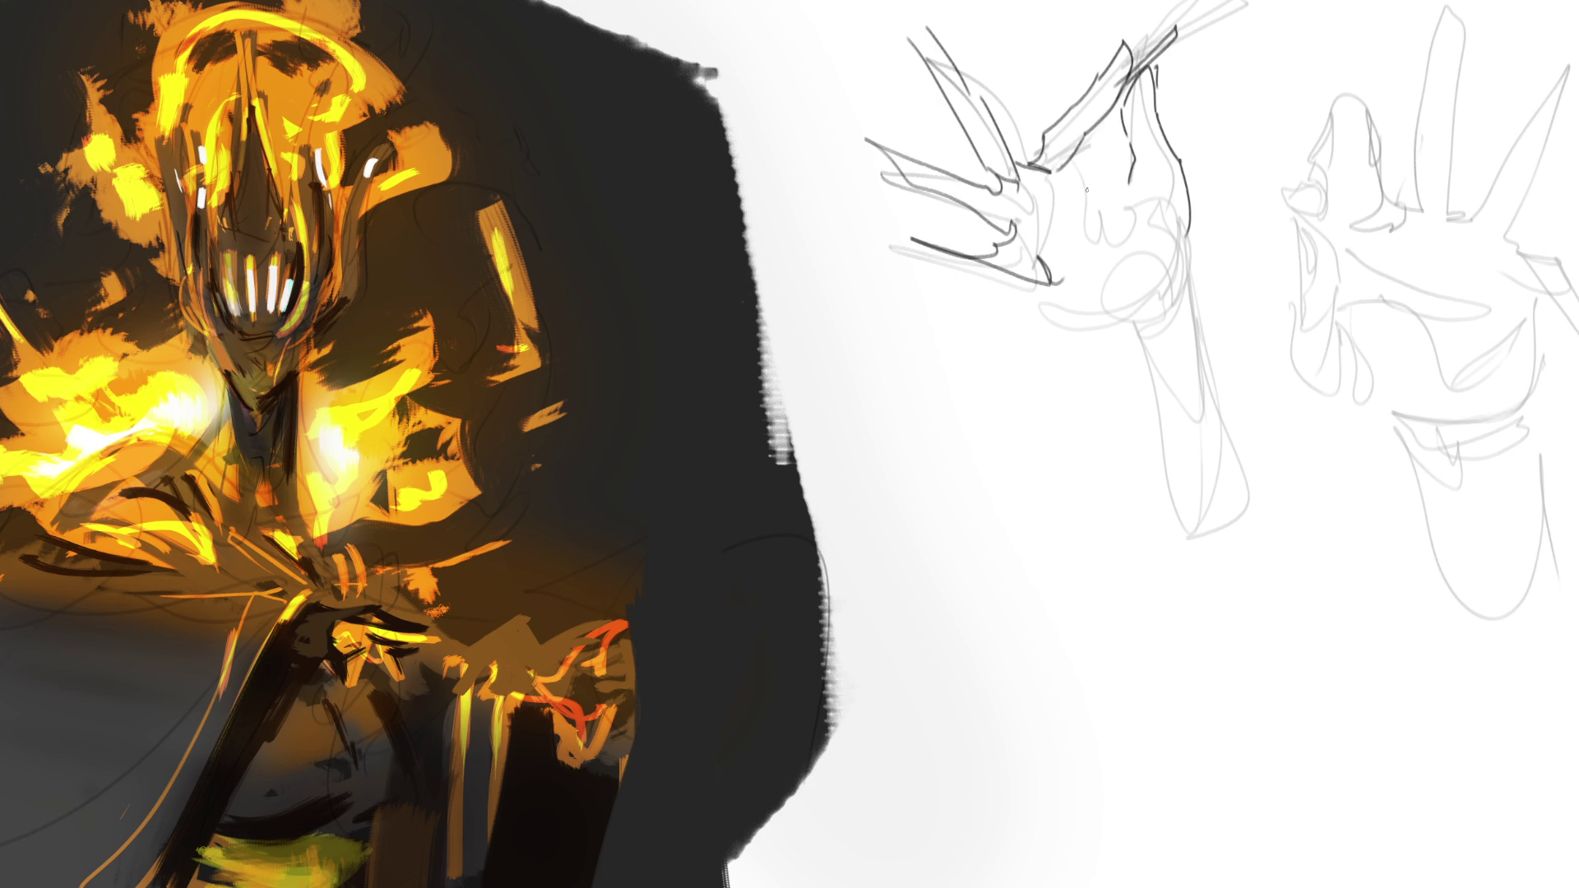
pyautogui.moveTo(1086, 190)
pyautogui.mouseDown()
pyautogui.moveTo(1084, 252)
pyautogui.moveTo(1106, 197)
pyautogui.moveTo(1128, 189)
pyautogui.moveTo(1031, 296)
pyautogui.moveTo(1143, 323)
pyautogui.moveTo(1199, 263)
pyautogui.moveTo(1198, 380)
pyautogui.mouseUp()
pyautogui.moveTo(1121, 333); pyautogui.dragTo(1168, 528)
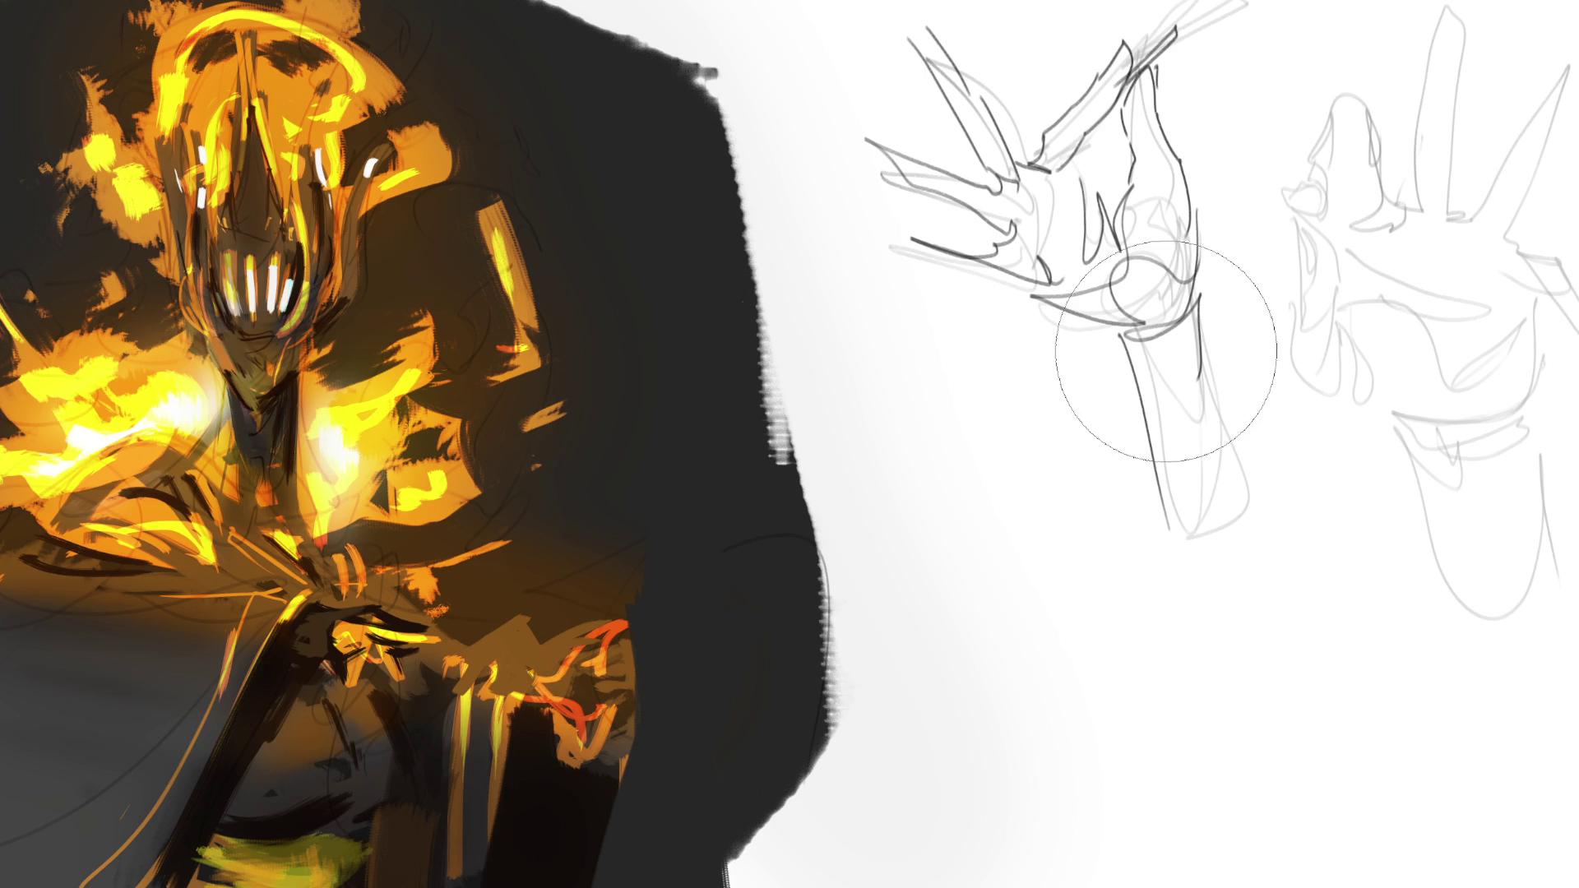
pyautogui.moveTo(1094, 300)
pyautogui.mouseDown()
pyautogui.moveTo(1181, 46)
pyautogui.moveTo(970, 106)
pyautogui.mouseUp()
pyautogui.moveTo(1484, 98)
pyautogui.mouseDown()
pyautogui.moveTo(1216, 194)
pyautogui.moveTo(1339, 310)
pyautogui.moveTo(1058, 159)
pyautogui.moveTo(1469, 113)
pyautogui.mouseUp()
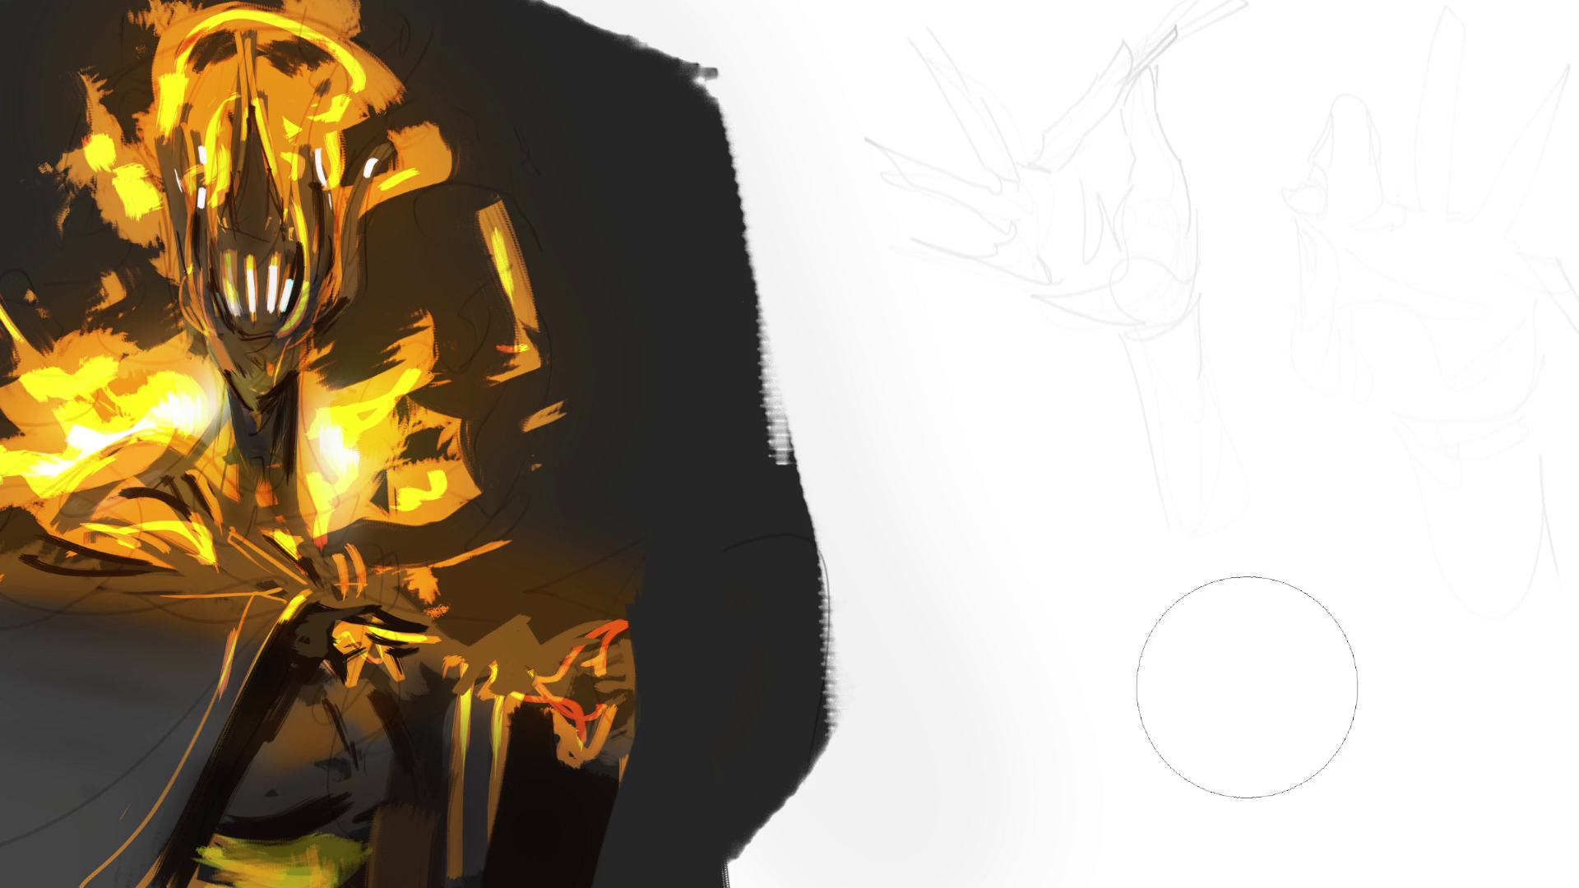
# Fade the lines near the top fingertips further and shrink the brush.
pyautogui.moveTo(1233, 669); pyautogui.dragTo(1152, 663)
pyautogui.press('b')
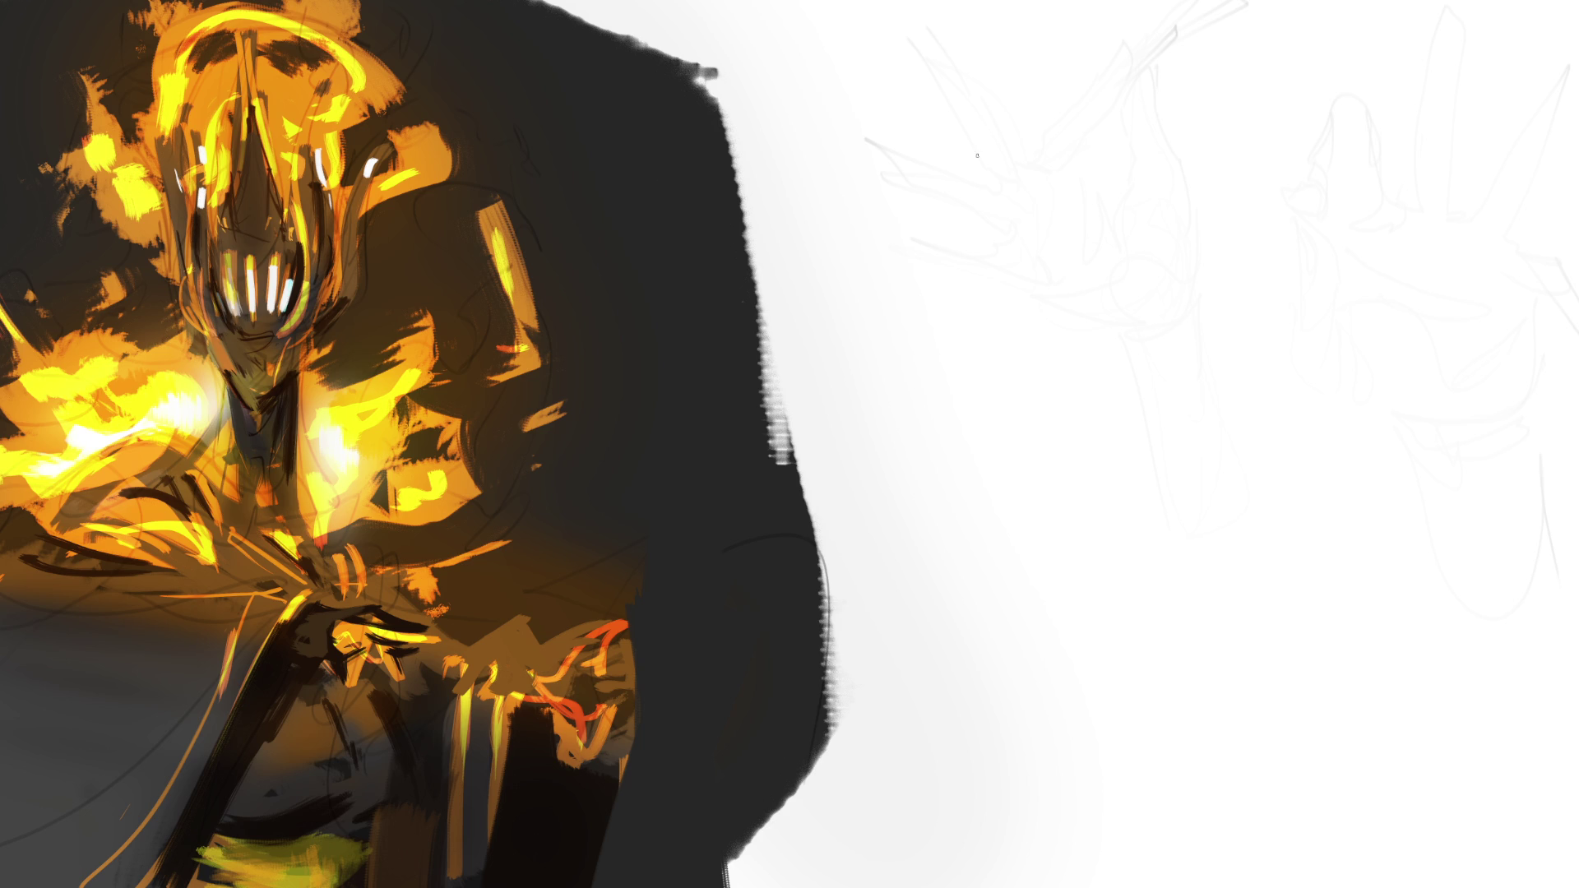
# Rough in a large looping oval over the first hand for the girl's head.
pyautogui.moveTo(979, 147)
pyautogui.mouseDown()
pyautogui.moveTo(1004, 263)
pyautogui.moveTo(1031, 100)
pyautogui.moveTo(1060, 96)
pyautogui.moveTo(1106, 188)
pyautogui.mouseUp()
pyautogui.moveTo(1114, 106); pyautogui.dragTo(1135, 225)
pyautogui.moveTo(1123, 146); pyautogui.dragTo(1136, 263)
pyautogui.moveTo(1021, 175); pyautogui.dragTo(1051, 261)
pyautogui.moveTo(1010, 193)
pyautogui.mouseDown()
pyautogui.moveTo(1178, 211)
pyautogui.moveTo(1077, 336)
pyautogui.mouseUp()
pyautogui.moveTo(1004, 78)
pyautogui.mouseDown()
pyautogui.moveTo(951, 246)
pyautogui.moveTo(1086, 322)
pyautogui.mouseUp()
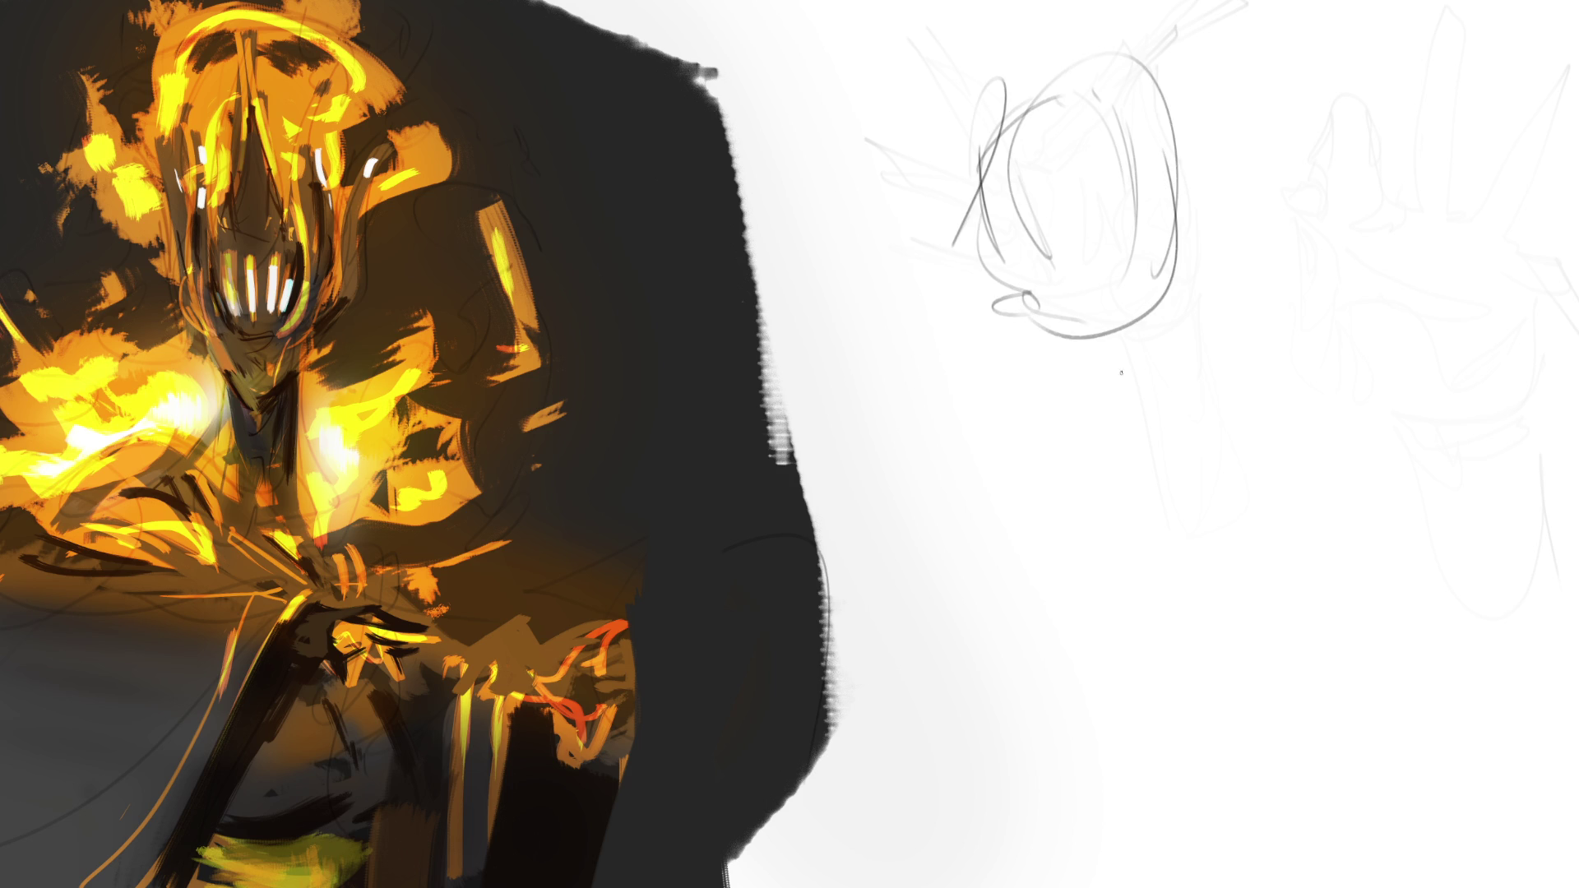
pyautogui.moveTo(996, 157)
pyautogui.mouseDown()
pyautogui.moveTo(1034, 303)
pyautogui.moveTo(1083, 334)
pyautogui.mouseUp()
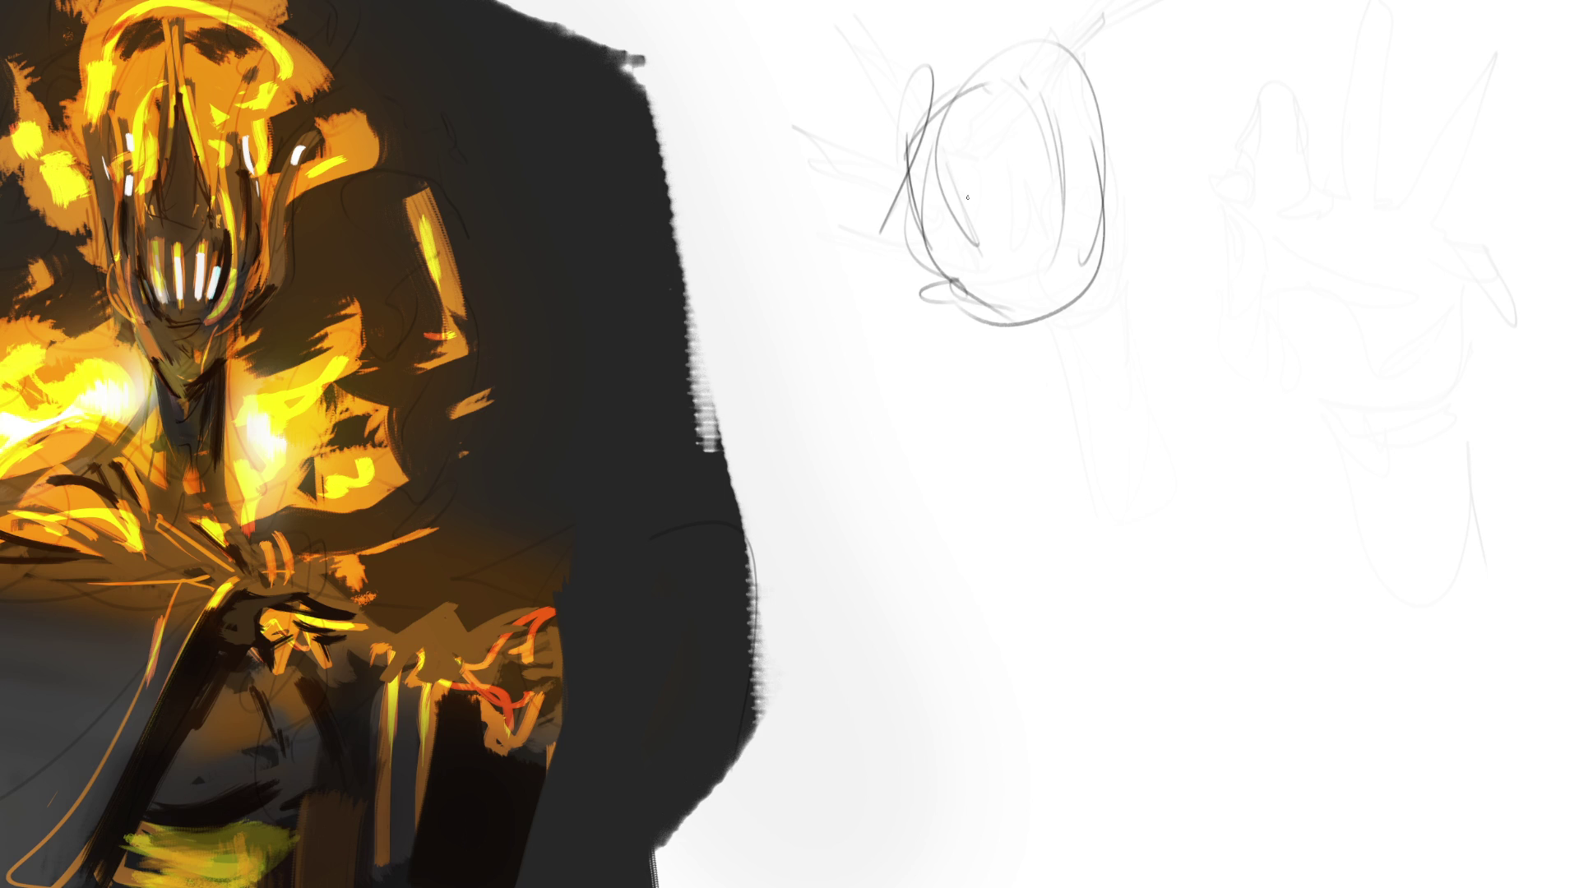
# Sketch the head's inner curves and left contour, with a curl and loop beneath.
pyautogui.moveTo(938, 98)
pyautogui.mouseDown()
pyautogui.moveTo(952, 217)
pyautogui.moveTo(1048, 247)
pyautogui.moveTo(1059, 189)
pyautogui.mouseUp()
pyautogui.moveTo(934, 119); pyautogui.dragTo(987, 185)
pyautogui.moveTo(917, 82); pyautogui.dragTo(884, 246)
pyautogui.moveTo(905, 115); pyautogui.dragTo(925, 329)
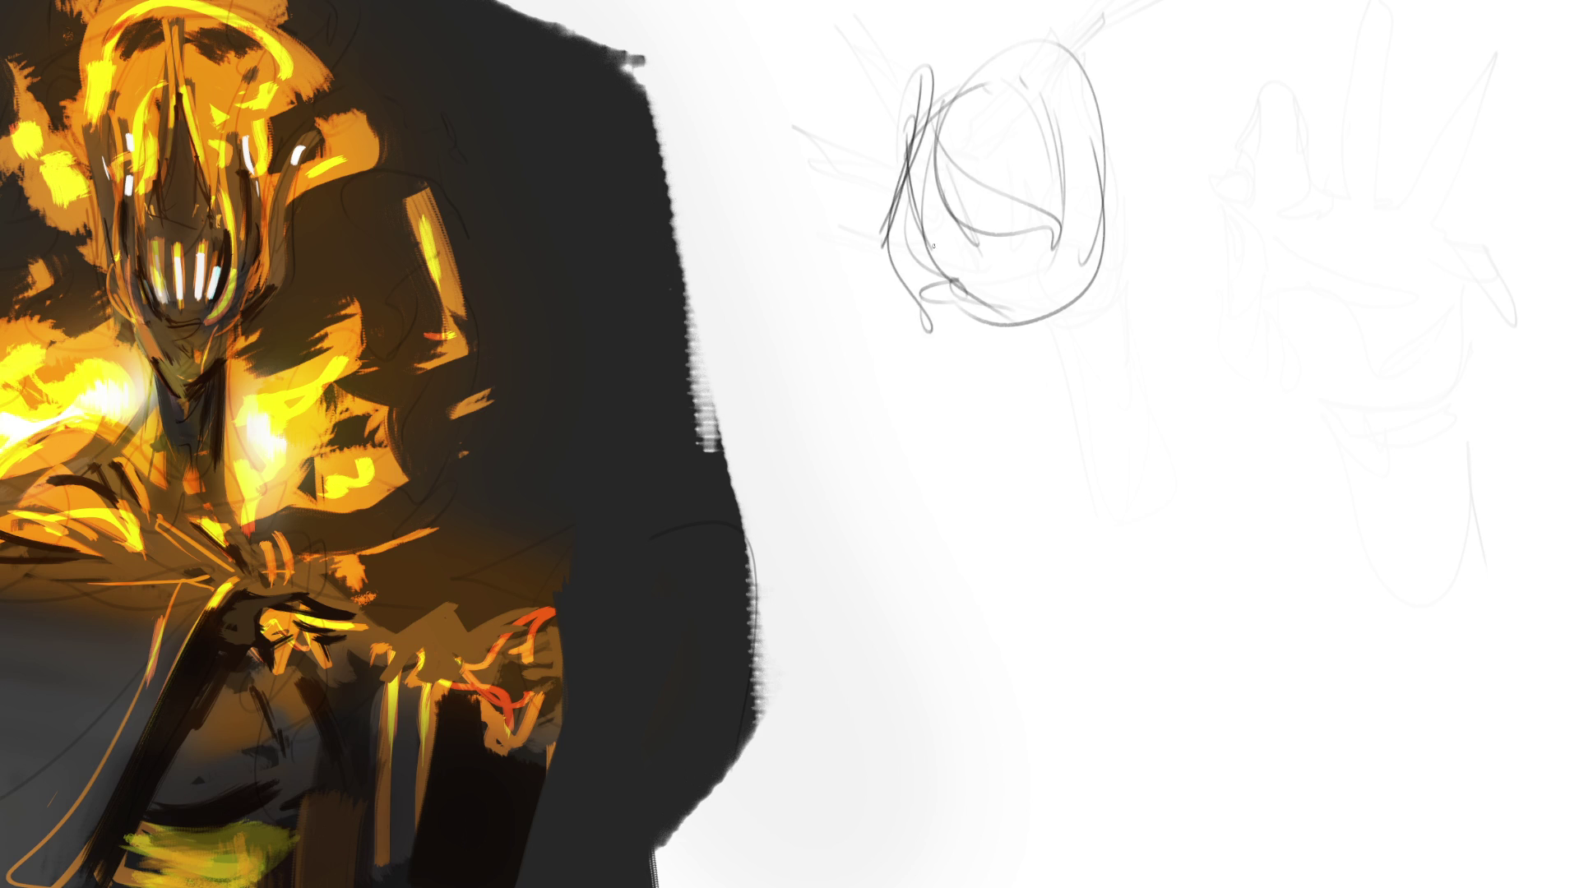
pyautogui.moveTo(917, 210)
pyautogui.mouseDown()
pyautogui.moveTo(1014, 216)
pyautogui.moveTo(983, 235)
pyautogui.moveTo(1020, 220)
pyautogui.moveTo(925, 276)
pyautogui.moveTo(996, 325)
pyautogui.mouseUp()
pyautogui.moveTo(952, 284); pyautogui.dragTo(974, 306)
pyautogui.moveTo(970, 300)
pyautogui.mouseDown()
pyautogui.moveTo(990, 310)
pyautogui.moveTo(1065, 282)
pyautogui.mouseUp()
pyautogui.moveTo(966, 283)
pyautogui.mouseDown()
pyautogui.moveTo(946, 276)
pyautogui.moveTo(997, 293)
pyautogui.moveTo(977, 296)
pyautogui.moveTo(1019, 290)
pyautogui.moveTo(1110, 221)
pyautogui.moveTo(1123, 189)
pyautogui.moveTo(1105, 247)
pyautogui.mouseUp()
# Add the ear, hair strokes across the top, and the head's right outline.
pyautogui.moveTo(1100, 123); pyautogui.dragTo(1077, 193)
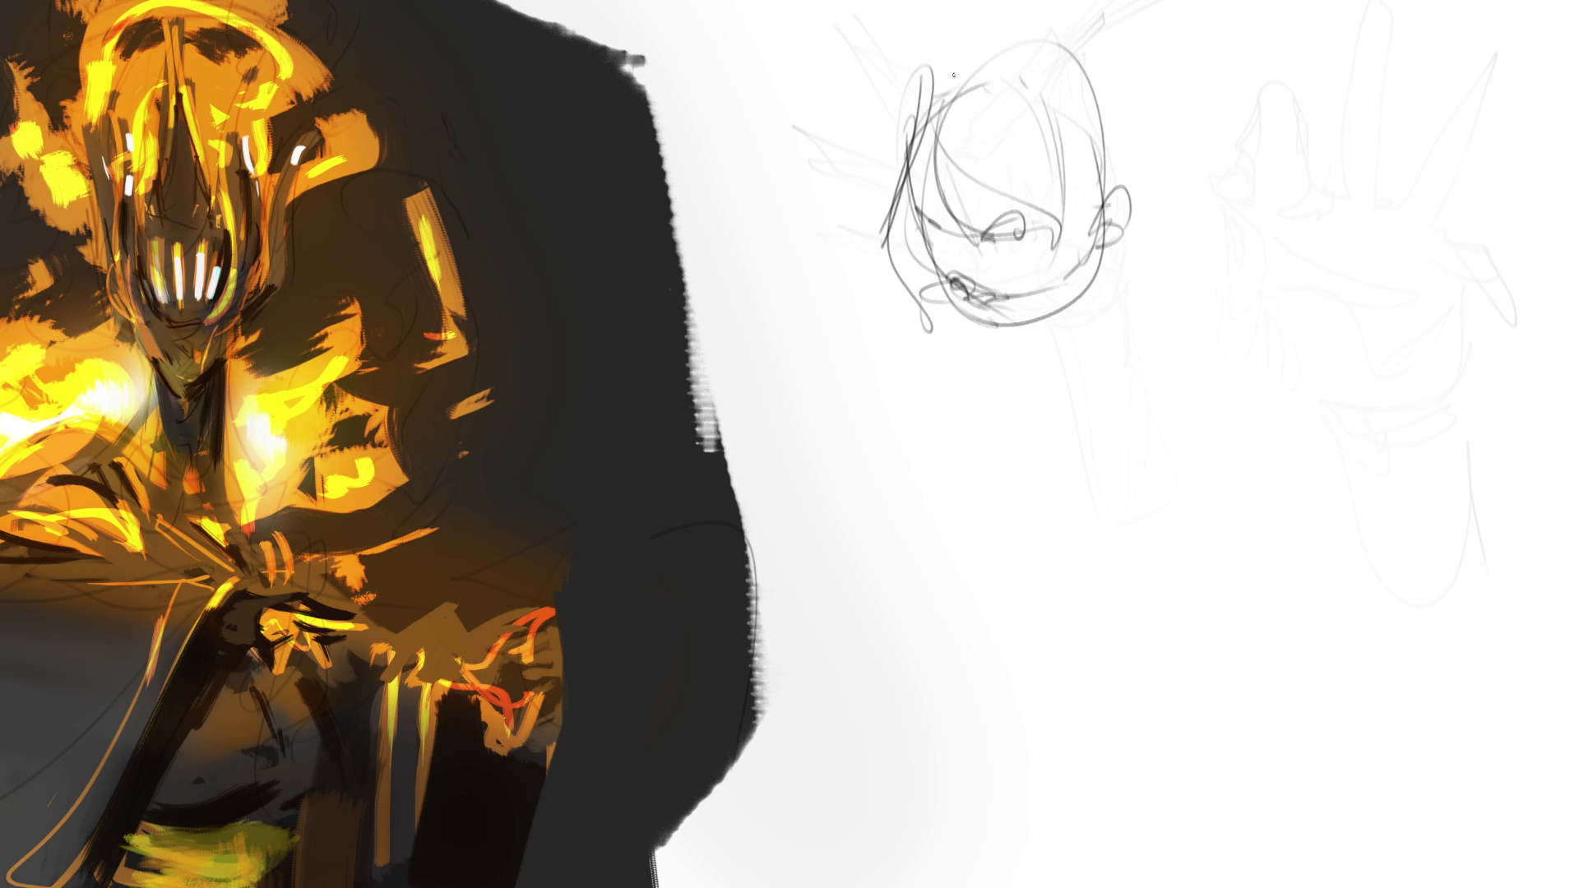
pyautogui.moveTo(921, 94); pyautogui.dragTo(1019, 41)
pyautogui.moveTo(917, 90)
pyautogui.mouseDown()
pyautogui.moveTo(1084, 20)
pyautogui.moveTo(1123, 175)
pyautogui.mouseUp()
pyautogui.moveTo(1087, 27); pyautogui.dragTo(1147, 209)
pyautogui.moveTo(1143, 86); pyautogui.dragTo(1102, 280)
pyautogui.moveTo(1133, 265)
pyautogui.mouseDown()
pyautogui.moveTo(1077, 300)
pyautogui.moveTo(1083, 321)
pyautogui.mouseUp()
pyautogui.moveTo(1168, 158); pyautogui.dragTo(1076, 314)
# Mark in the face, eyes and brow, then draw the chin and jaw line.
pyautogui.moveTo(984, 242); pyautogui.dragTo(981, 263)
pyautogui.moveTo(1008, 253); pyautogui.dragTo(1016, 268)
pyautogui.moveTo(998, 210); pyautogui.dragTo(975, 228)
pyautogui.moveTo(1003, 231)
pyautogui.mouseDown()
pyautogui.moveTo(947, 262)
pyautogui.moveTo(957, 269)
pyautogui.mouseUp()
pyautogui.moveTo(909, 199); pyautogui.dragTo(1010, 221)
pyautogui.moveTo(1028, 312)
pyautogui.mouseDown()
pyautogui.moveTo(986, 329)
pyautogui.moveTo(1102, 265)
pyautogui.moveTo(998, 353)
pyautogui.moveTo(1023, 393)
pyautogui.mouseUp()
pyautogui.moveTo(1135, 275); pyautogui.dragTo(1102, 337)
pyautogui.moveTo(1121, 304); pyautogui.dragTo(1082, 371)
# Sketch a V collar, shoulders and chest shapes, then loop in the lap and legs.
pyautogui.moveTo(1106, 270)
pyautogui.mouseDown()
pyautogui.moveTo(1082, 373)
pyautogui.moveTo(986, 385)
pyautogui.moveTo(1128, 296)
pyautogui.moveTo(877, 416)
pyautogui.mouseUp()
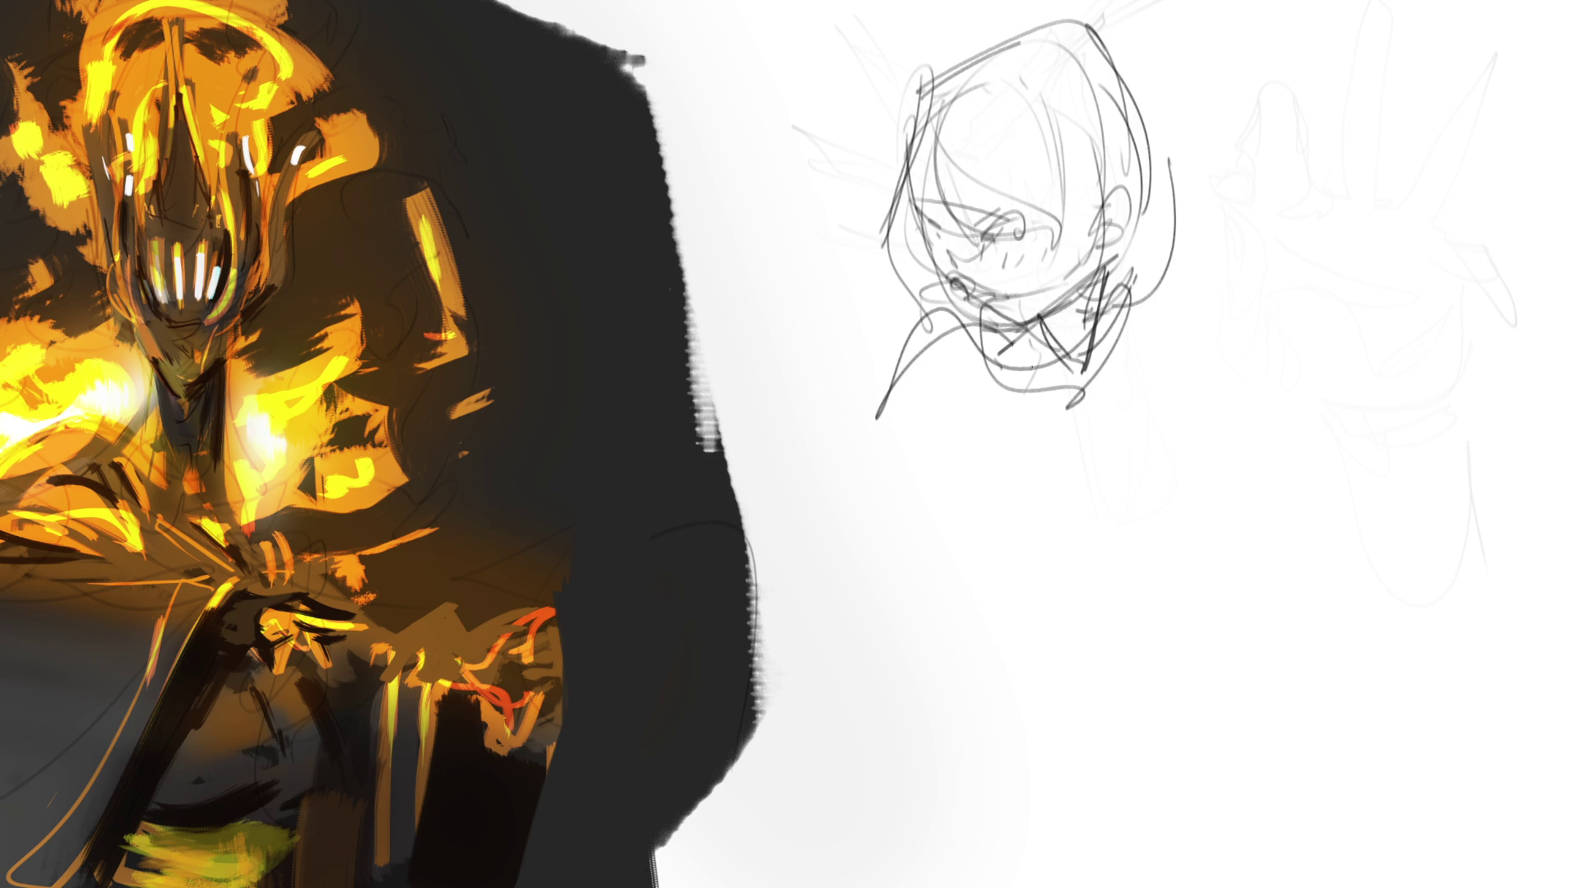
pyautogui.moveTo(1013, 345)
pyautogui.mouseDown()
pyautogui.moveTo(1115, 425)
pyautogui.moveTo(904, 479)
pyautogui.mouseUp()
pyautogui.moveTo(1049, 411); pyautogui.dragTo(905, 477)
pyautogui.moveTo(933, 444)
pyautogui.mouseDown()
pyautogui.moveTo(1057, 493)
pyautogui.moveTo(919, 575)
pyautogui.mouseUp()
pyautogui.moveTo(920, 576)
pyautogui.mouseDown()
pyautogui.moveTo(1032, 454)
pyautogui.moveTo(991, 538)
pyautogui.moveTo(923, 575)
pyautogui.mouseUp()
pyautogui.moveTo(1159, 505); pyautogui.dragTo(957, 568)
pyautogui.moveTo(958, 568)
pyautogui.mouseDown()
pyautogui.moveTo(1077, 546)
pyautogui.moveTo(1028, 470)
pyautogui.moveTo(1105, 472)
pyautogui.moveTo(1155, 319)
pyautogui.moveTo(1288, 431)
pyautogui.mouseUp()
pyautogui.moveTo(1293, 453)
pyautogui.mouseDown()
pyautogui.moveTo(1184, 504)
pyautogui.moveTo(1245, 383)
pyautogui.mouseUp()
pyautogui.moveTo(1245, 383)
pyautogui.mouseDown()
pyautogui.moveTo(1288, 431)
pyautogui.moveTo(1193, 496)
pyautogui.moveTo(1298, 491)
pyautogui.mouseUp()
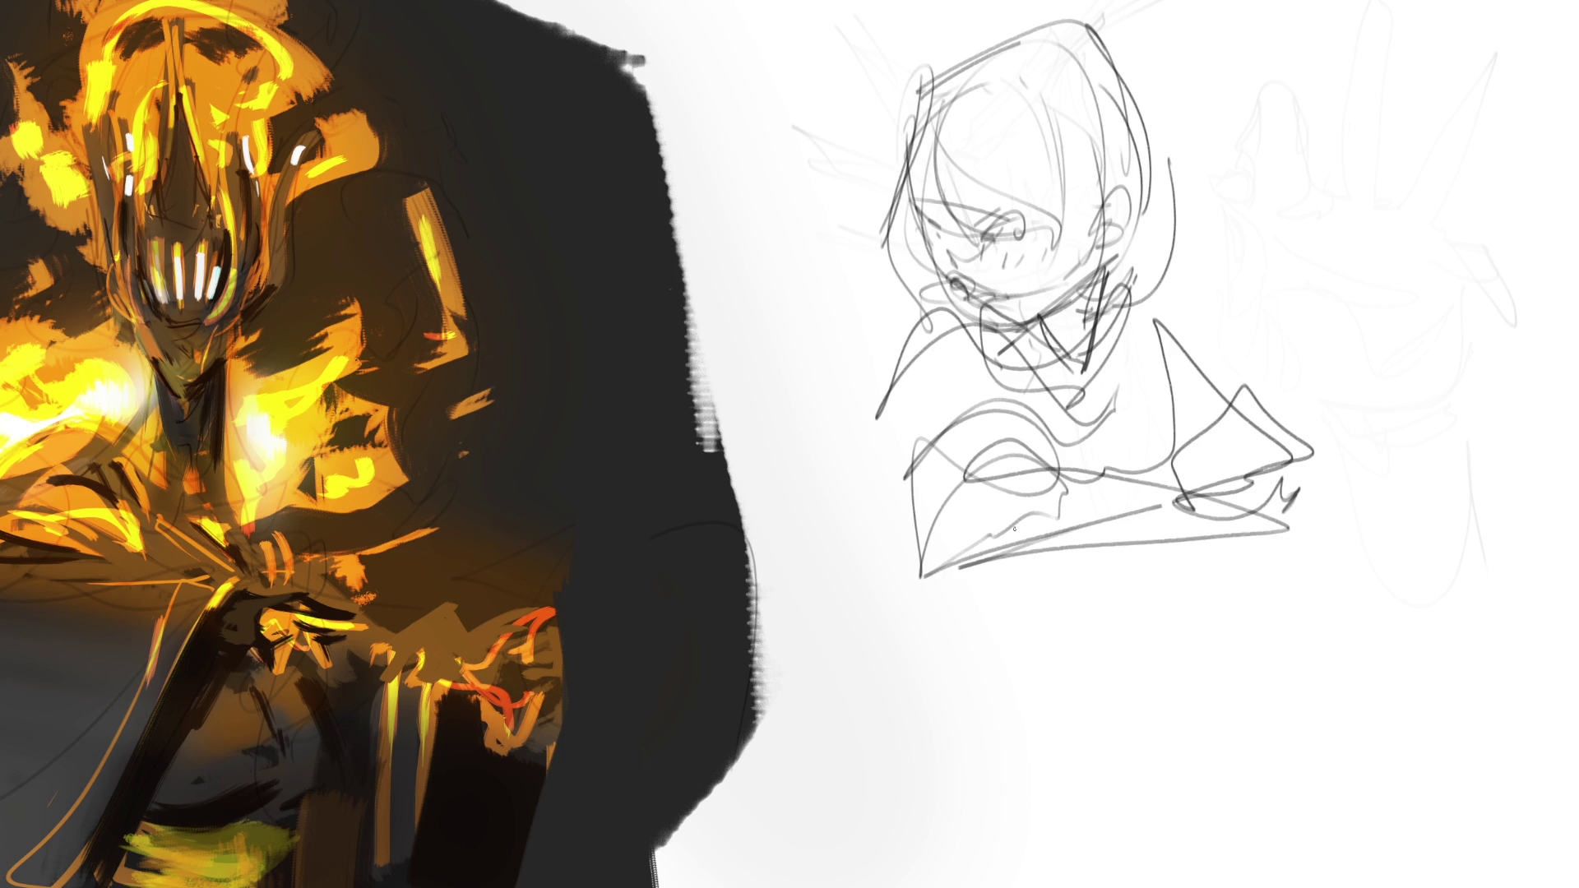
pyautogui.moveTo(919, 308)
pyautogui.mouseDown()
pyautogui.moveTo(1093, 691)
pyautogui.moveTo(1134, 547)
pyautogui.moveTo(1008, 715)
pyautogui.moveTo(892, 663)
pyautogui.moveTo(1119, 720)
pyautogui.moveTo(1031, 722)
pyautogui.moveTo(911, 570)
pyautogui.moveTo(1208, 559)
pyautogui.moveTo(881, 829)
pyautogui.moveTo(1305, 765)
pyautogui.mouseUp()
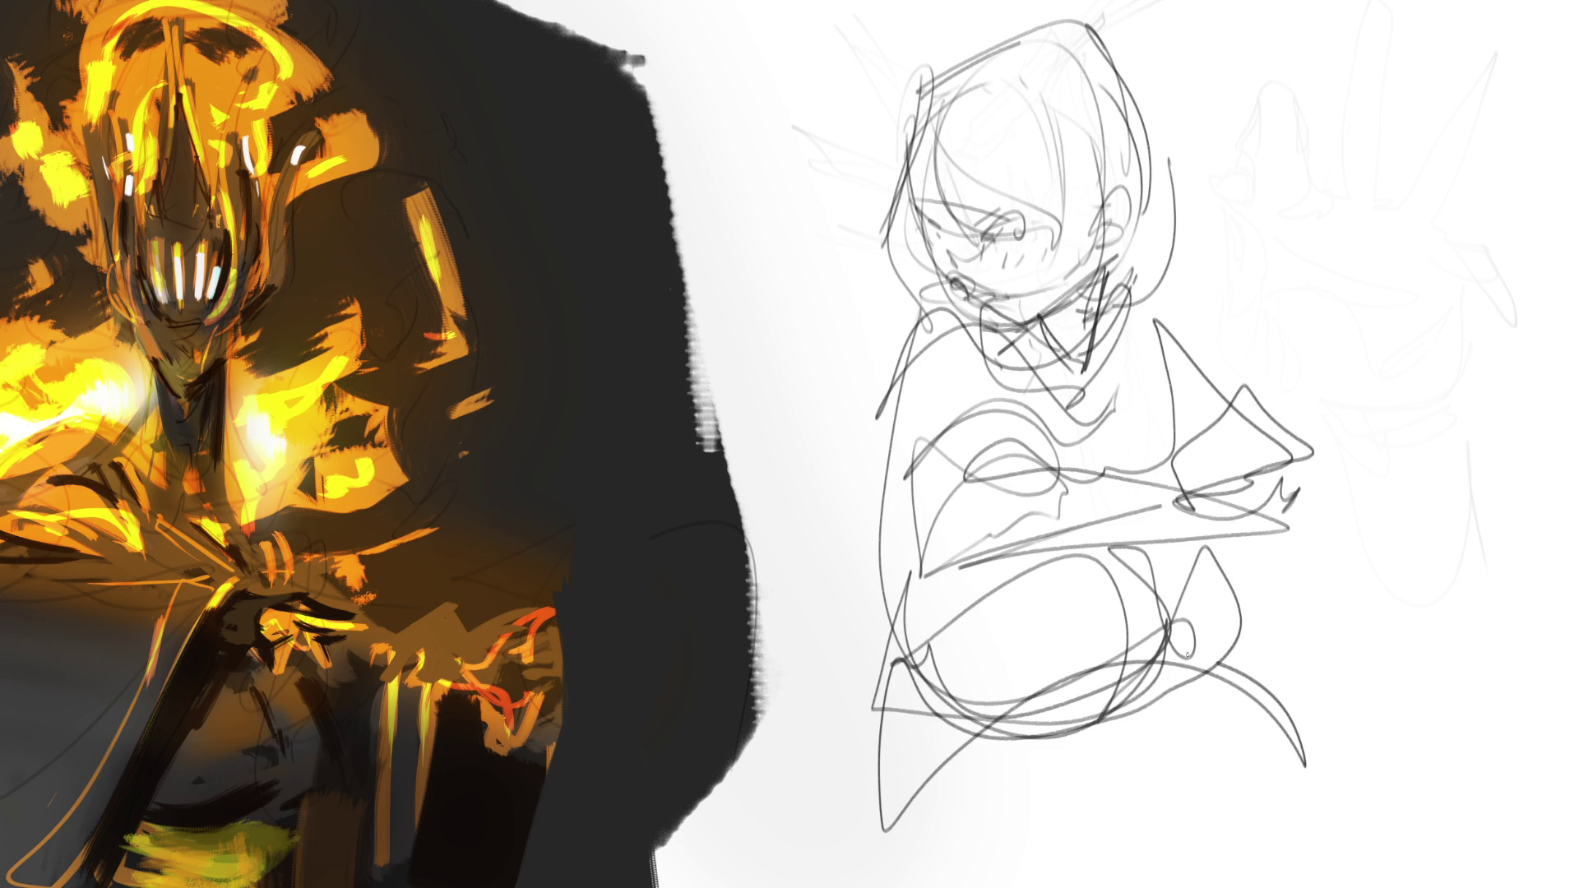
pyautogui.moveTo(1186, 654)
pyautogui.mouseDown()
pyautogui.moveTo(1282, 830)
pyautogui.moveTo(1369, 769)
pyautogui.moveTo(986, 863)
pyautogui.moveTo(1349, 703)
pyautogui.moveTo(1360, 788)
pyautogui.mouseUp()
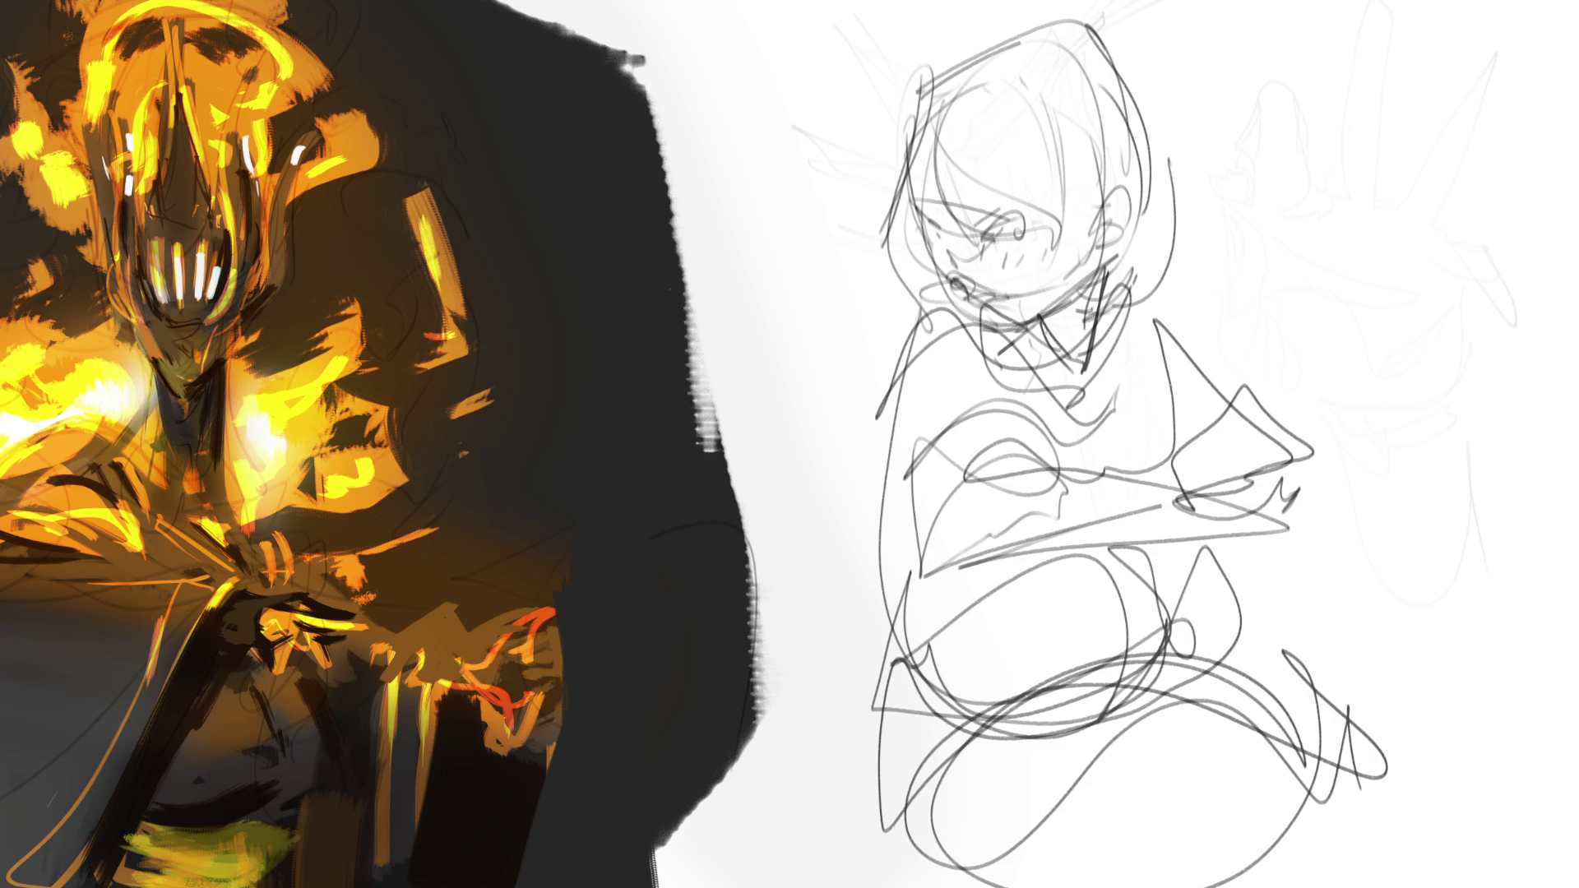
# Tilt the girl's sketch slightly counter-clockwise, shrink it a little and shift it upward.
pyautogui.hotkey('ctrl', 't')
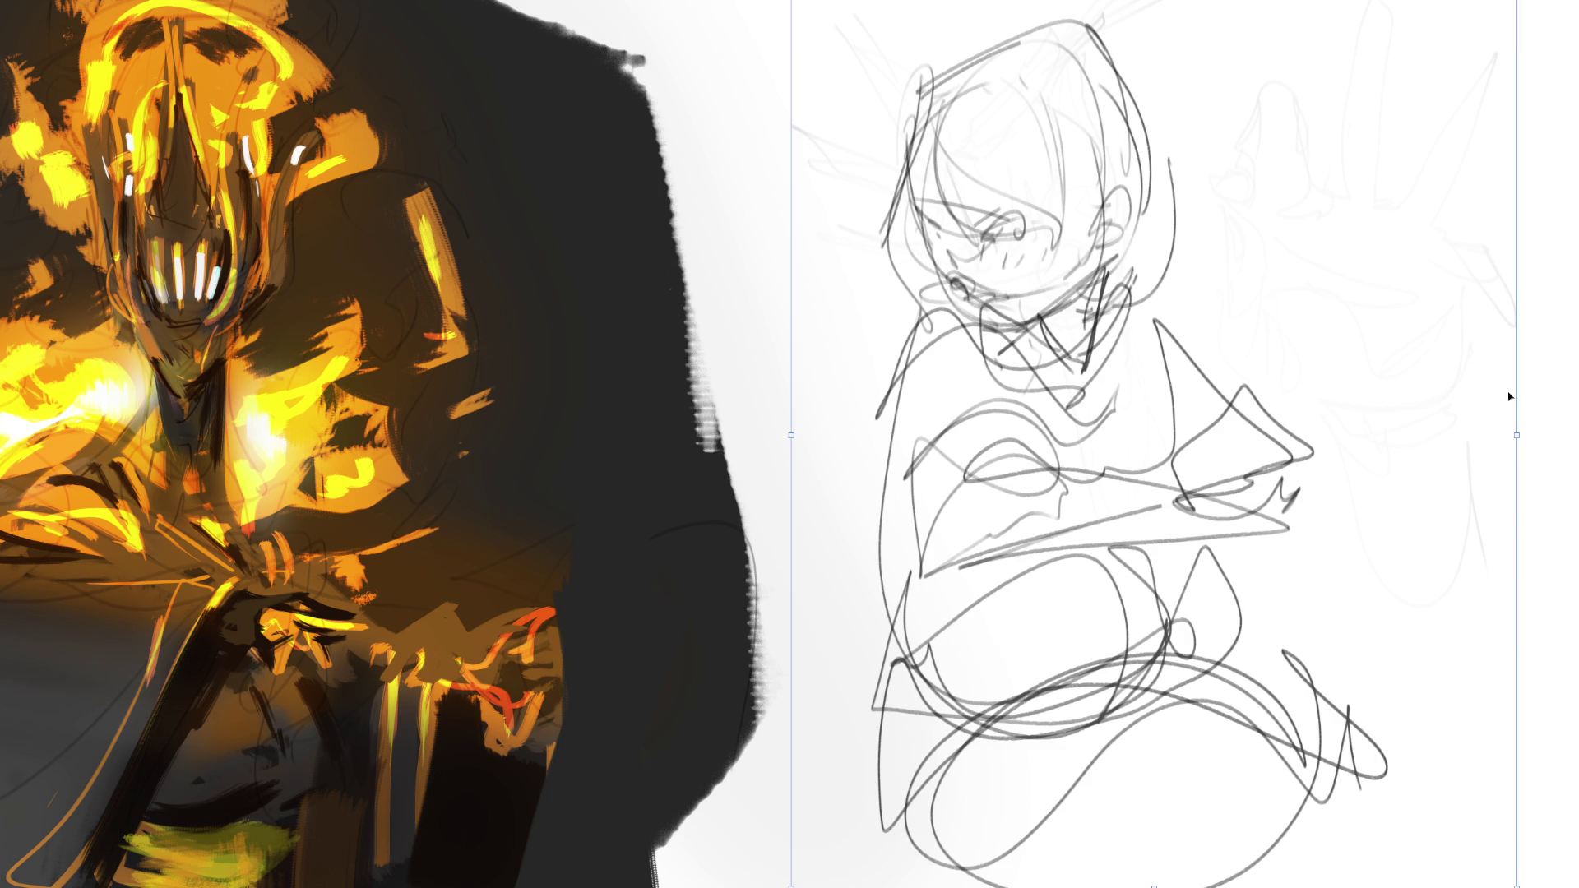
pyautogui.moveTo(1525, 436); pyautogui.dragTo(1490, 154)
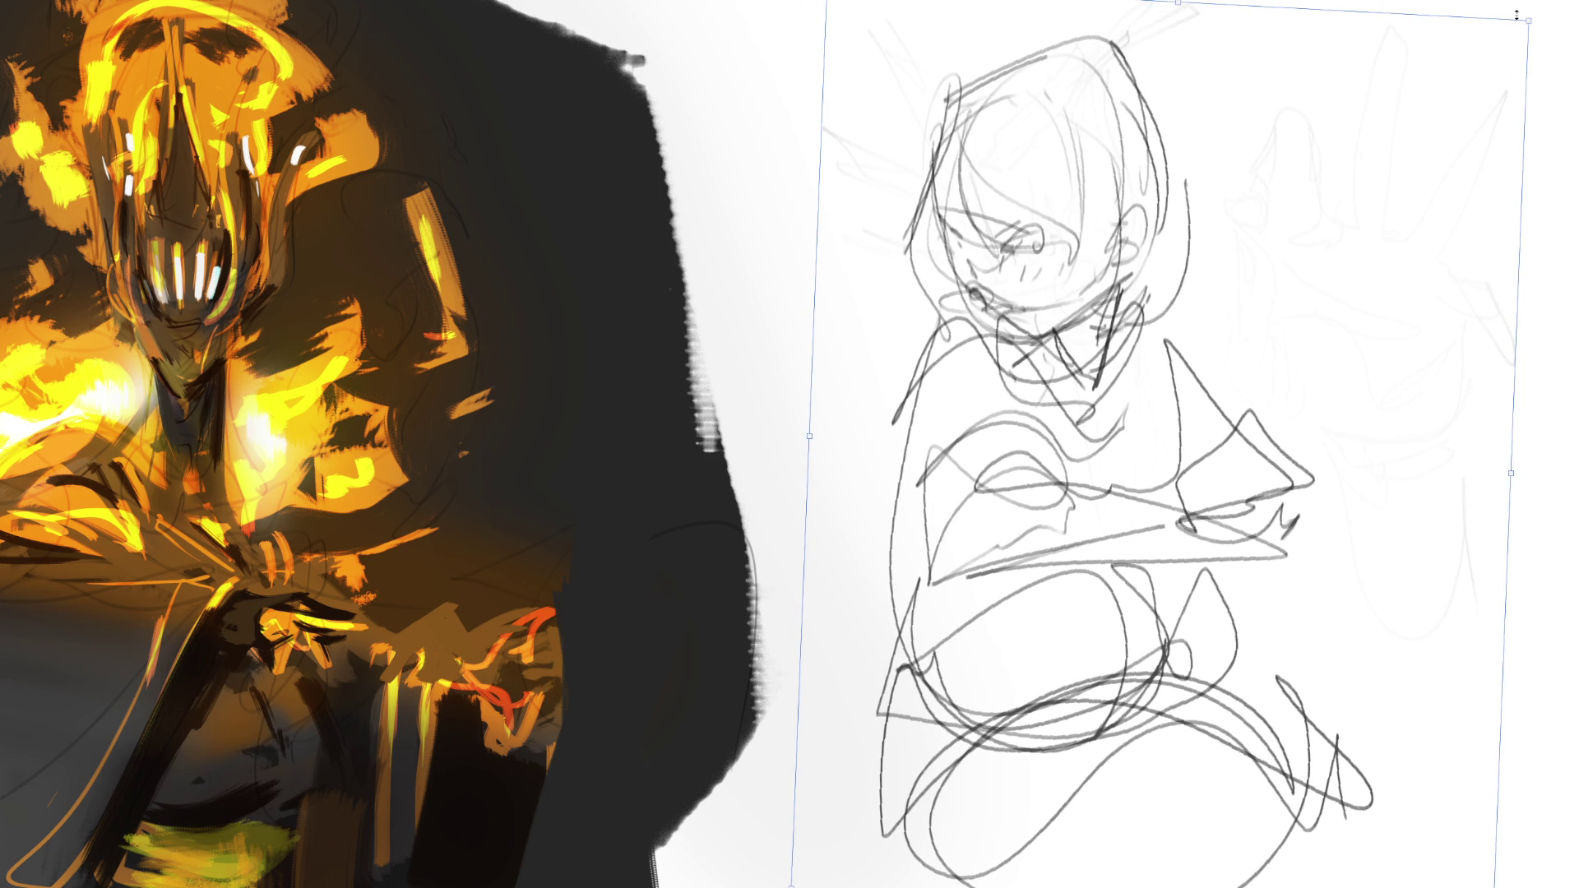
pyautogui.moveTo(1180, 3)
pyautogui.mouseDown()
pyautogui.moveTo(1124, 88)
pyautogui.moveTo(1118, 139)
pyautogui.mouseUp()
pyautogui.moveTo(1052, 417); pyautogui.dragTo(1046, 190)
pyautogui.press('Return')
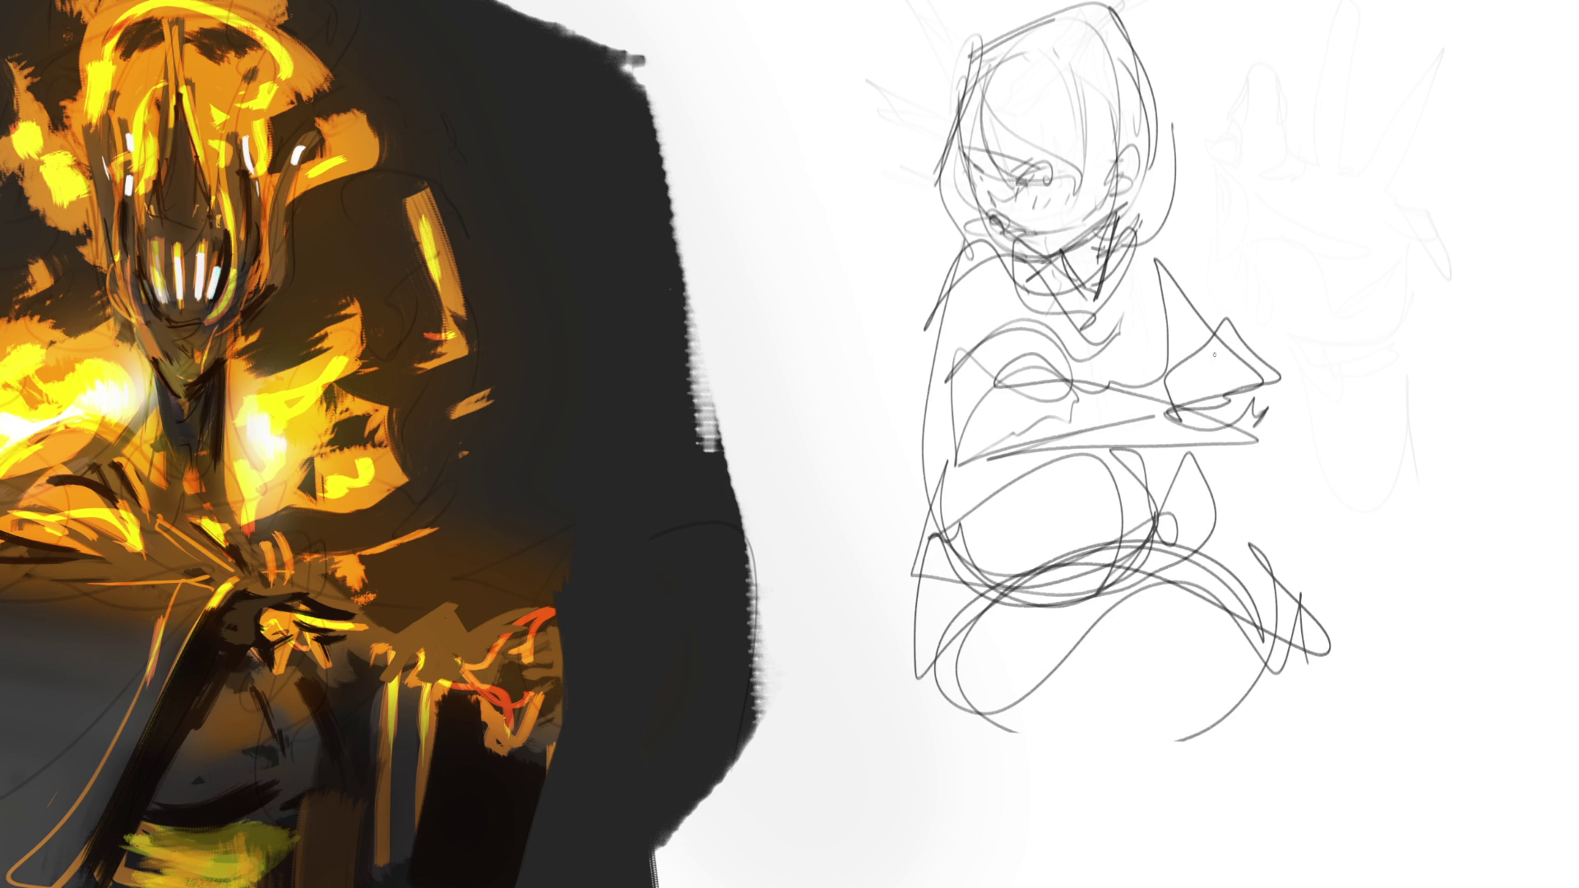
# Fade the rough sketch to a light guide and ink the girl's cheek and closed eye.
pyautogui.press('3')
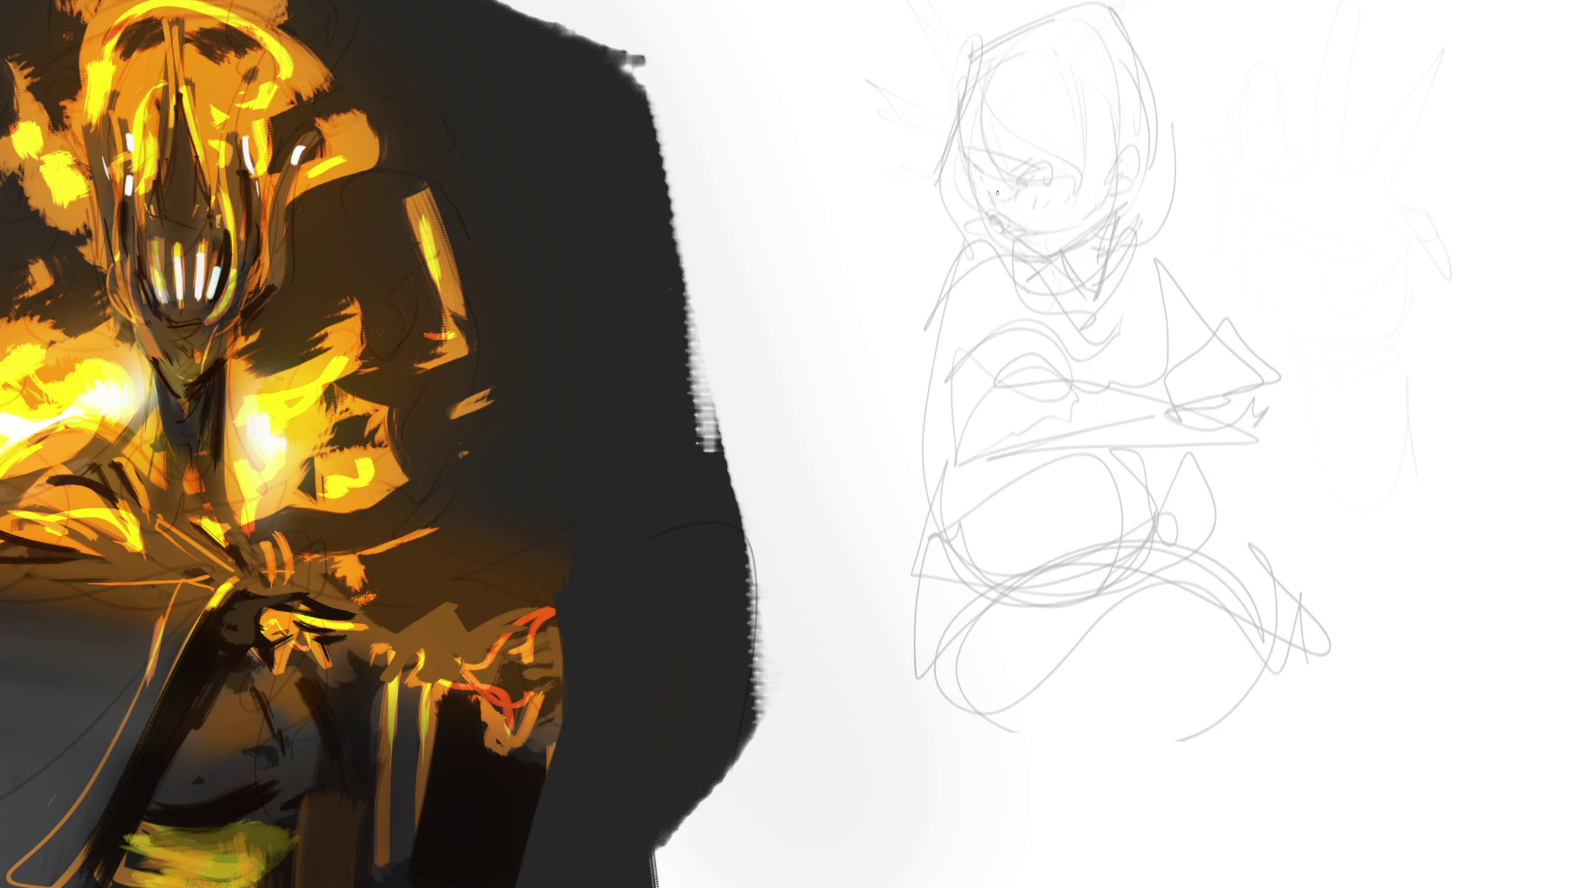
pyautogui.moveTo(986, 207)
pyautogui.mouseDown()
pyautogui.moveTo(996, 231)
pyautogui.moveTo(1013, 228)
pyautogui.mouseUp()
pyautogui.moveTo(1026, 180)
pyautogui.mouseDown()
pyautogui.moveTo(1049, 175)
pyautogui.moveTo(986, 179)
pyautogui.moveTo(982, 164)
pyautogui.moveTo(1029, 157)
pyautogui.moveTo(998, 233)
pyautogui.moveTo(980, 204)
pyautogui.mouseUp()
pyautogui.hotkey('ctrl', 'z')
pyautogui.moveTo(984, 207)
pyautogui.mouseDown()
pyautogui.moveTo(1028, 250)
pyautogui.moveTo(1050, 247)
pyautogui.moveTo(1013, 221)
pyautogui.mouseUp()
pyautogui.hotkey('ctrl', 'z')
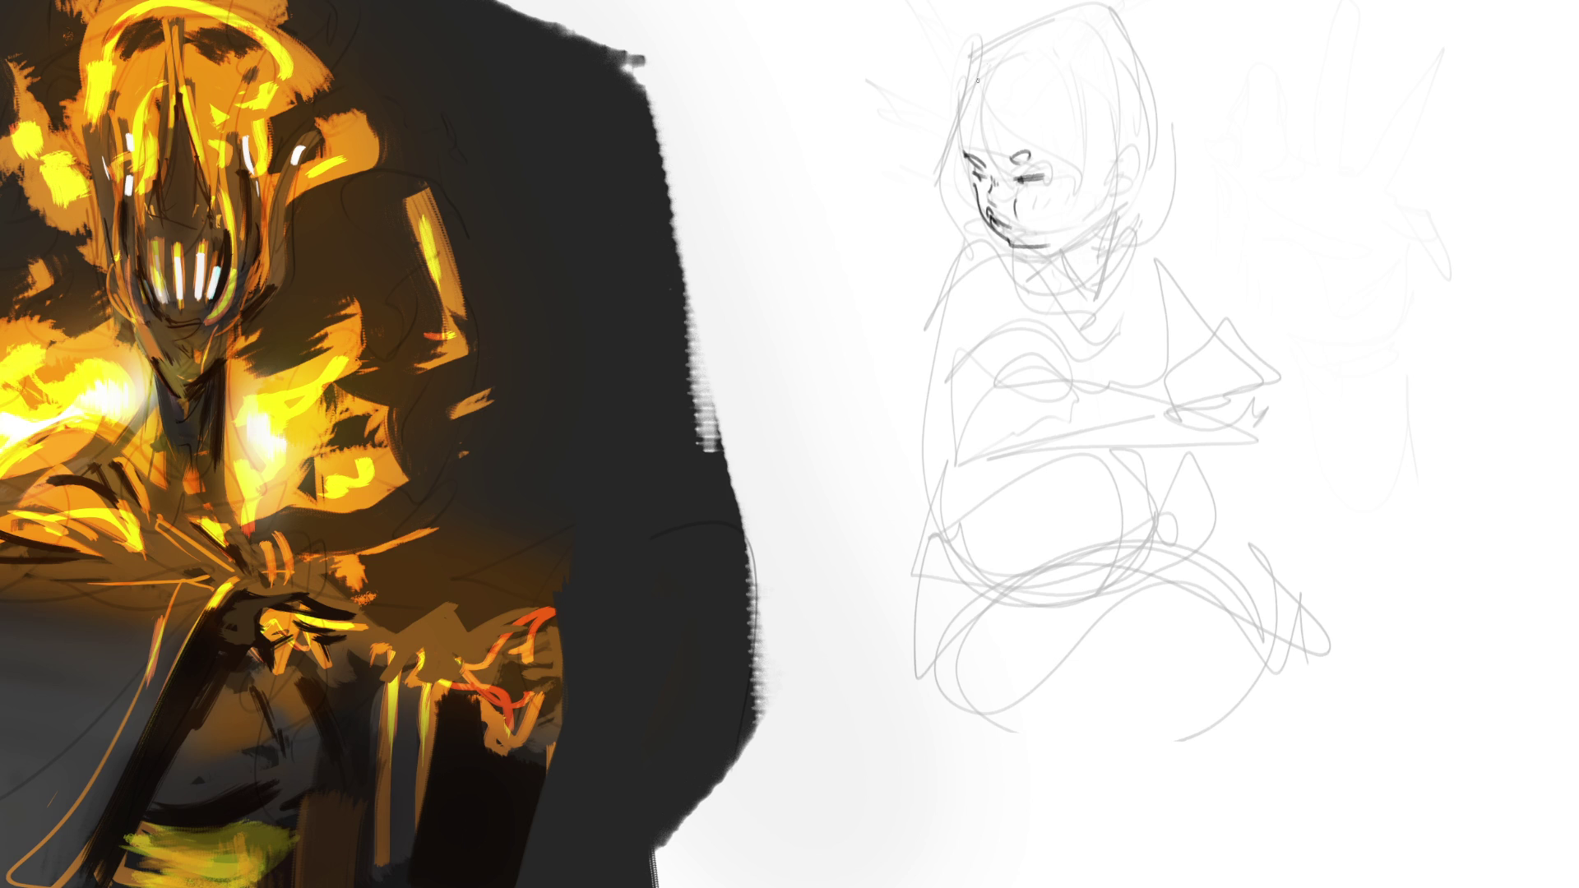
# Ink the hair down the left of the face, the top of the head and the ear.
pyautogui.moveTo(986, 57)
pyautogui.mouseDown()
pyautogui.moveTo(976, 176)
pyautogui.moveTo(1025, 142)
pyautogui.moveTo(1105, 182)
pyautogui.mouseUp()
pyautogui.moveTo(987, 45)
pyautogui.mouseDown()
pyautogui.moveTo(1133, 41)
pyautogui.moveTo(1154, 89)
pyautogui.mouseUp()
pyautogui.moveTo(1110, 176)
pyautogui.mouseDown()
pyautogui.moveTo(1123, 164)
pyautogui.moveTo(1120, 203)
pyautogui.moveTo(1135, 185)
pyautogui.mouseUp()
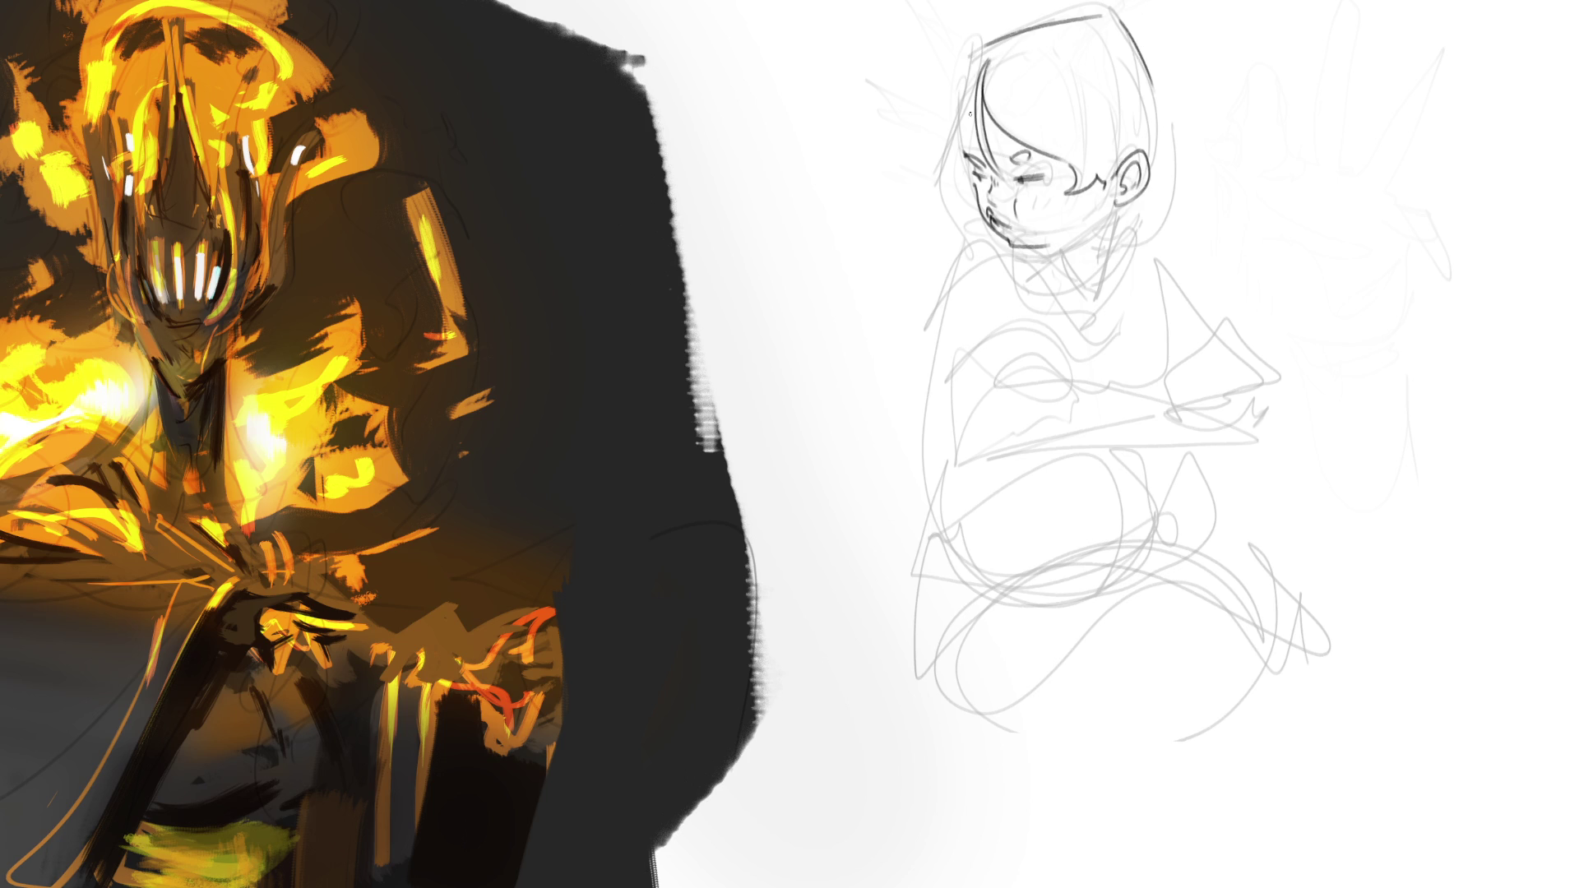
pyautogui.moveTo(976, 82); pyautogui.dragTo(977, 151)
pyautogui.moveTo(976, 82); pyautogui.dragTo(967, 153)
pyautogui.hotkey('ctrl', 'z')
# Draw the hair's outer edge, strands and right side with curl, then the chin and neck.
pyautogui.moveTo(976, 86); pyautogui.dragTo(936, 204)
pyautogui.moveTo(975, 54)
pyautogui.mouseDown()
pyautogui.moveTo(943, 199)
pyautogui.moveTo(970, 214)
pyautogui.mouseUp()
pyautogui.moveTo(954, 129)
pyautogui.mouseDown()
pyautogui.moveTo(948, 207)
pyautogui.moveTo(975, 223)
pyautogui.mouseUp()
pyautogui.moveTo(1122, 18)
pyautogui.mouseDown()
pyautogui.moveTo(1164, 92)
pyautogui.moveTo(1184, 182)
pyautogui.moveTo(1156, 218)
pyautogui.moveTo(1124, 217)
pyautogui.moveTo(1162, 251)
pyautogui.mouseUp()
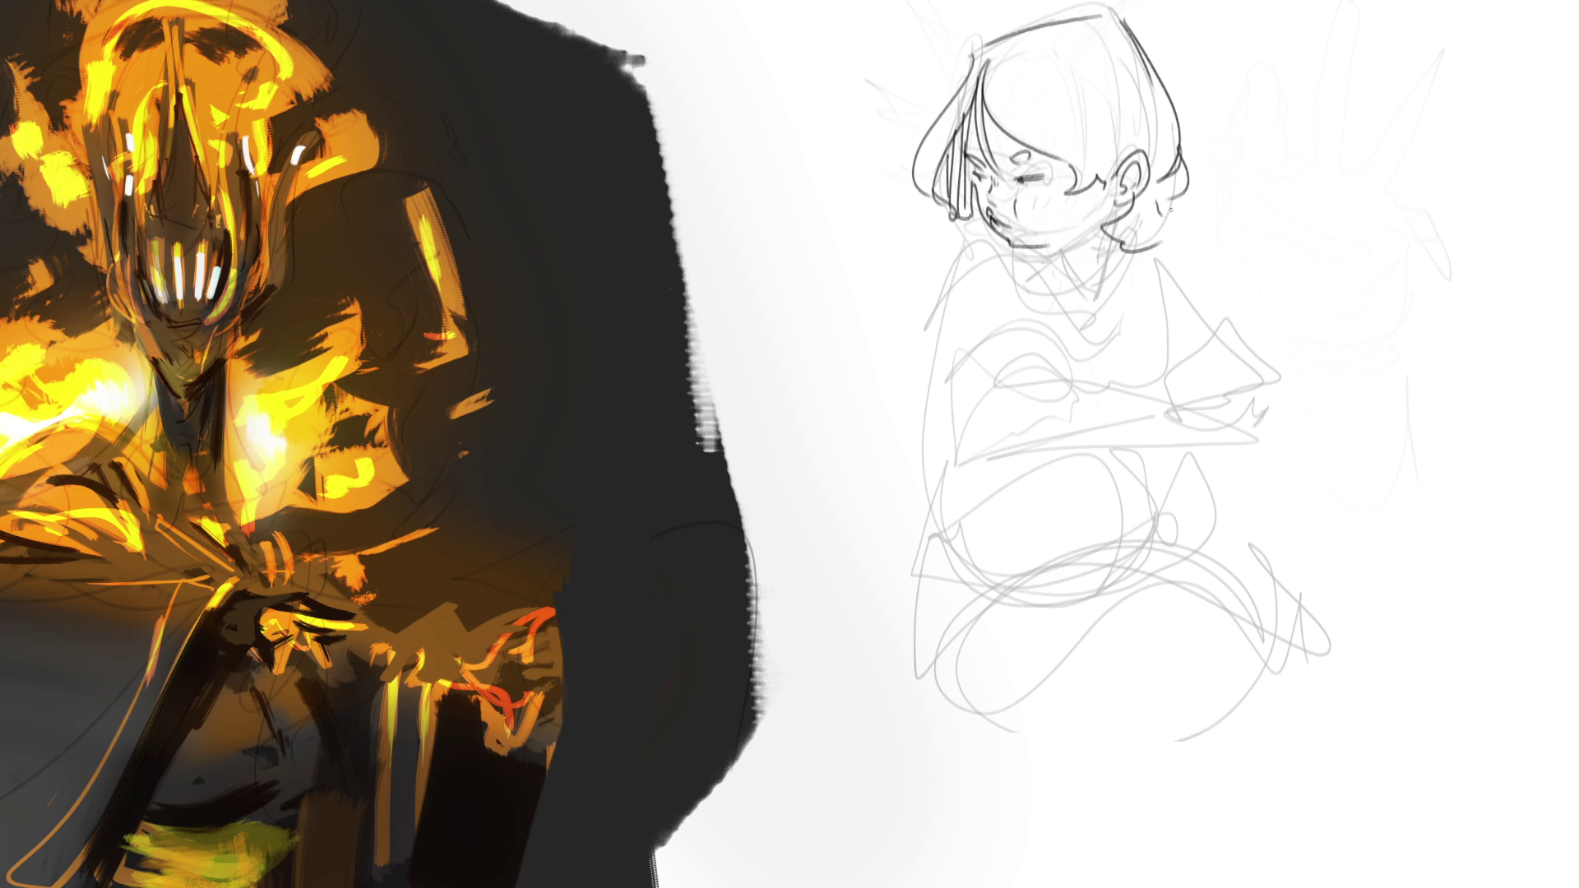
pyautogui.moveTo(1176, 191); pyautogui.dragTo(1164, 233)
pyautogui.moveTo(973, 218); pyautogui.dragTo(1018, 260)
# Fix the chin, refine the eye and ear shading, and ink the V-shaped collar and left shoulder.
pyautogui.hotkey('ctrl', 'z')
pyautogui.moveTo(1005, 161)
pyautogui.mouseDown()
pyautogui.moveTo(1043, 155)
pyautogui.moveTo(983, 192)
pyautogui.moveTo(1038, 184)
pyautogui.mouseUp()
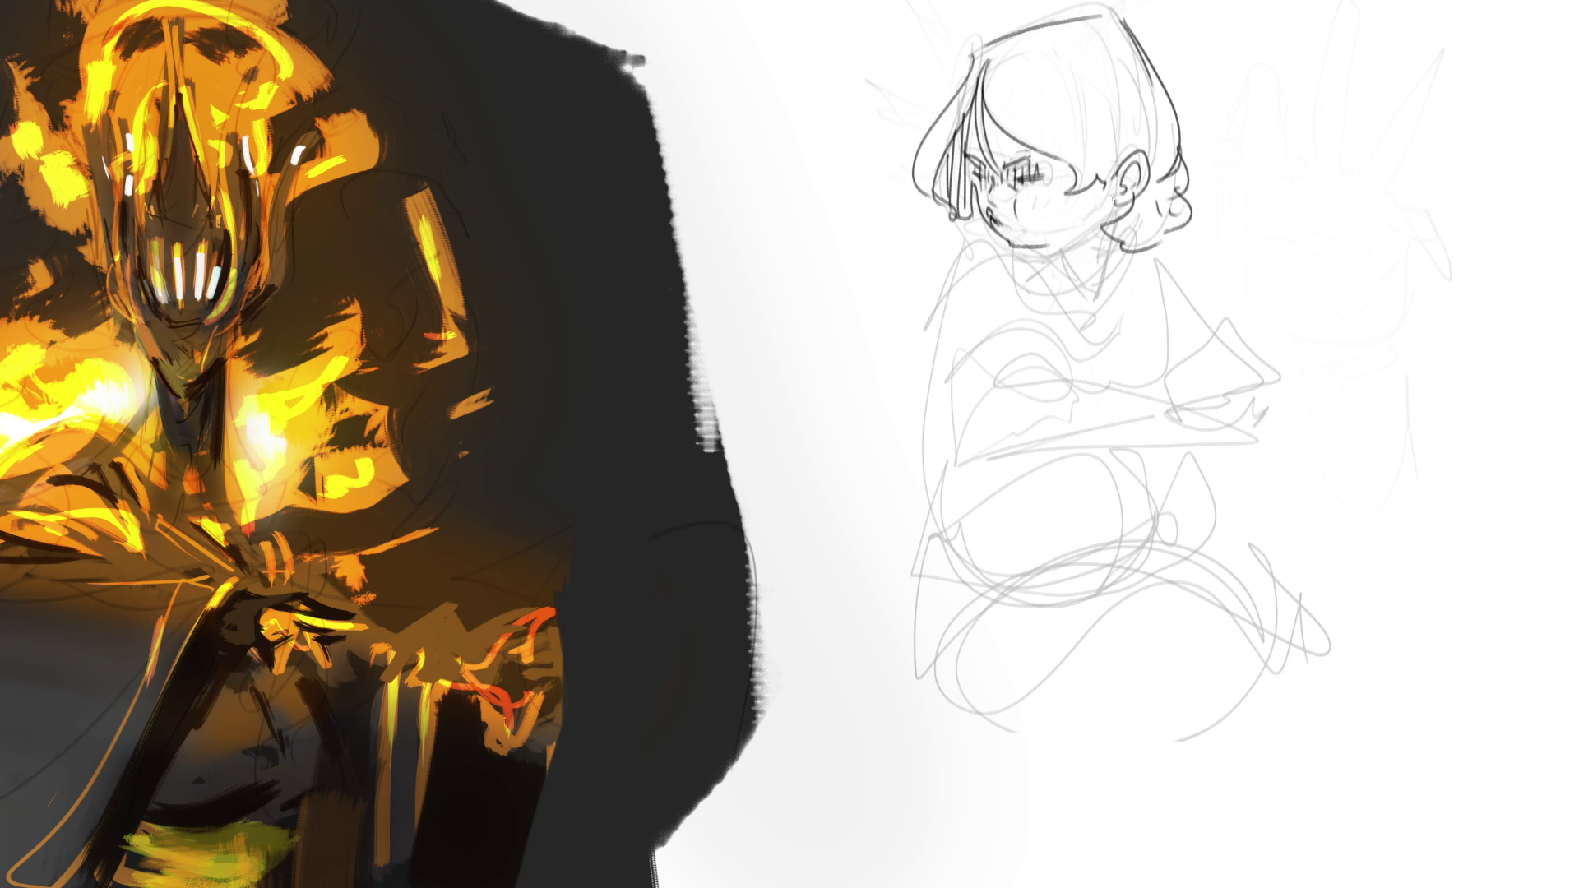
pyautogui.moveTo(1112, 201)
pyautogui.mouseDown()
pyautogui.moveTo(1103, 216)
pyautogui.moveTo(1125, 215)
pyautogui.moveTo(1029, 249)
pyautogui.moveTo(1057, 286)
pyautogui.moveTo(1110, 239)
pyautogui.moveTo(1084, 314)
pyautogui.mouseUp()
pyautogui.moveTo(1038, 254); pyautogui.dragTo(1084, 313)
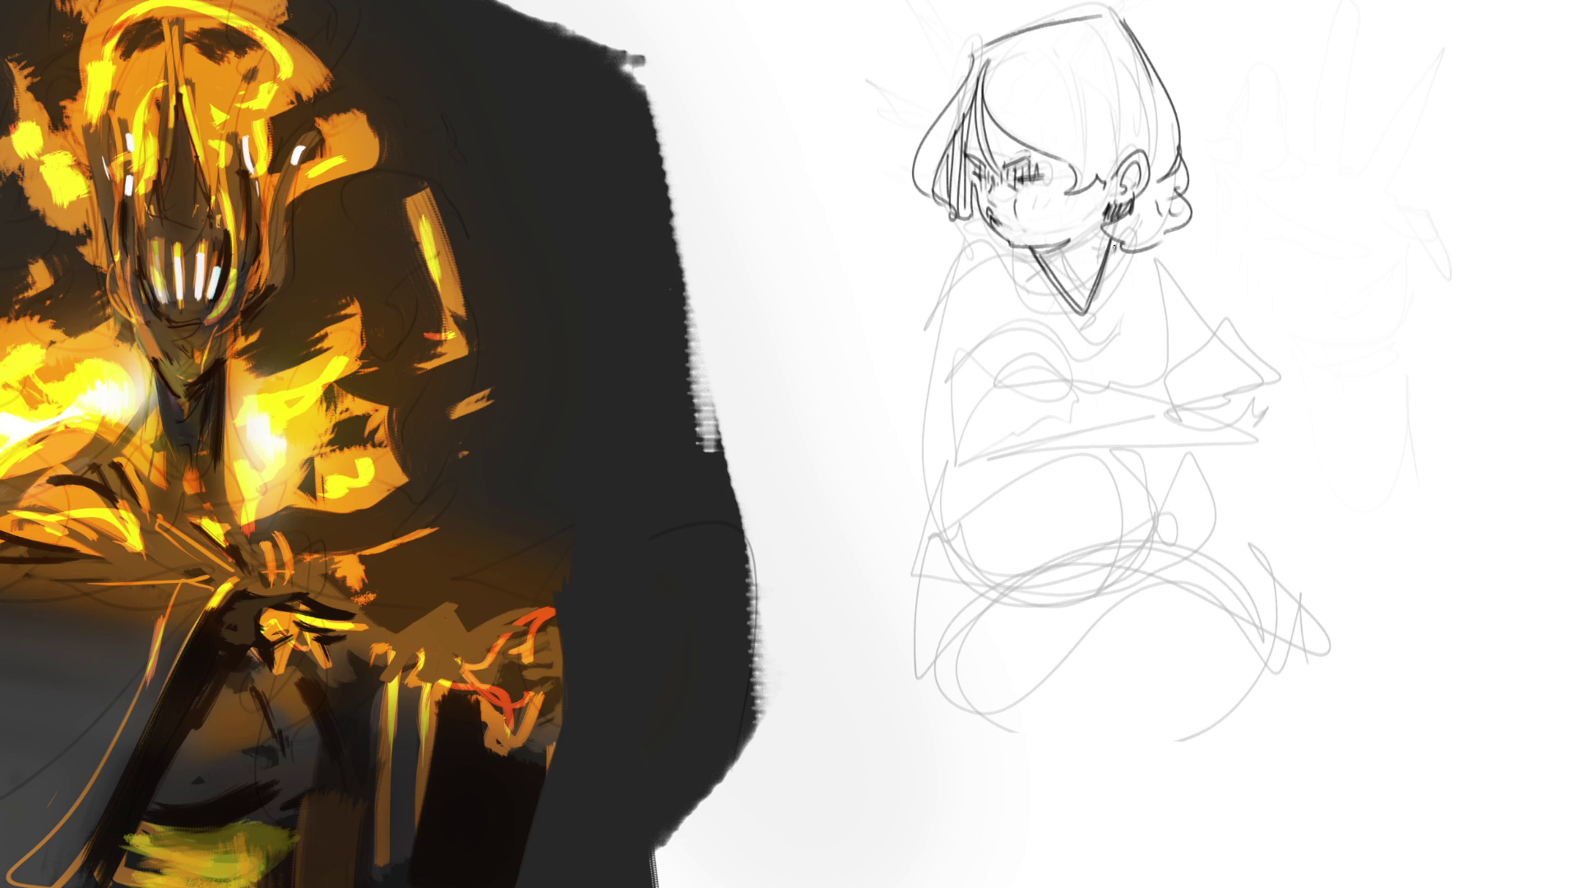
pyautogui.moveTo(1114, 244); pyautogui.dragTo(1094, 307)
pyautogui.moveTo(1028, 249)
pyautogui.mouseDown()
pyautogui.moveTo(998, 272)
pyautogui.moveTo(977, 240)
pyautogui.moveTo(937, 310)
pyautogui.moveTo(1043, 309)
pyautogui.mouseUp()
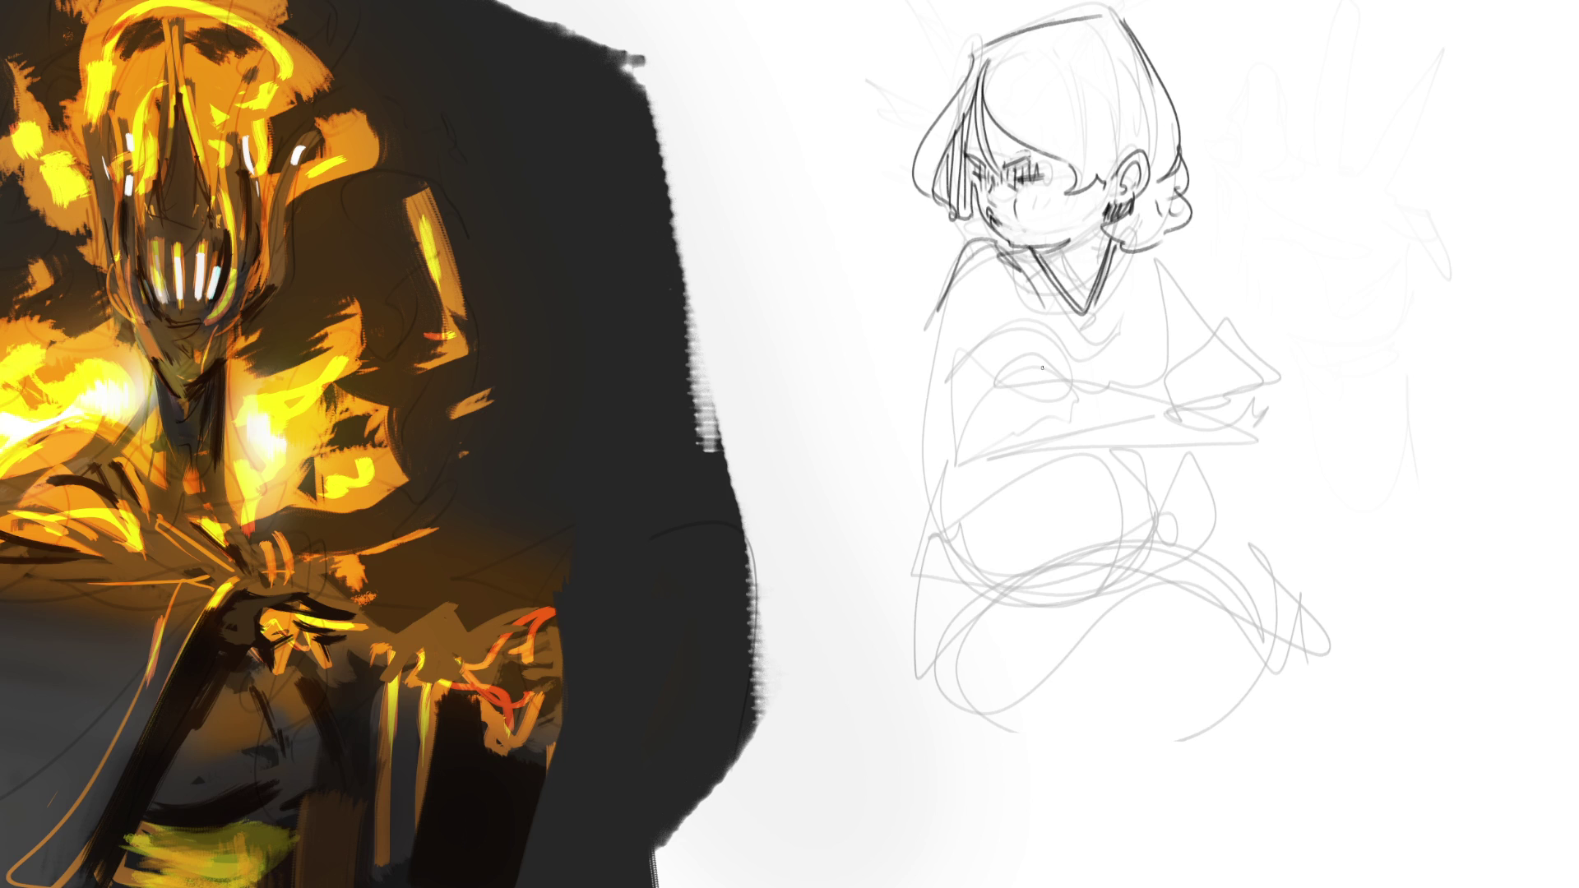
# Ink the left arm, forearms across the body, lower sleeve, right shoulder and pointed cuff.
pyautogui.moveTo(952, 275); pyautogui.dragTo(1054, 339)
pyautogui.moveTo(942, 351)
pyautogui.mouseDown()
pyautogui.moveTo(969, 399)
pyautogui.moveTo(952, 392)
pyautogui.moveTo(1008, 317)
pyautogui.moveTo(1039, 362)
pyautogui.moveTo(983, 432)
pyautogui.moveTo(1083, 437)
pyautogui.mouseUp()
pyautogui.moveTo(1036, 362); pyautogui.dragTo(1209, 408)
pyautogui.moveTo(1049, 430); pyautogui.dragTo(1239, 427)
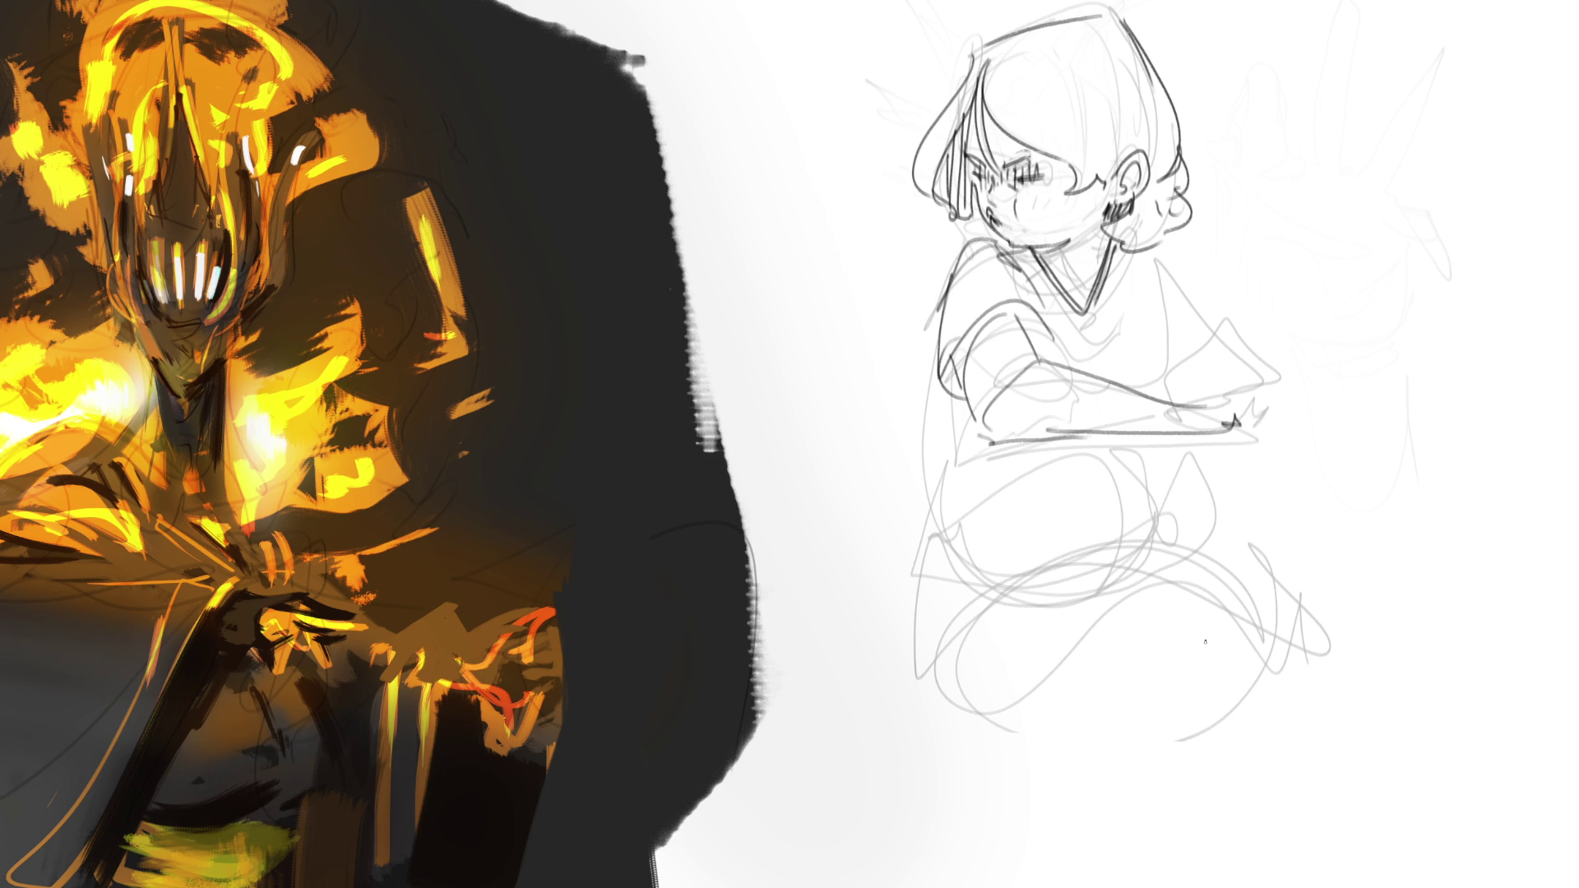
pyautogui.moveTo(968, 386)
pyautogui.mouseDown()
pyautogui.moveTo(960, 459)
pyautogui.moveTo(1118, 440)
pyautogui.moveTo(1128, 391)
pyautogui.mouseUp()
pyautogui.moveTo(1082, 315); pyautogui.dragTo(1089, 351)
pyautogui.moveTo(1145, 250)
pyautogui.mouseDown()
pyautogui.moveTo(1164, 329)
pyautogui.moveTo(1184, 306)
pyautogui.moveTo(1205, 372)
pyautogui.mouseUp()
pyautogui.moveTo(1212, 370)
pyautogui.mouseDown()
pyautogui.moveTo(1235, 342)
pyautogui.moveTo(1223, 396)
pyautogui.moveTo(1110, 512)
pyautogui.moveTo(1073, 455)
pyautogui.moveTo(957, 596)
pyautogui.moveTo(1041, 734)
pyautogui.moveTo(1097, 743)
pyautogui.mouseUp()
# Outline the bent legs, lower leg and foot, and the lap curves.
pyautogui.moveTo(1096, 740); pyautogui.dragTo(1164, 526)
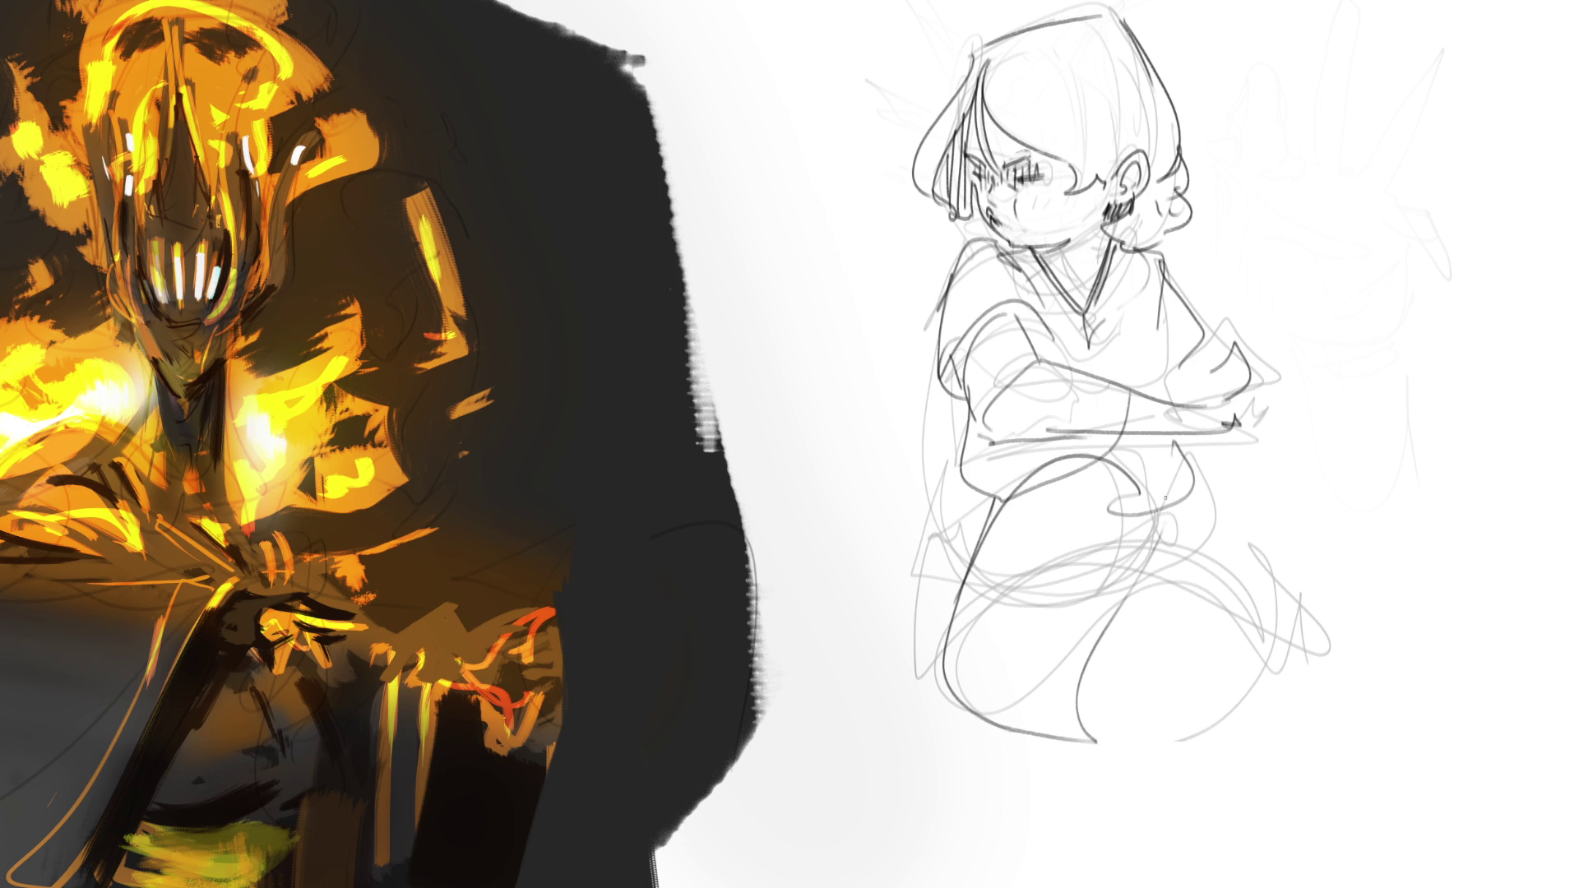
pyautogui.moveTo(1149, 472)
pyautogui.mouseDown()
pyautogui.moveTo(1235, 503)
pyautogui.moveTo(1216, 504)
pyautogui.moveTo(1379, 602)
pyautogui.moveTo(1362, 526)
pyautogui.moveTo(1258, 573)
pyautogui.moveTo(1191, 575)
pyautogui.mouseUp()
pyautogui.moveTo(1314, 567)
pyautogui.mouseDown()
pyautogui.moveTo(1381, 528)
pyautogui.moveTo(1387, 570)
pyautogui.moveTo(1198, 562)
pyautogui.mouseUp()
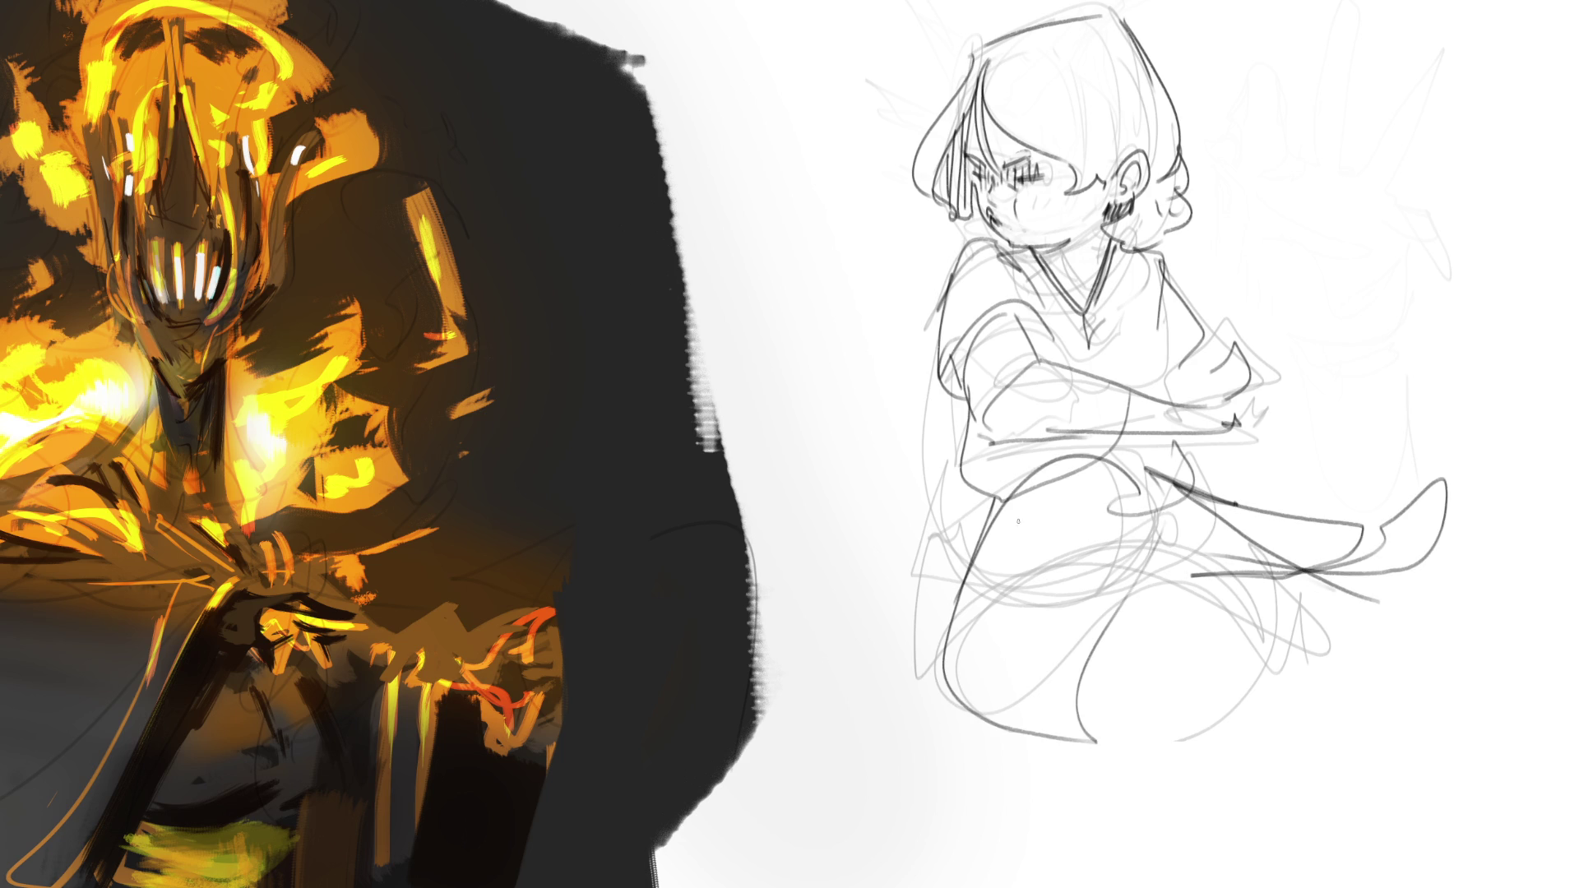
pyautogui.moveTo(982, 459); pyautogui.dragTo(944, 679)
pyautogui.moveTo(944, 679)
pyautogui.mouseDown()
pyautogui.moveTo(1016, 553)
pyautogui.moveTo(1221, 499)
pyautogui.mouseUp()
pyautogui.moveTo(1221, 500)
pyautogui.mouseDown()
pyautogui.moveTo(1175, 597)
pyautogui.moveTo(1029, 694)
pyautogui.moveTo(1234, 596)
pyautogui.moveTo(1274, 691)
pyautogui.mouseUp()
pyautogui.moveTo(1257, 706)
pyautogui.mouseDown()
pyautogui.moveTo(1175, 733)
pyautogui.moveTo(1225, 467)
pyautogui.mouseUp()
# Add the lower right leg lines and a curl by the ear, then erase everything to faint lines.
pyautogui.moveTo(1228, 467); pyautogui.dragTo(1297, 717)
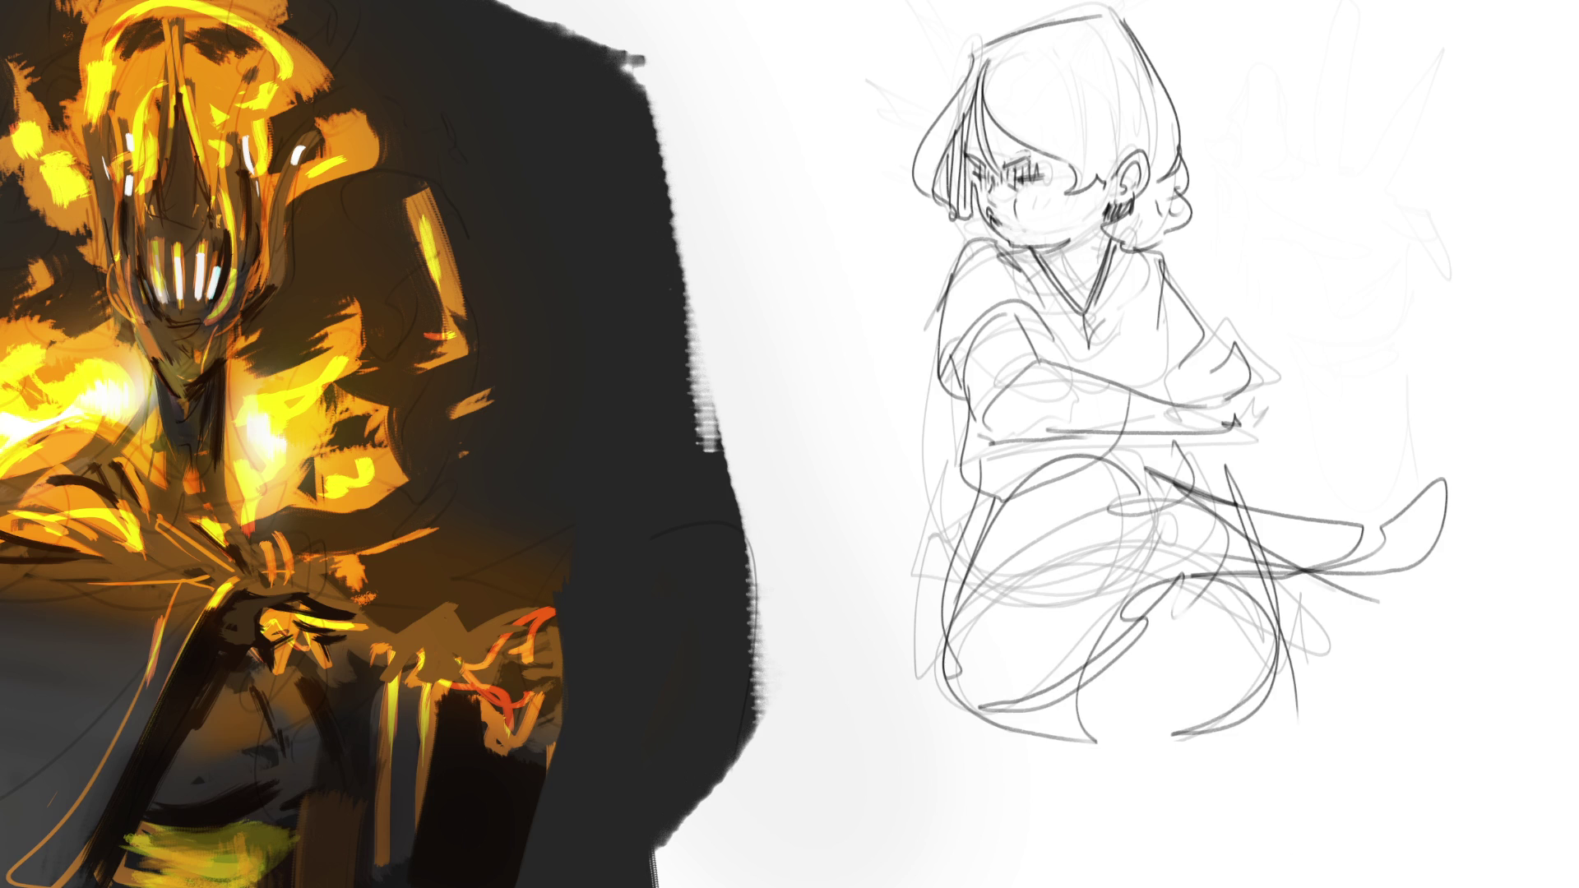
pyautogui.moveTo(1183, 444)
pyautogui.mouseDown()
pyautogui.moveTo(1401, 648)
pyautogui.moveTo(1197, 723)
pyautogui.moveTo(1397, 736)
pyautogui.moveTo(1119, 818)
pyautogui.moveTo(1167, 617)
pyautogui.mouseUp()
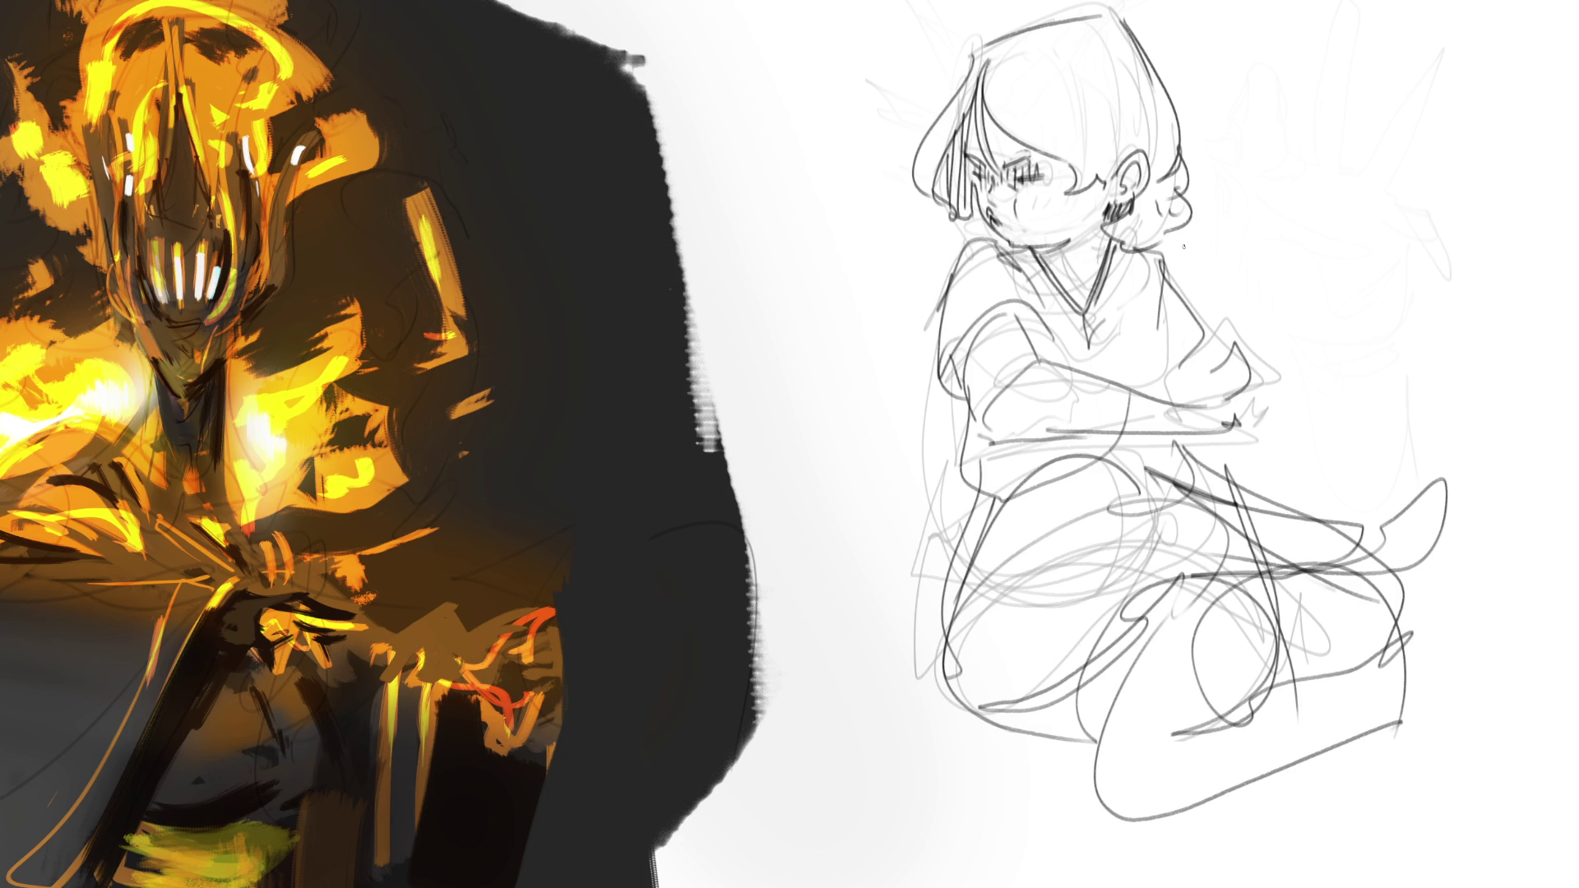
pyautogui.moveTo(1184, 243)
pyautogui.mouseDown()
pyautogui.moveTo(1188, 222)
pyautogui.moveTo(1181, 265)
pyautogui.moveTo(1151, 198)
pyautogui.moveTo(1179, 266)
pyautogui.moveTo(1210, 270)
pyautogui.moveTo(1218, 436)
pyautogui.mouseUp()
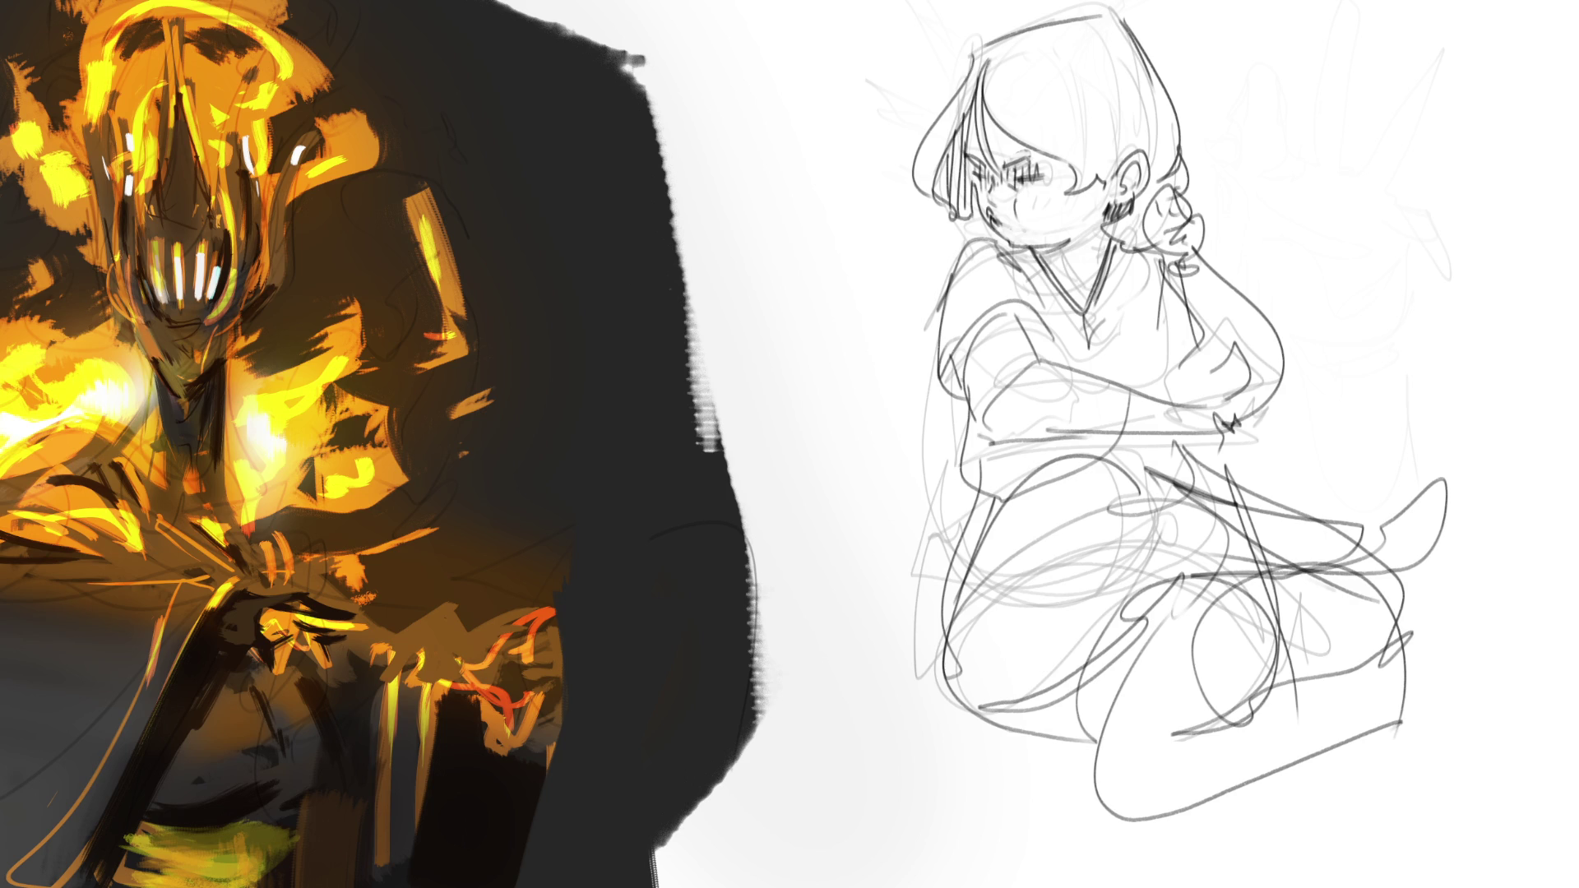
pyautogui.moveTo(1236, 365)
pyautogui.mouseDown()
pyautogui.moveTo(1275, 405)
pyautogui.moveTo(1286, 581)
pyautogui.moveTo(1374, 441)
pyautogui.moveTo(1085, 740)
pyautogui.moveTo(954, 33)
pyautogui.moveTo(1022, 546)
pyautogui.moveTo(1216, 677)
pyautogui.moveTo(1120, 191)
pyautogui.mouseUp()
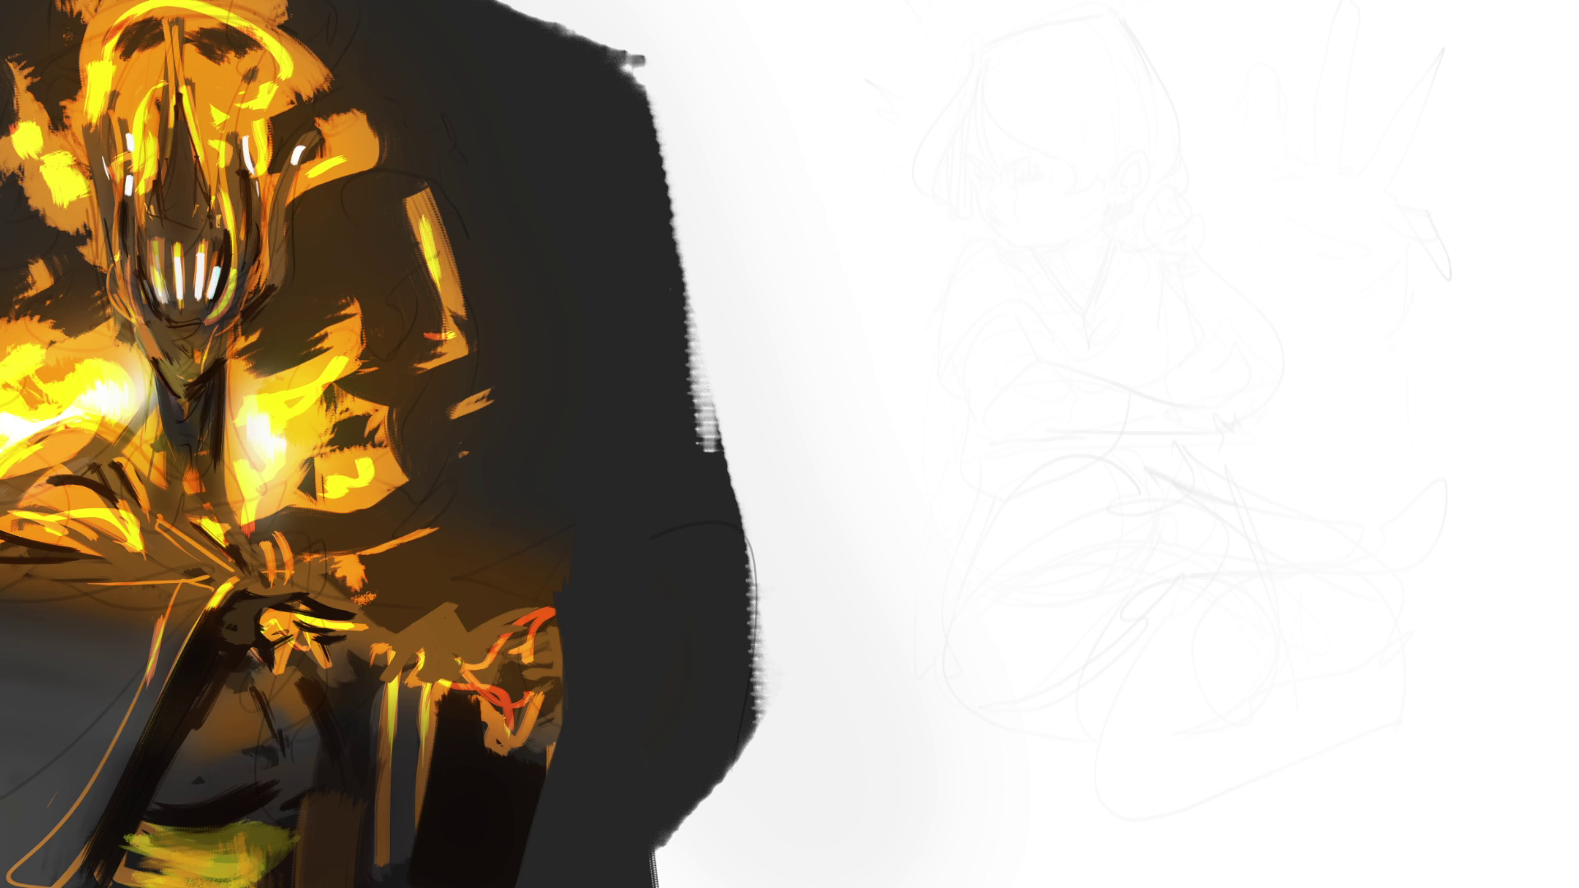
# Rough in a new head with jaw, cheek and neck strokes over the faded drawing.
pyautogui.moveTo(1013, 72)
pyautogui.mouseDown()
pyautogui.moveTo(1022, 149)
pyautogui.moveTo(1065, 33)
pyautogui.moveTo(1104, 55)
pyautogui.moveTo(1059, 156)
pyautogui.mouseUp()
pyautogui.moveTo(1127, 64)
pyautogui.mouseDown()
pyautogui.moveTo(1001, 200)
pyautogui.moveTo(1018, 176)
pyautogui.mouseUp()
pyautogui.moveTo(1020, 70); pyautogui.dragTo(1003, 188)
pyautogui.moveTo(975, 1); pyautogui.dragTo(1015, 90)
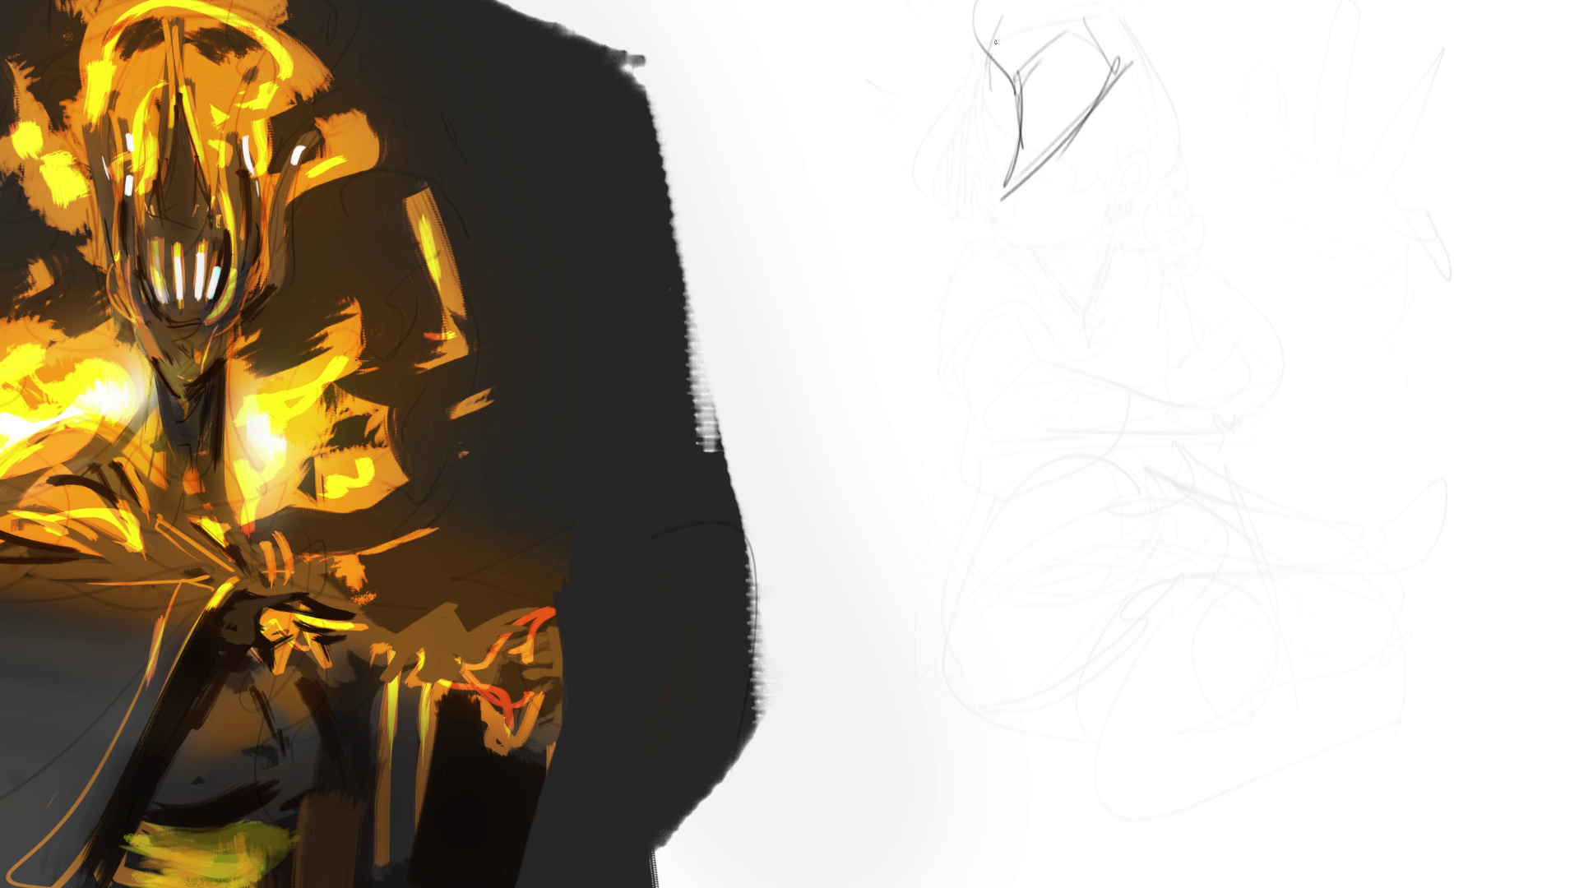
pyautogui.moveTo(1029, 1); pyautogui.dragTo(1034, 136)
pyautogui.moveTo(1026, 82)
pyautogui.mouseDown()
pyautogui.moveTo(1022, 146)
pyautogui.moveTo(1092, 93)
pyautogui.moveTo(1125, 96)
pyautogui.moveTo(1101, 132)
pyautogui.moveTo(1027, 174)
pyautogui.mouseUp()
pyautogui.moveTo(1138, 29); pyautogui.dragTo(1149, 83)
pyautogui.moveTo(1155, 46)
pyautogui.mouseDown()
pyautogui.moveTo(1074, 166)
pyautogui.moveTo(1042, 176)
pyautogui.moveTo(1079, 187)
pyautogui.moveTo(1071, 241)
pyautogui.mouseUp()
pyautogui.moveTo(1113, 117)
pyautogui.mouseDown()
pyautogui.moveTo(1120, 215)
pyautogui.moveTo(1083, 247)
pyautogui.moveTo(1106, 125)
pyautogui.mouseUp()
# Extend the body lines down with a torso diagonal, then fade the new sketch to light grey.
pyautogui.moveTo(1087, 189)
pyautogui.mouseDown()
pyautogui.moveTo(1034, 287)
pyautogui.moveTo(1074, 235)
pyautogui.moveTo(1057, 271)
pyautogui.moveTo(1146, 250)
pyautogui.moveTo(1237, 271)
pyautogui.moveTo(1060, 245)
pyautogui.moveTo(1018, 326)
pyautogui.moveTo(1020, 312)
pyautogui.moveTo(1087, 379)
pyautogui.moveTo(1051, 513)
pyautogui.mouseUp()
pyautogui.moveTo(1085, 403)
pyautogui.mouseDown()
pyautogui.moveTo(1201, 380)
pyautogui.moveTo(1282, 523)
pyautogui.moveTo(1154, 454)
pyautogui.moveTo(1241, 234)
pyautogui.moveTo(1452, 524)
pyautogui.moveTo(1434, 283)
pyautogui.moveTo(1447, 530)
pyautogui.moveTo(1210, 382)
pyautogui.moveTo(1161, 281)
pyautogui.moveTo(1093, 439)
pyautogui.moveTo(1151, 424)
pyautogui.moveTo(1133, 575)
pyautogui.moveTo(977, 630)
pyautogui.moveTo(1060, 409)
pyautogui.moveTo(980, 533)
pyautogui.moveTo(970, 616)
pyautogui.moveTo(995, 834)
pyautogui.moveTo(989, 724)
pyautogui.moveTo(1085, 639)
pyautogui.moveTo(1056, 884)
pyautogui.moveTo(1029, 641)
pyautogui.moveTo(1264, 656)
pyautogui.moveTo(1234, 481)
pyautogui.moveTo(1107, 676)
pyautogui.moveTo(1356, 887)
pyautogui.mouseUp()
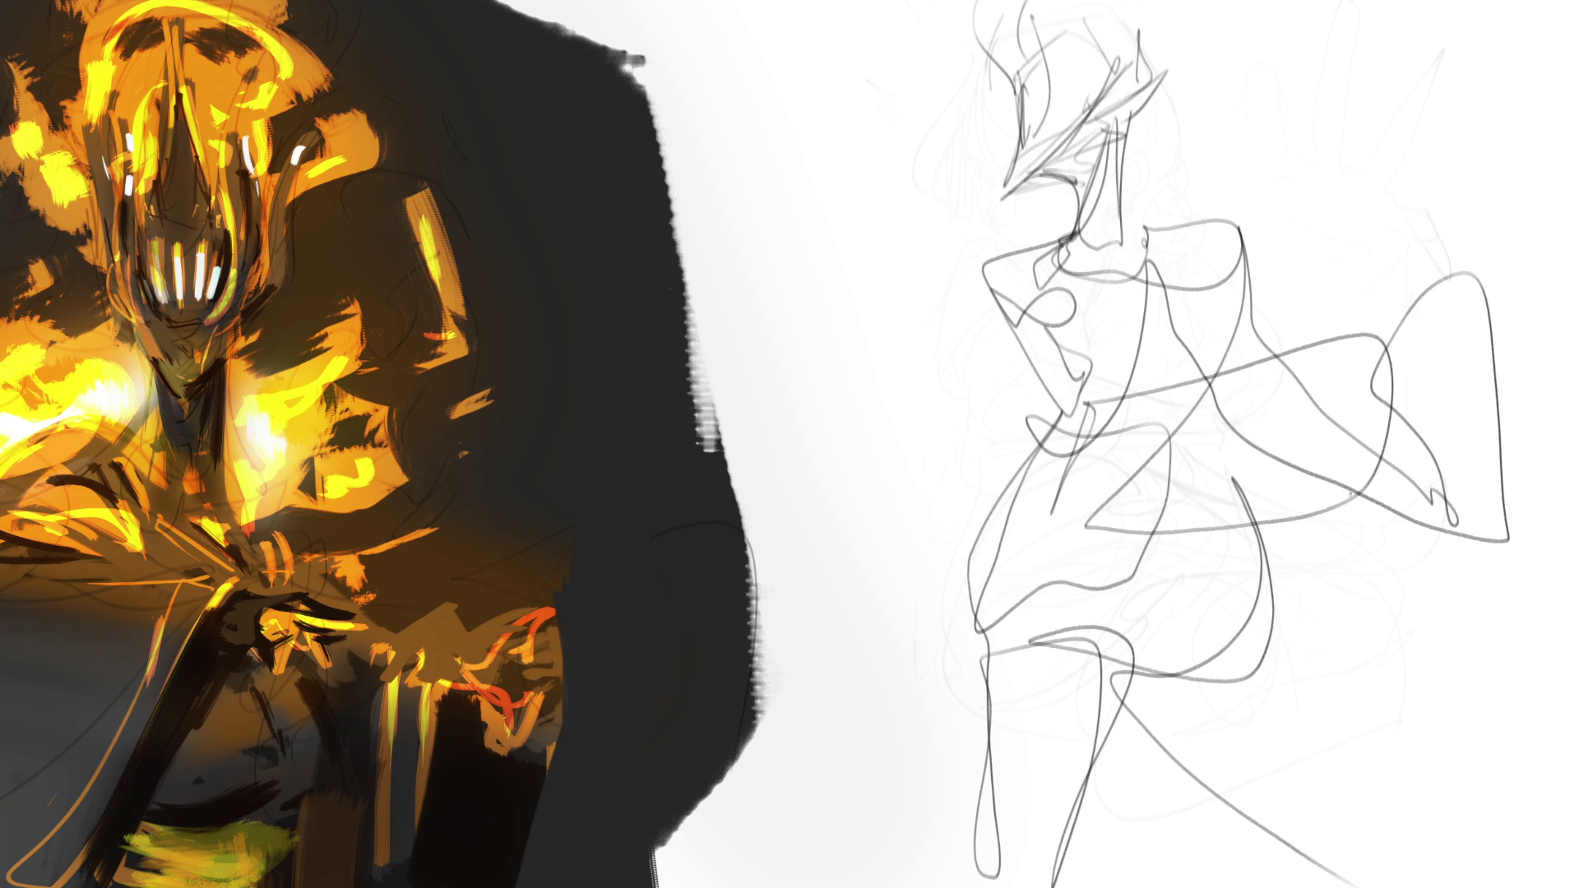
pyautogui.press(']')
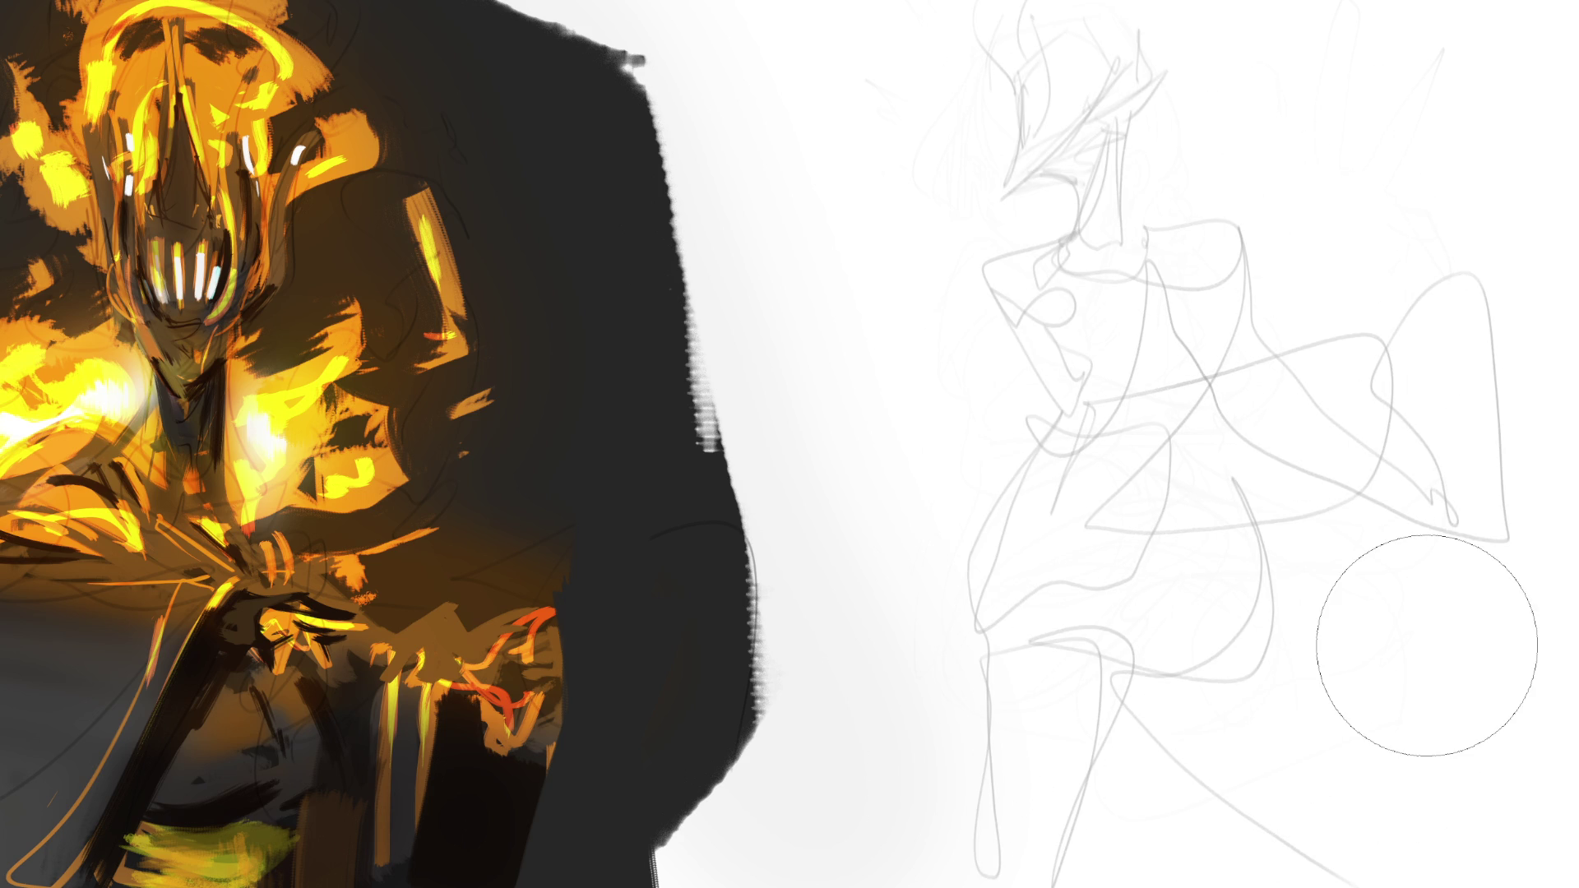
# With a smaller brush, redraw the head, hair, face hatching, chin, jaw and neck.
pyautogui.press('[')
pyautogui.press('[')
pyautogui.press('[')
pyautogui.moveTo(1015, 114)
pyautogui.mouseDown()
pyautogui.moveTo(1028, 193)
pyautogui.moveTo(1100, 39)
pyautogui.moveTo(1114, 216)
pyautogui.moveTo(1012, 123)
pyautogui.moveTo(1118, 216)
pyautogui.moveTo(1056, 165)
pyautogui.moveTo(1123, 155)
pyautogui.moveTo(1059, 164)
pyautogui.mouseUp()
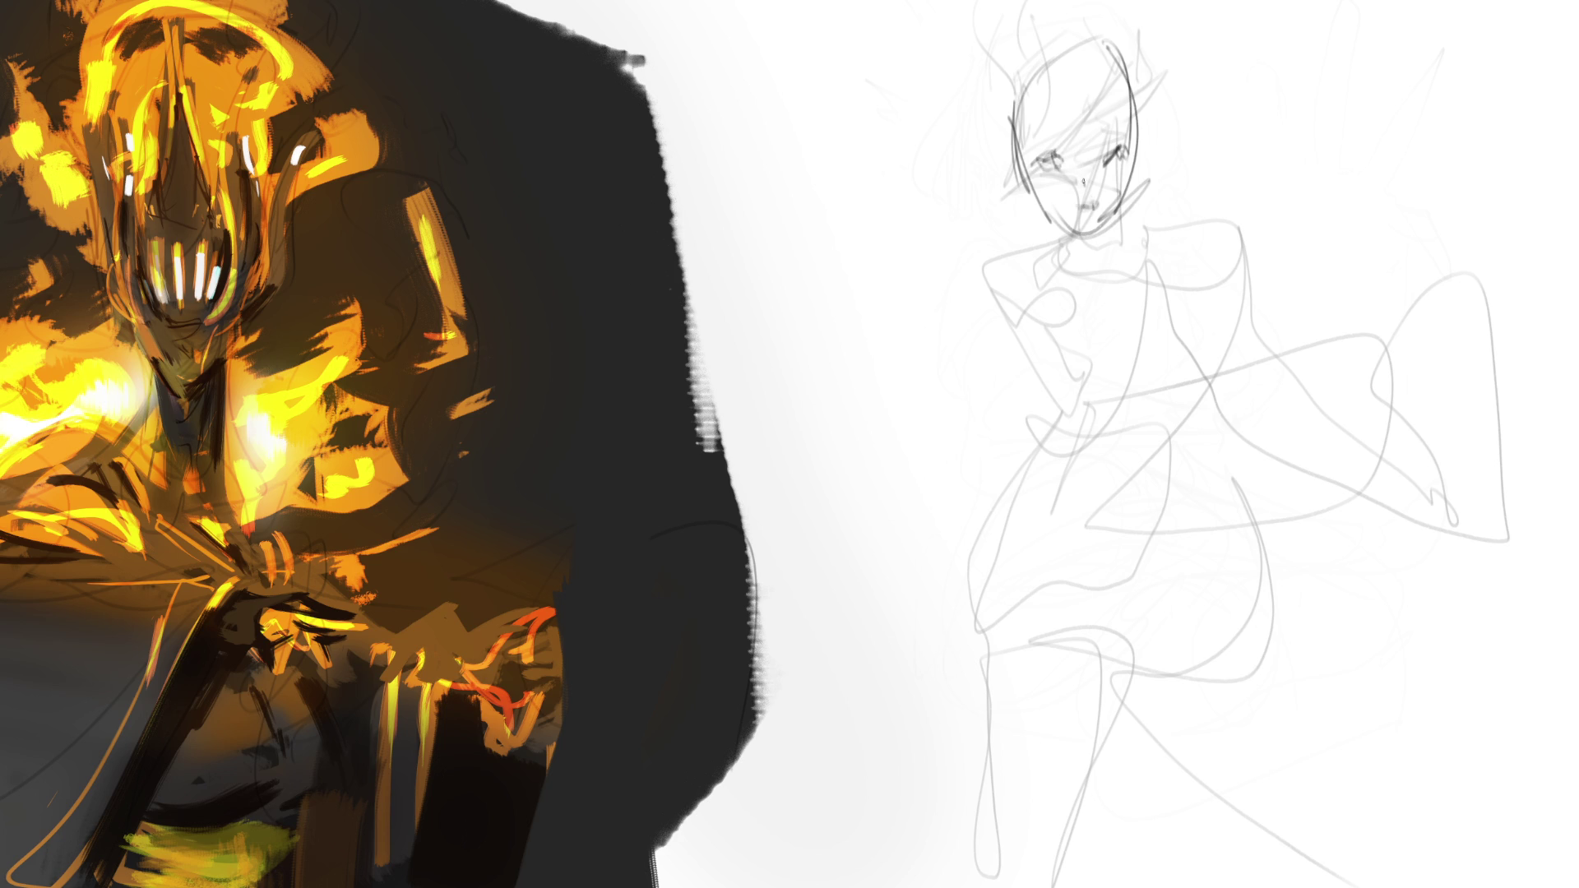
pyautogui.moveTo(1113, 100)
pyautogui.mouseDown()
pyautogui.moveTo(1097, 141)
pyautogui.moveTo(1106, 105)
pyautogui.moveTo(1044, 117)
pyautogui.mouseUp()
pyautogui.moveTo(1125, 56); pyautogui.dragTo(1006, 213)
pyautogui.moveTo(1091, 111); pyautogui.dragTo(974, 245)
pyautogui.moveTo(1138, 76)
pyautogui.mouseDown()
pyautogui.moveTo(1003, 269)
pyautogui.moveTo(1139, 189)
pyautogui.mouseUp()
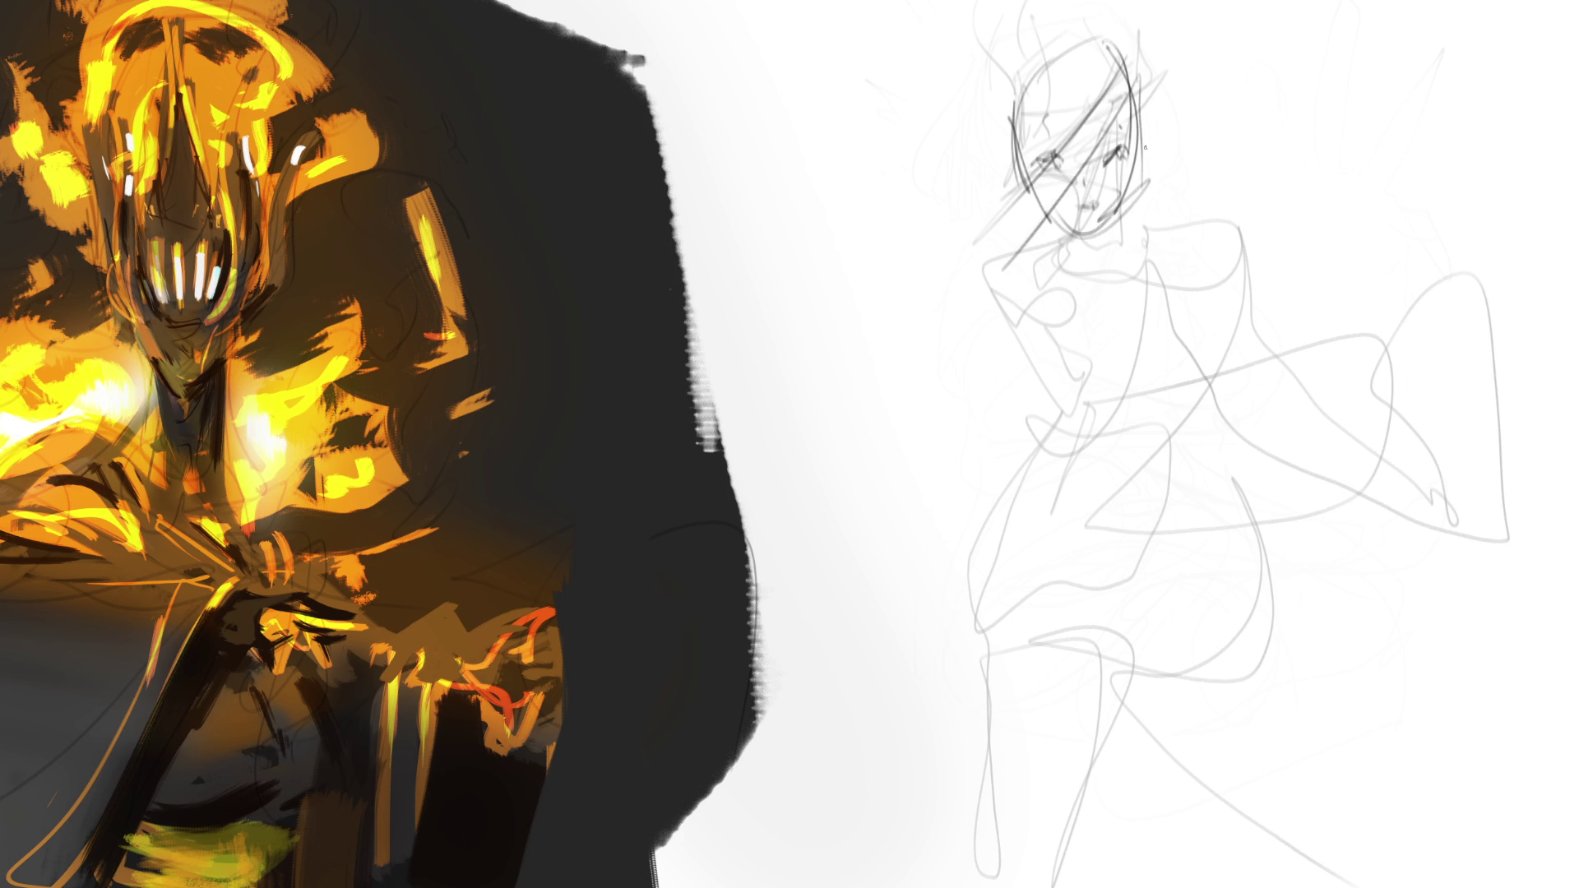
pyautogui.moveTo(1163, 45)
pyautogui.mouseDown()
pyautogui.moveTo(1190, 125)
pyautogui.moveTo(1165, 184)
pyautogui.mouseUp()
pyautogui.moveTo(1151, 186); pyautogui.dragTo(1134, 225)
pyautogui.moveTo(1055, 260); pyautogui.dragTo(1106, 287)
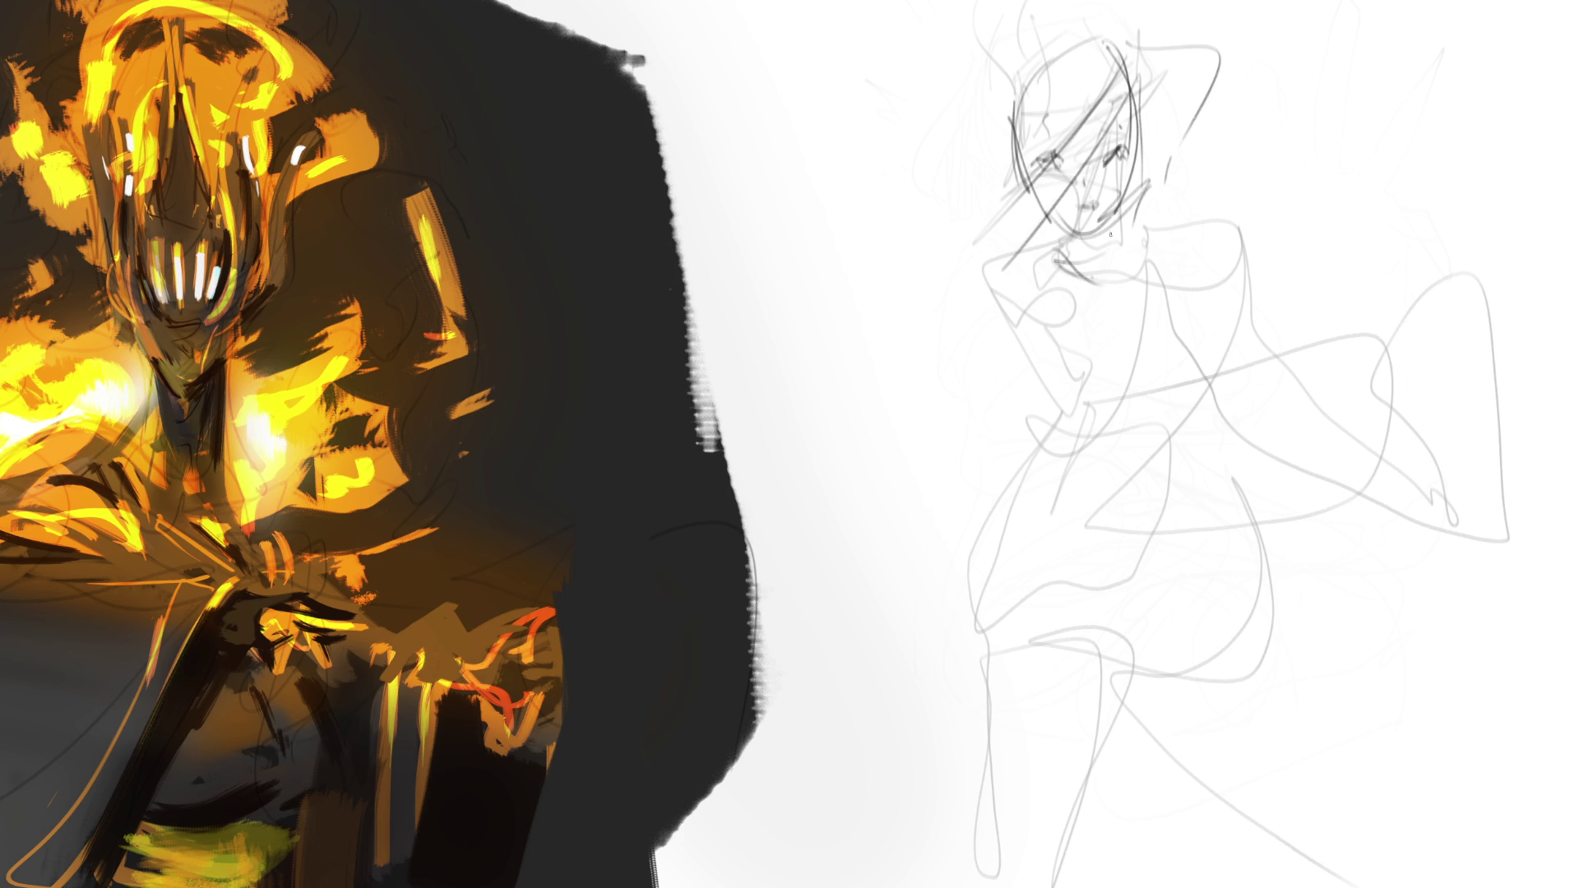
pyautogui.moveTo(1110, 232); pyautogui.dragTo(1097, 292)
pyautogui.moveTo(1062, 240); pyautogui.dragTo(1084, 268)
pyautogui.moveTo(1132, 189)
pyautogui.mouseDown()
pyautogui.moveTo(1120, 287)
pyautogui.moveTo(1085, 319)
pyautogui.moveTo(1029, 257)
pyautogui.moveTo(1051, 243)
pyautogui.moveTo(1028, 235)
pyautogui.mouseUp()
# Outline the shoulders, waist, torso sides and chest V-line in dark curves.
pyautogui.moveTo(977, 300)
pyautogui.mouseDown()
pyautogui.moveTo(1024, 224)
pyautogui.moveTo(1167, 224)
pyautogui.moveTo(1106, 423)
pyautogui.moveTo(1003, 450)
pyautogui.mouseUp()
pyautogui.moveTo(990, 253); pyautogui.dragTo(987, 383)
pyautogui.moveTo(997, 321); pyautogui.dragTo(983, 462)
pyautogui.moveTo(1023, 295)
pyautogui.mouseDown()
pyautogui.moveTo(1039, 370)
pyautogui.moveTo(1151, 271)
pyautogui.moveTo(1047, 457)
pyautogui.mouseUp()
pyautogui.moveTo(1093, 327); pyautogui.dragTo(1040, 420)
pyautogui.moveTo(1069, 362)
pyautogui.mouseDown()
pyautogui.moveTo(1138, 473)
pyautogui.moveTo(1176, 482)
pyautogui.mouseUp()
pyautogui.moveTo(1200, 412); pyautogui.dragTo(1210, 646)
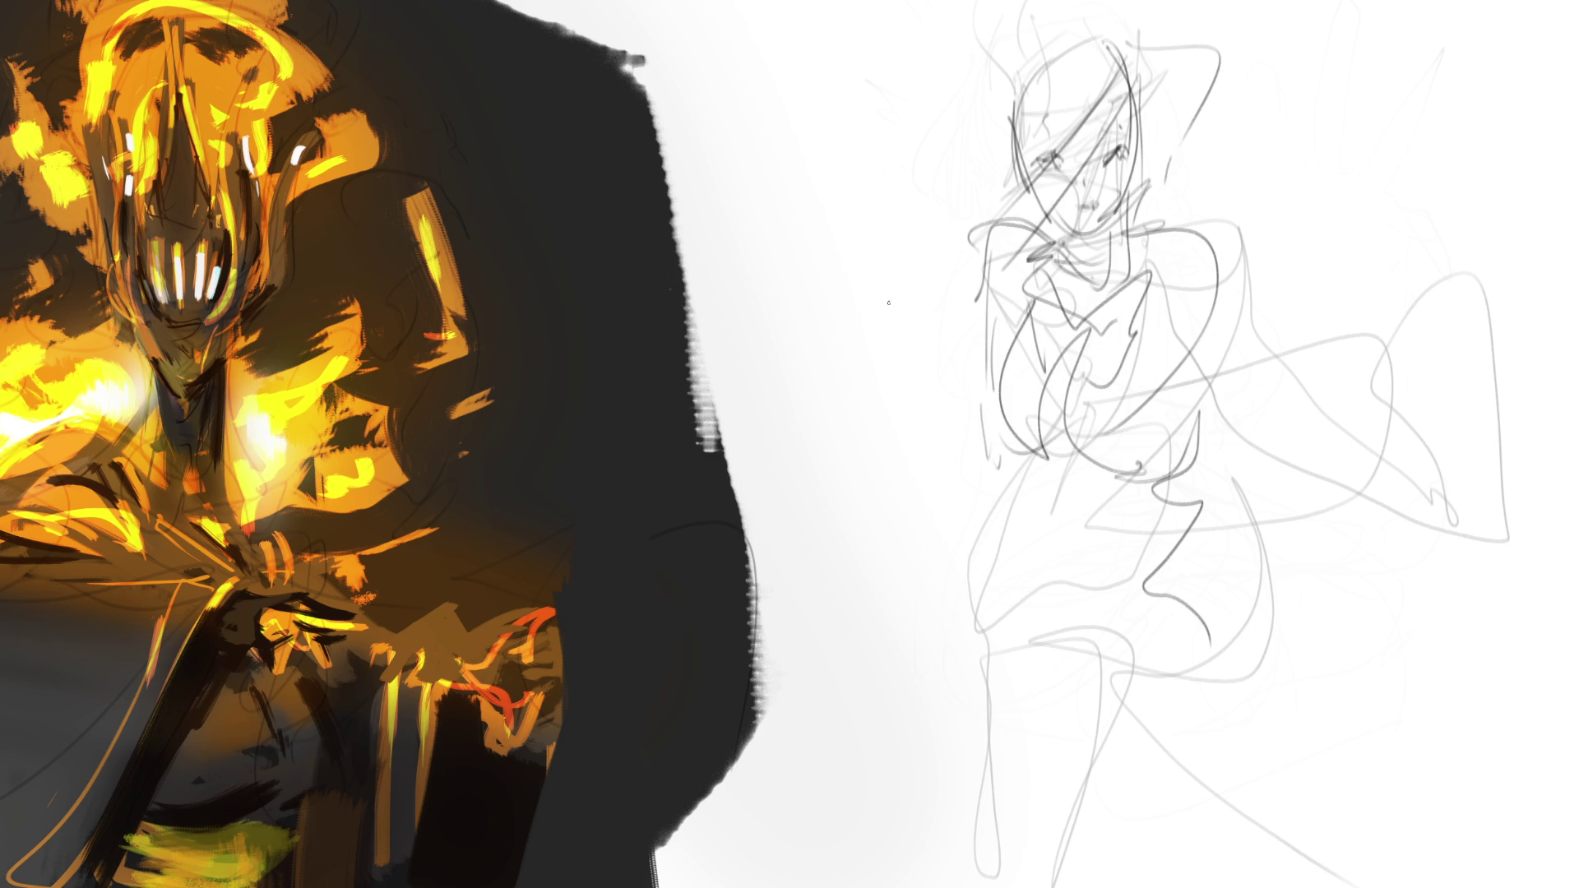
# Draw the raised left arm holding the phone and the folds inside the torso.
pyautogui.moveTo(886, 301)
pyautogui.mouseDown()
pyautogui.moveTo(945, 444)
pyautogui.moveTo(1040, 469)
pyautogui.moveTo(872, 319)
pyautogui.moveTo(894, 247)
pyautogui.moveTo(886, 317)
pyautogui.moveTo(854, 259)
pyautogui.moveTo(913, 325)
pyautogui.moveTo(950, 448)
pyautogui.mouseUp()
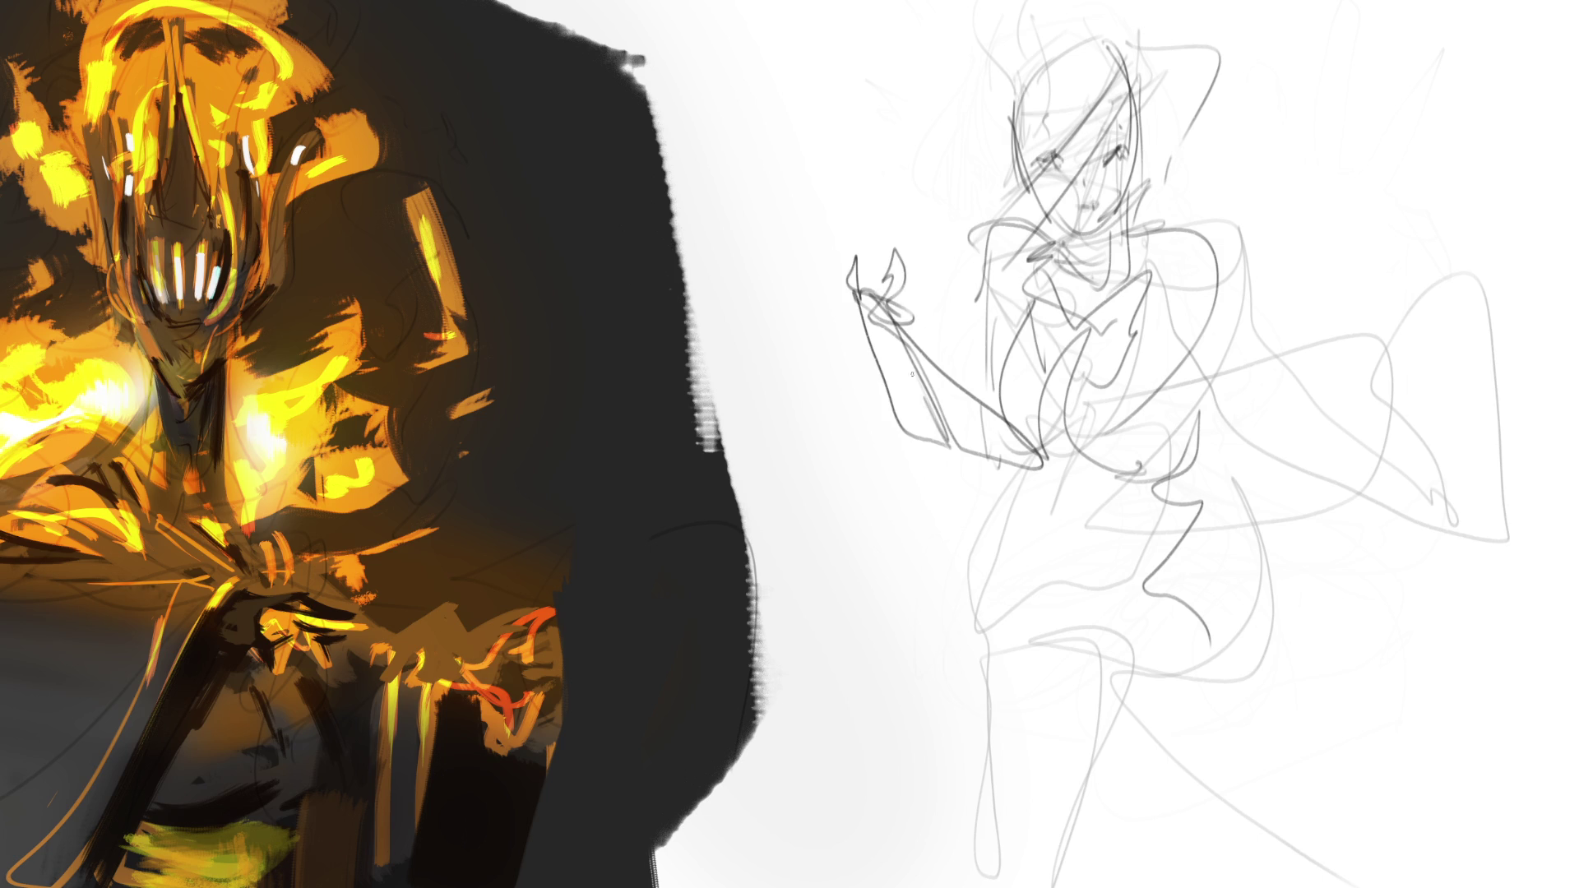
pyautogui.moveTo(911, 374)
pyautogui.mouseDown()
pyautogui.moveTo(1044, 456)
pyautogui.moveTo(995, 279)
pyautogui.mouseUp()
pyautogui.moveTo(958, 366); pyautogui.dragTo(1015, 250)
pyautogui.moveTo(1053, 403); pyautogui.dragTo(1135, 329)
pyautogui.moveTo(1200, 267)
pyautogui.mouseDown()
pyautogui.moveTo(1040, 464)
pyautogui.moveTo(1016, 405)
pyautogui.moveTo(1112, 319)
pyautogui.mouseUp()
pyautogui.moveTo(980, 411)
pyautogui.mouseDown()
pyautogui.moveTo(1054, 309)
pyautogui.moveTo(1073, 322)
pyautogui.moveTo(1069, 481)
pyautogui.mouseUp()
# Sketch the zigzag skirt folds, hips, legs down to a foot, and the right side of the hair.
pyautogui.moveTo(1175, 430)
pyautogui.mouseDown()
pyautogui.moveTo(1098, 514)
pyautogui.moveTo(1135, 543)
pyautogui.mouseUp()
pyautogui.moveTo(1229, 483); pyautogui.dragTo(1123, 564)
pyautogui.moveTo(1217, 475)
pyautogui.mouseDown()
pyautogui.moveTo(1269, 545)
pyautogui.moveTo(1161, 590)
pyautogui.moveTo(1141, 658)
pyautogui.mouseUp()
pyautogui.moveTo(1055, 532)
pyautogui.mouseDown()
pyautogui.moveTo(1139, 658)
pyautogui.moveTo(1027, 522)
pyautogui.moveTo(1152, 715)
pyautogui.moveTo(1228, 509)
pyautogui.moveTo(1208, 830)
pyautogui.mouseUp()
pyautogui.moveTo(1212, 823)
pyautogui.mouseDown()
pyautogui.moveTo(1242, 744)
pyautogui.moveTo(1217, 496)
pyautogui.moveTo(1184, 370)
pyautogui.mouseUp()
pyautogui.moveTo(1120, 118)
pyautogui.mouseDown()
pyautogui.moveTo(1110, 82)
pyautogui.moveTo(1020, 49)
pyautogui.moveTo(1069, 17)
pyautogui.moveTo(979, 82)
pyautogui.moveTo(1010, 185)
pyautogui.mouseUp()
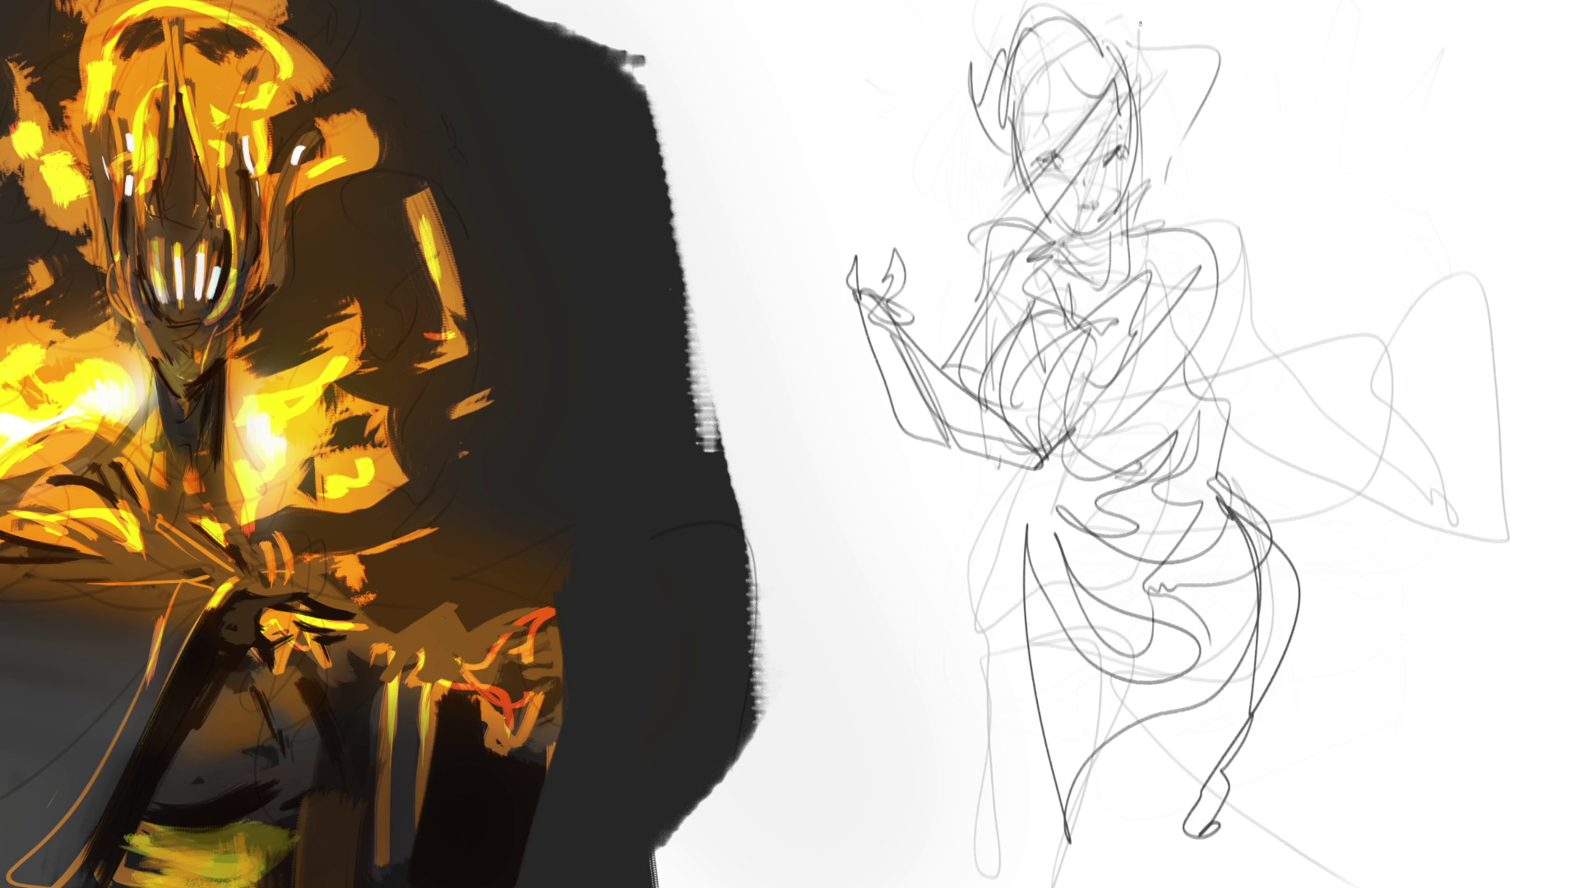
pyautogui.moveTo(1140, 24)
pyautogui.mouseDown()
pyautogui.moveTo(1160, 182)
pyautogui.moveTo(1182, 210)
pyautogui.mouseUp()
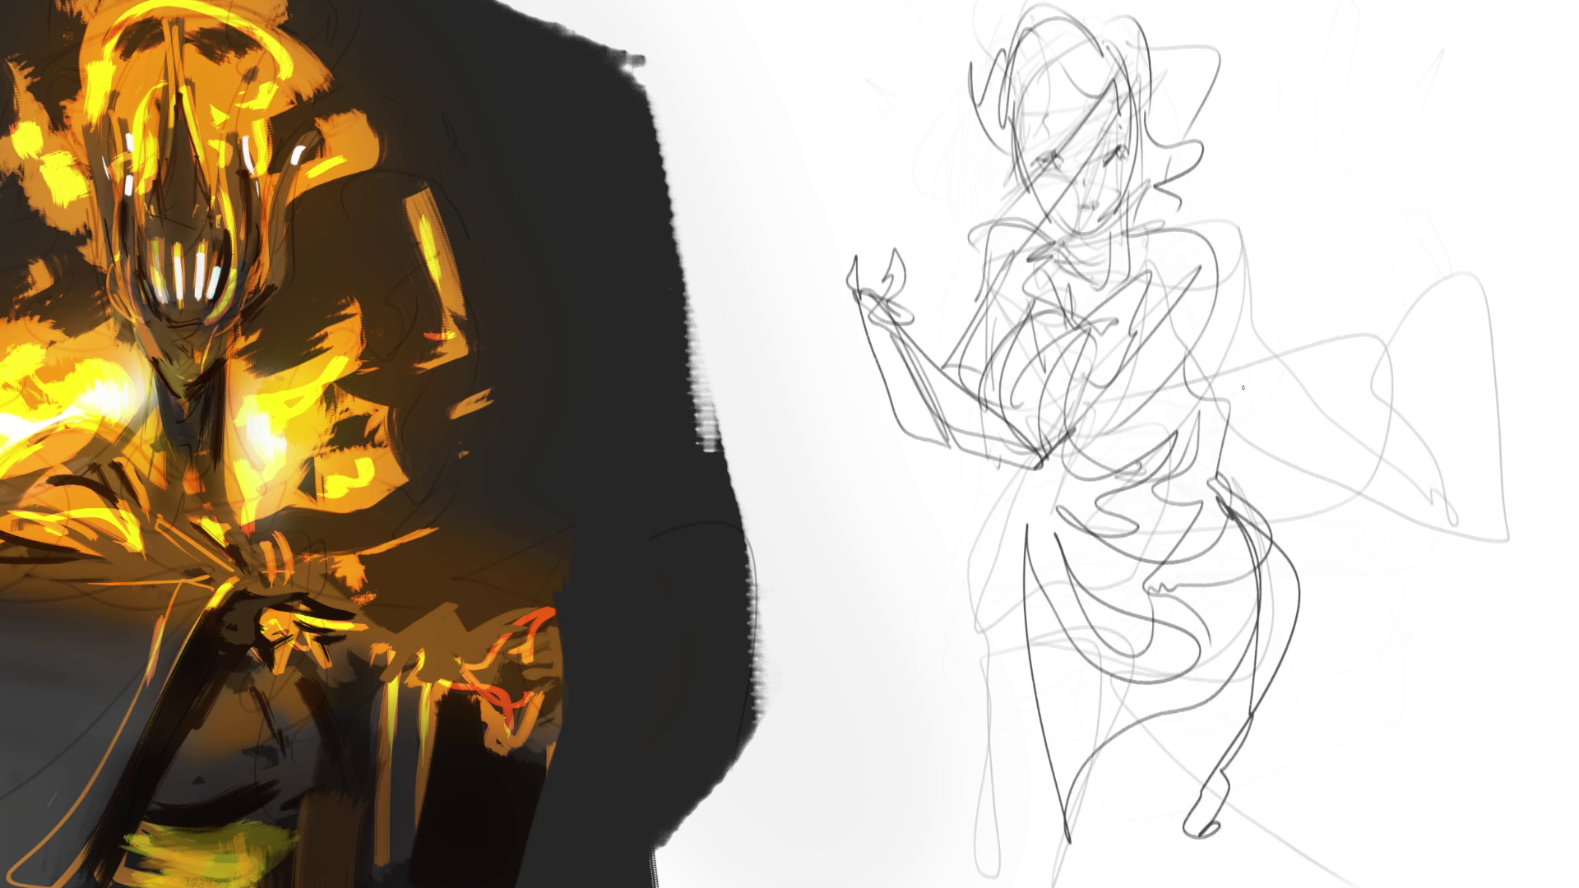
# Lighten the rough girl sketch with a large soft eraser.
pyautogui.press('e')
pyautogui.moveTo(1234, 370)
pyautogui.mouseDown()
pyautogui.moveTo(1069, 124)
pyautogui.moveTo(1011, 403)
pyautogui.moveTo(1224, 282)
pyautogui.moveTo(1392, 299)
pyautogui.moveTo(1247, 691)
pyautogui.moveTo(1255, 790)
pyautogui.moveTo(1221, 630)
pyautogui.moveTo(1237, 884)
pyautogui.moveTo(1390, 870)
pyautogui.mouseUp()
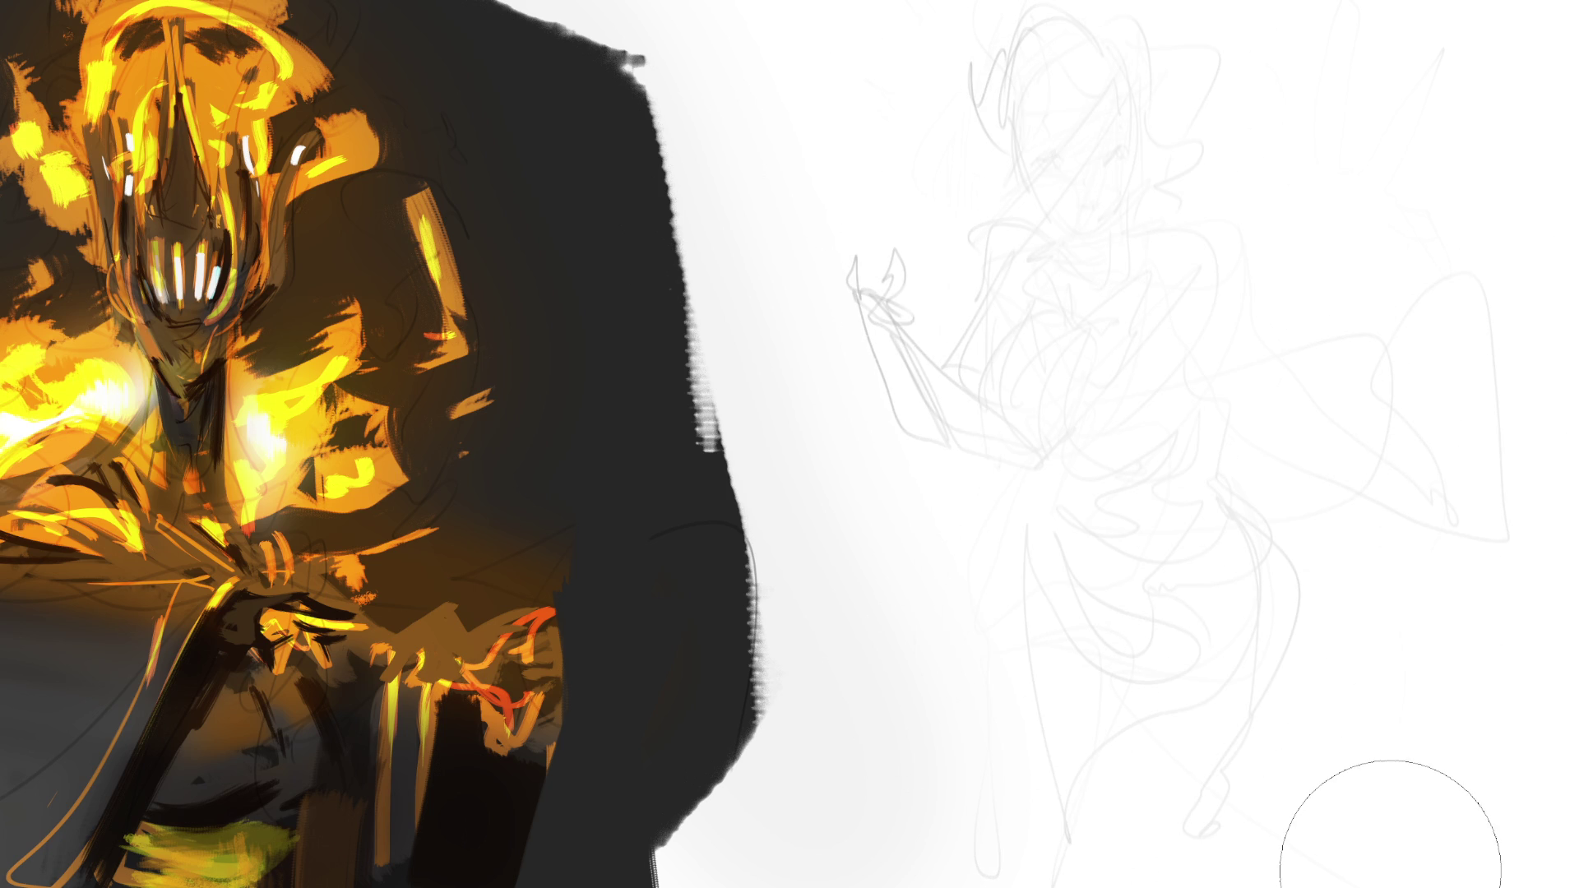
pyautogui.press('e')
# Ink the eyes, upper eyelid, mouth and left side of the face, undoing stray jaw strokes.
pyautogui.moveTo(1101, 161)
pyautogui.mouseDown()
pyautogui.moveTo(1123, 152)
pyautogui.moveTo(1120, 169)
pyautogui.moveTo(1053, 163)
pyautogui.mouseUp()
pyautogui.moveTo(1075, 208); pyautogui.dragTo(1082, 213)
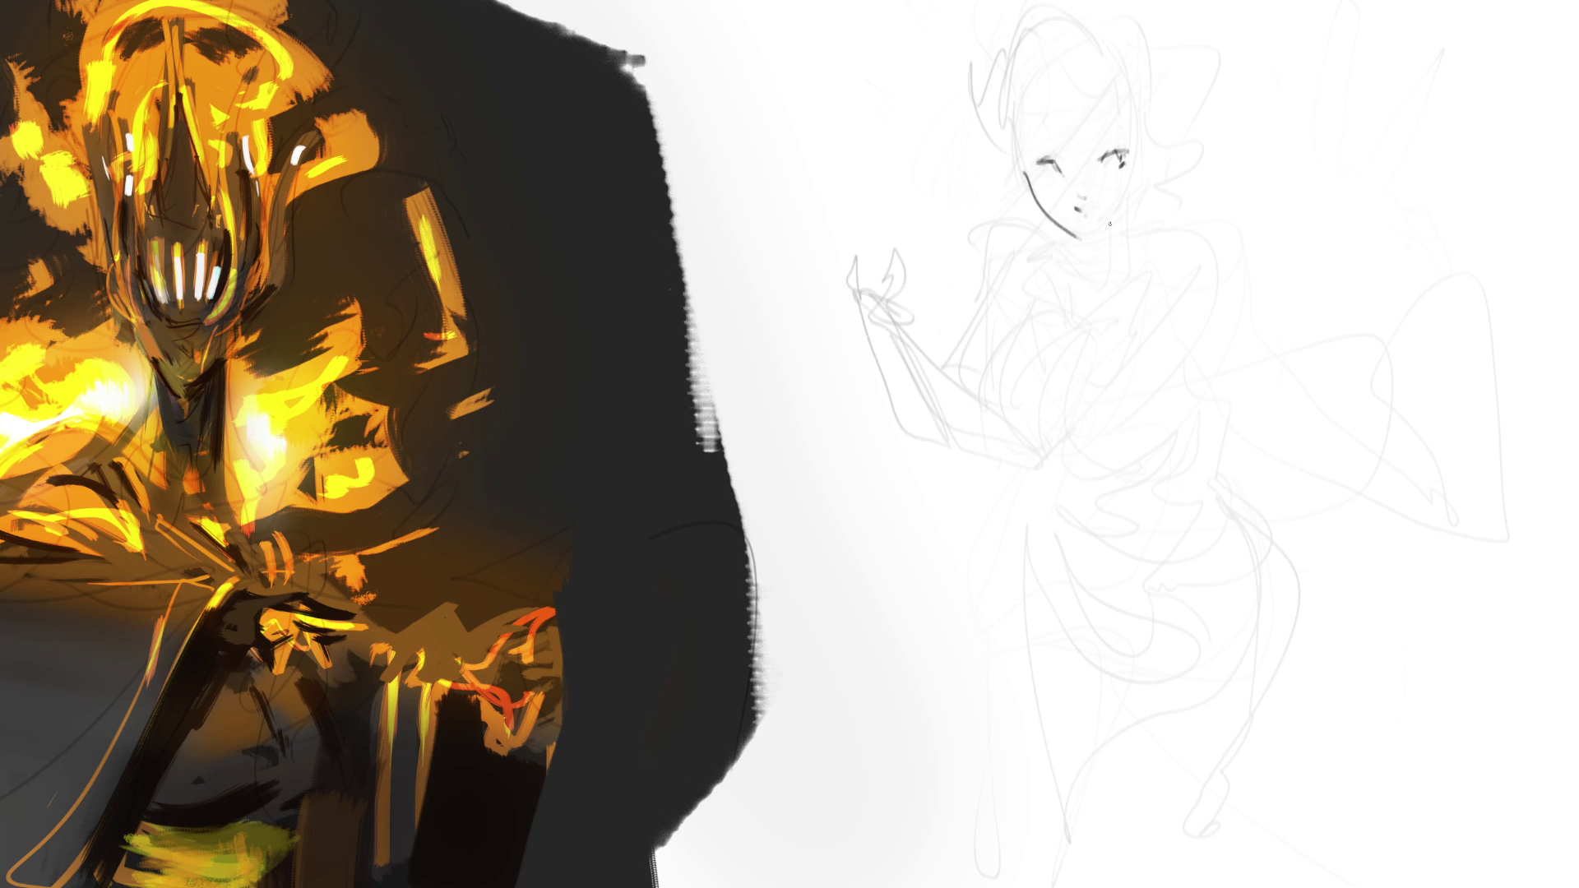
pyautogui.moveTo(1085, 240); pyautogui.dragTo(1129, 202)
pyautogui.moveTo(1142, 133)
pyautogui.mouseDown()
pyautogui.moveTo(1128, 213)
pyautogui.moveTo(1140, 136)
pyautogui.mouseUp()
pyautogui.hotkey('ctrl', 'z')
pyautogui.hotkey('ctrl', 'z')
pyautogui.hotkey('ctrl', 'z')
pyautogui.moveTo(1039, 172)
pyautogui.mouseDown()
pyautogui.moveTo(1058, 177)
pyautogui.moveTo(1059, 157)
pyautogui.moveTo(1108, 128)
pyautogui.moveTo(1154, 121)
pyautogui.moveTo(1155, 158)
pyautogui.mouseUp()
pyautogui.moveTo(1012, 143); pyautogui.dragTo(1022, 174)
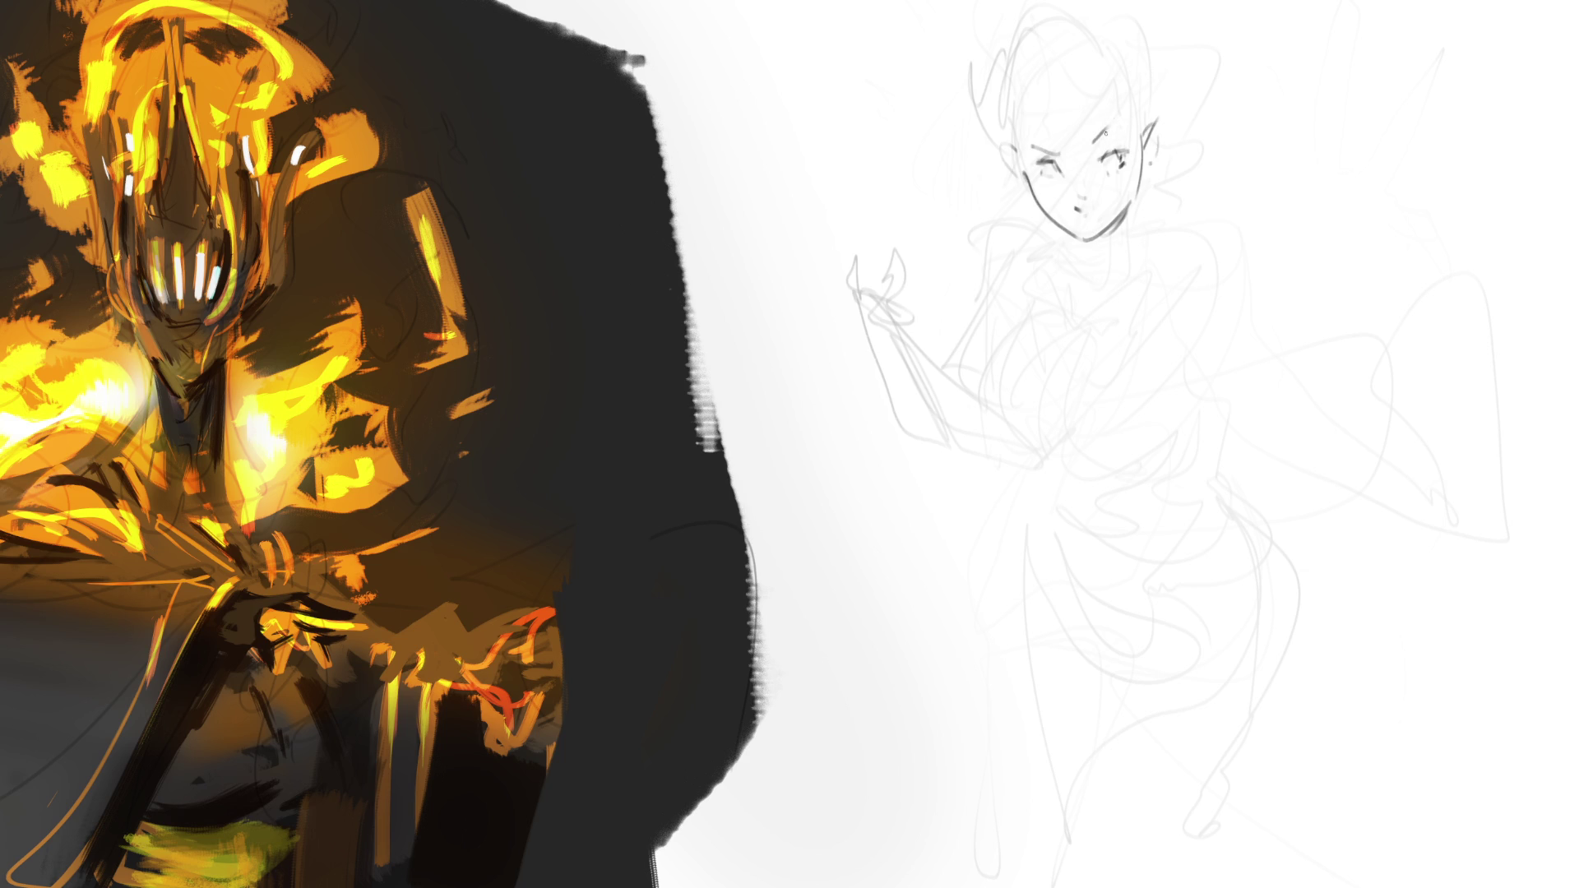
pyautogui.moveTo(1097, 146)
pyautogui.mouseDown()
pyautogui.moveTo(1110, 134)
pyautogui.moveTo(1056, 153)
pyautogui.moveTo(1139, 140)
pyautogui.mouseUp()
pyautogui.moveTo(1118, 243); pyautogui.dragTo(1114, 259)
pyautogui.hotkey('ctrl', 'z')
# Ink the neck, a long body line, the left shoulder and the phone in the raised hand.
pyautogui.moveTo(1124, 205); pyautogui.dragTo(1116, 257)
pyautogui.moveTo(1066, 234); pyautogui.dragTo(1079, 255)
pyautogui.hotkey('ctrl', 'z')
pyautogui.moveTo(1069, 234)
pyautogui.mouseDown()
pyautogui.moveTo(1072, 279)
pyautogui.moveTo(1095, 280)
pyautogui.mouseUp()
pyautogui.moveTo(1128, 229); pyautogui.dragTo(1107, 369)
pyautogui.moveTo(1066, 236); pyautogui.dragTo(992, 337)
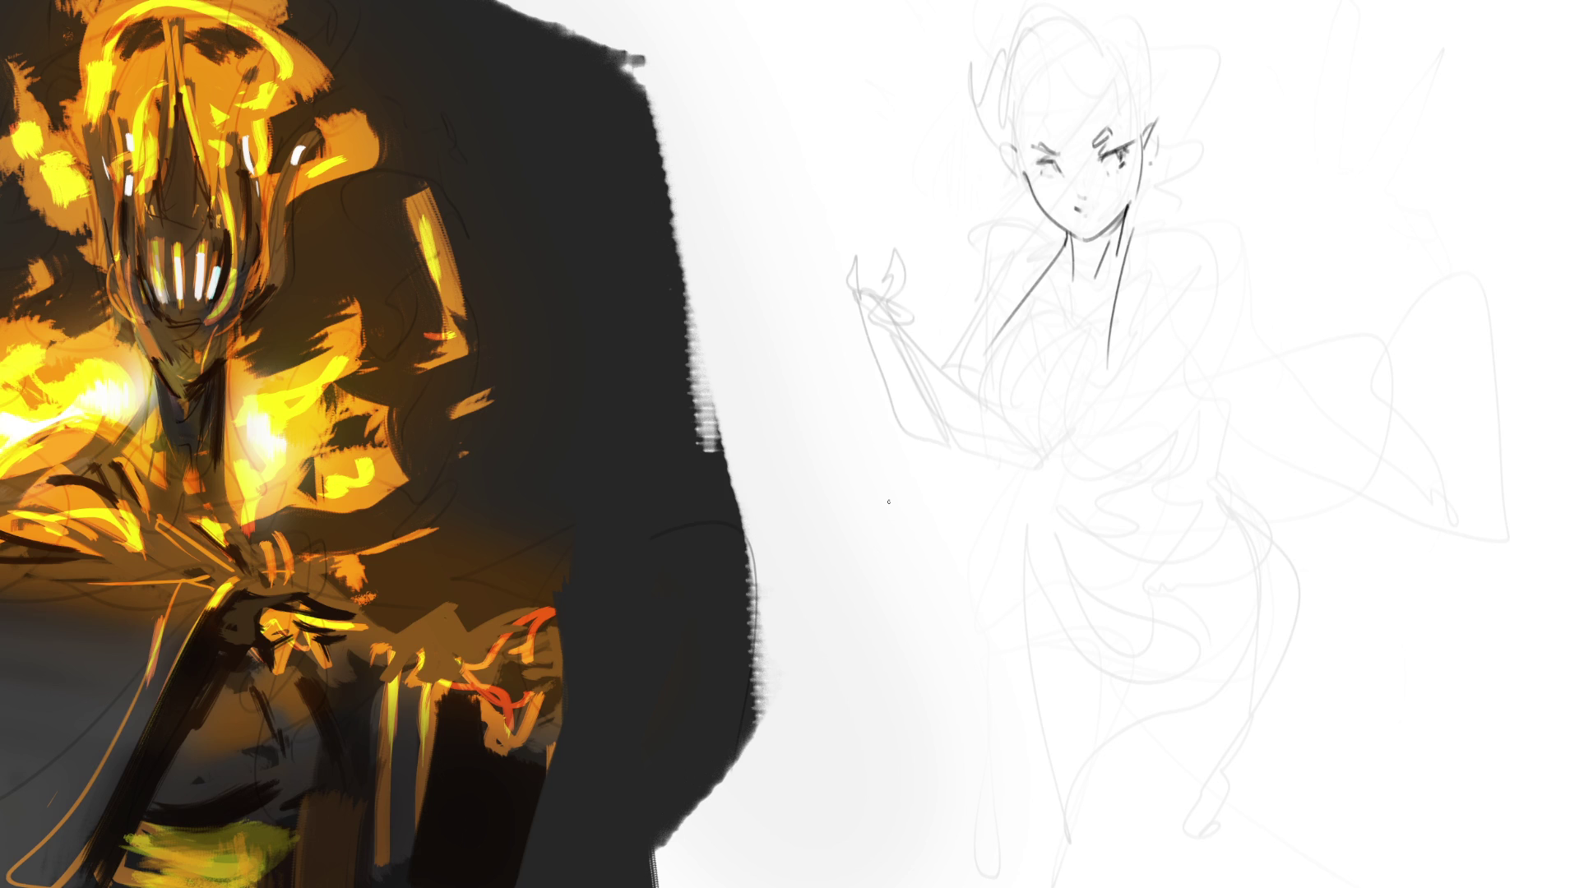
pyautogui.moveTo(837, 217)
pyautogui.mouseDown()
pyautogui.moveTo(856, 281)
pyautogui.moveTo(871, 217)
pyautogui.moveTo(888, 214)
pyautogui.moveTo(892, 283)
pyautogui.moveTo(901, 299)
pyautogui.moveTo(921, 265)
pyautogui.moveTo(919, 285)
pyautogui.moveTo(870, 270)
pyautogui.moveTo(860, 293)
pyautogui.moveTo(886, 319)
pyautogui.moveTo(896, 283)
pyautogui.mouseUp()
# Draw the hand wrapped around the phone, the forearm, elbow, upper arm and right shoulder.
pyautogui.moveTo(898, 276)
pyautogui.mouseDown()
pyautogui.moveTo(919, 303)
pyautogui.moveTo(878, 328)
pyautogui.moveTo(925, 327)
pyautogui.mouseUp()
pyautogui.moveTo(855, 290)
pyautogui.mouseDown()
pyautogui.moveTo(845, 310)
pyautogui.moveTo(875, 328)
pyautogui.mouseUp()
pyautogui.moveTo(869, 322)
pyautogui.mouseDown()
pyautogui.moveTo(927, 327)
pyautogui.moveTo(931, 308)
pyautogui.moveTo(941, 368)
pyautogui.mouseUp()
pyautogui.hotkey('ctrl', 'z')
pyautogui.moveTo(940, 300); pyautogui.dragTo(1061, 454)
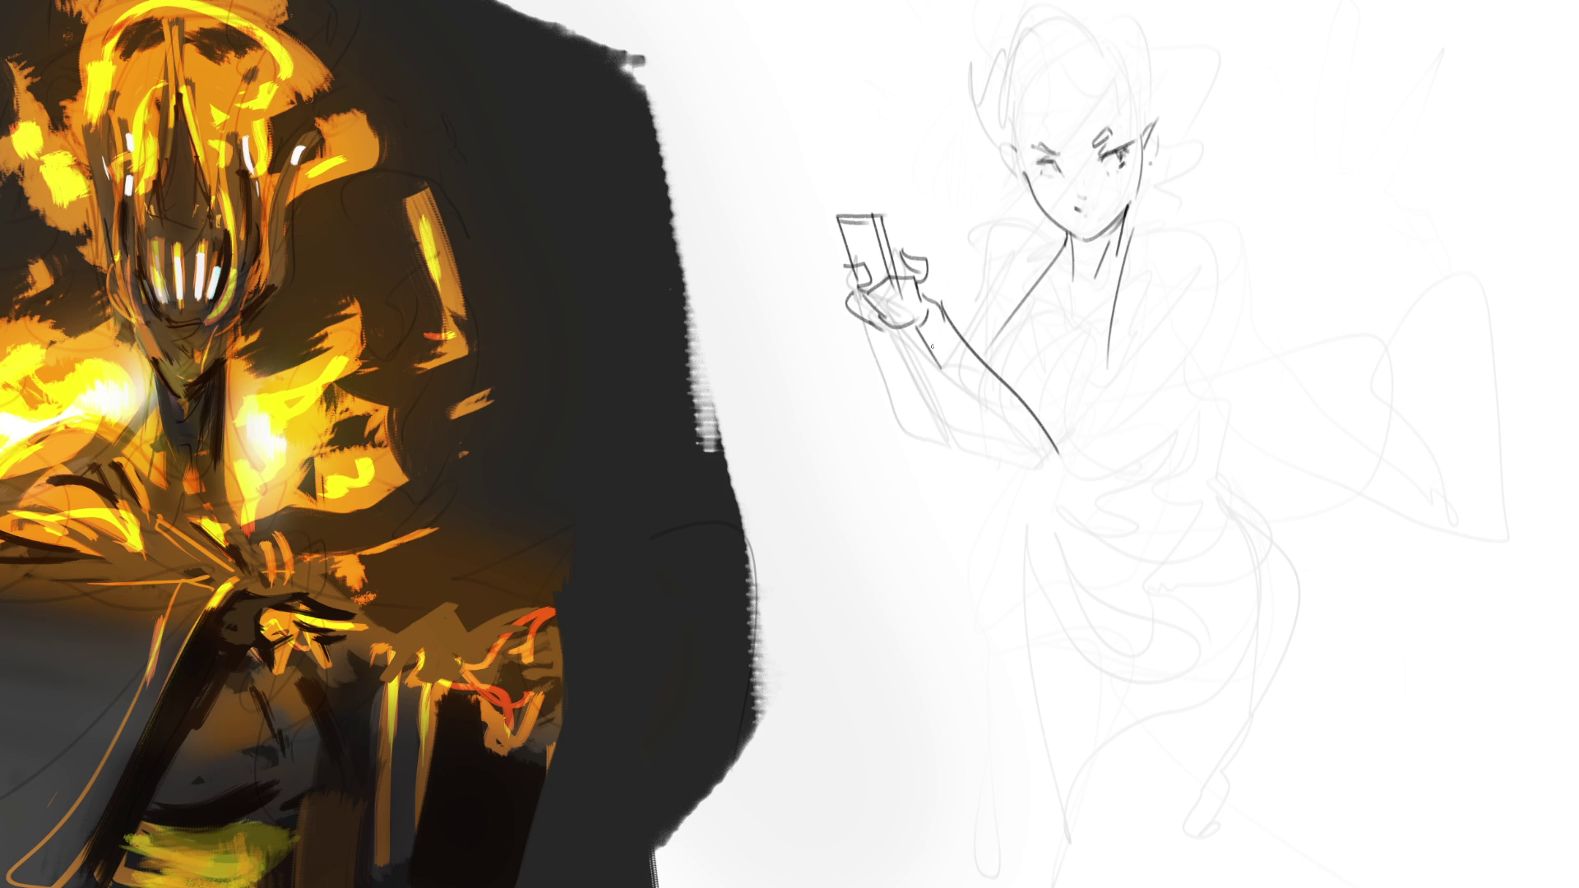
pyautogui.moveTo(932, 346); pyautogui.dragTo(1056, 454)
pyautogui.moveTo(952, 374)
pyautogui.mouseDown()
pyautogui.moveTo(1017, 482)
pyautogui.moveTo(1065, 449)
pyautogui.moveTo(1120, 314)
pyautogui.mouseUp()
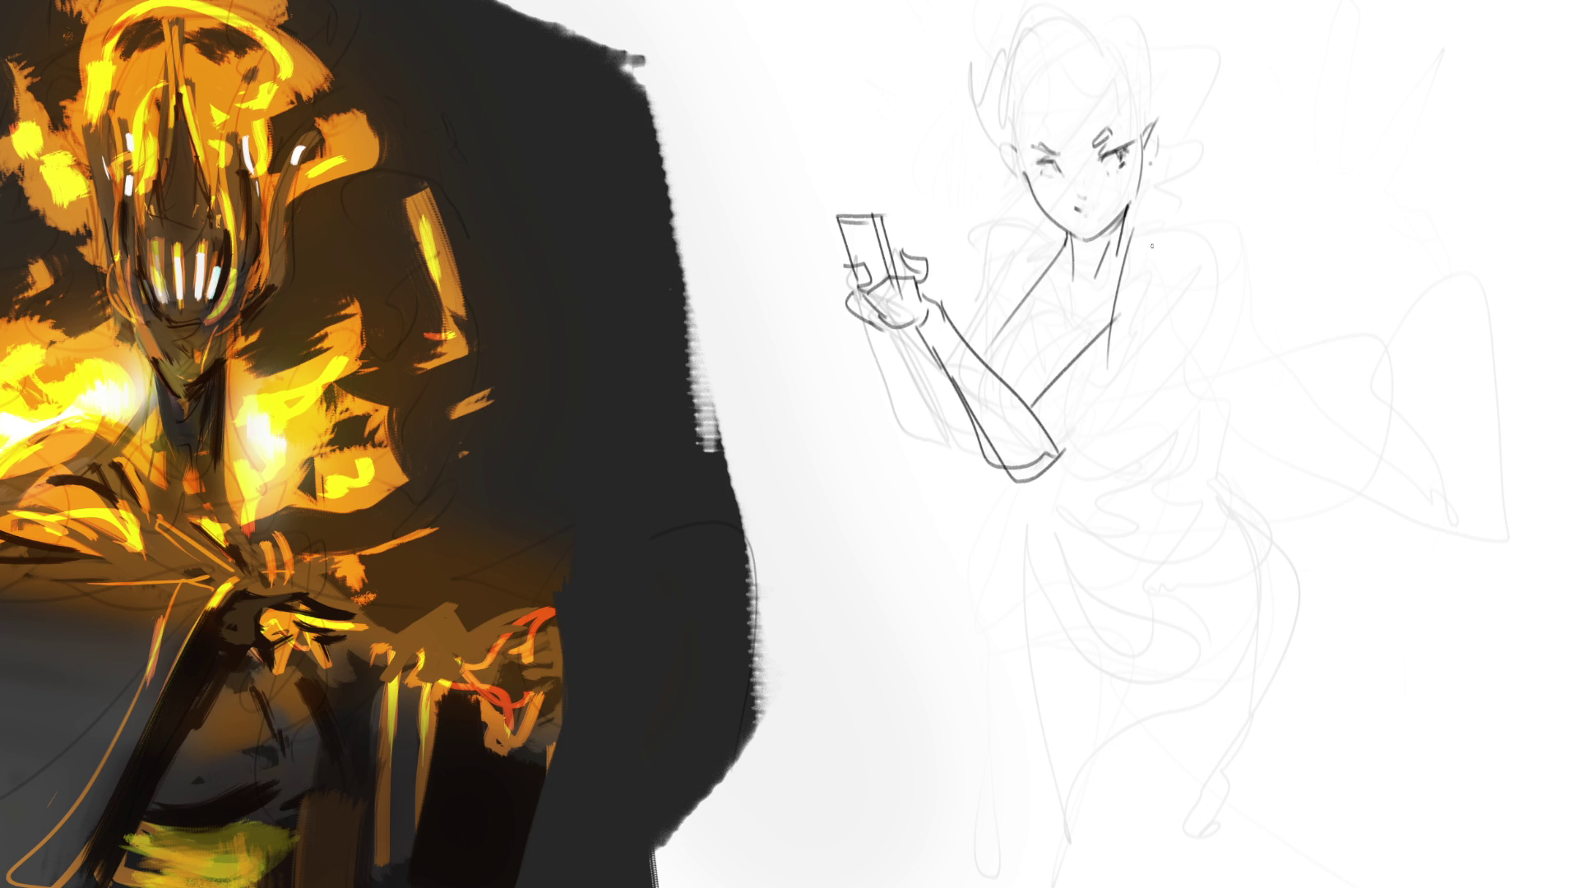
pyautogui.moveTo(1152, 233); pyautogui.dragTo(1095, 433)
pyautogui.moveTo(870, 320); pyautogui.dragTo(907, 425)
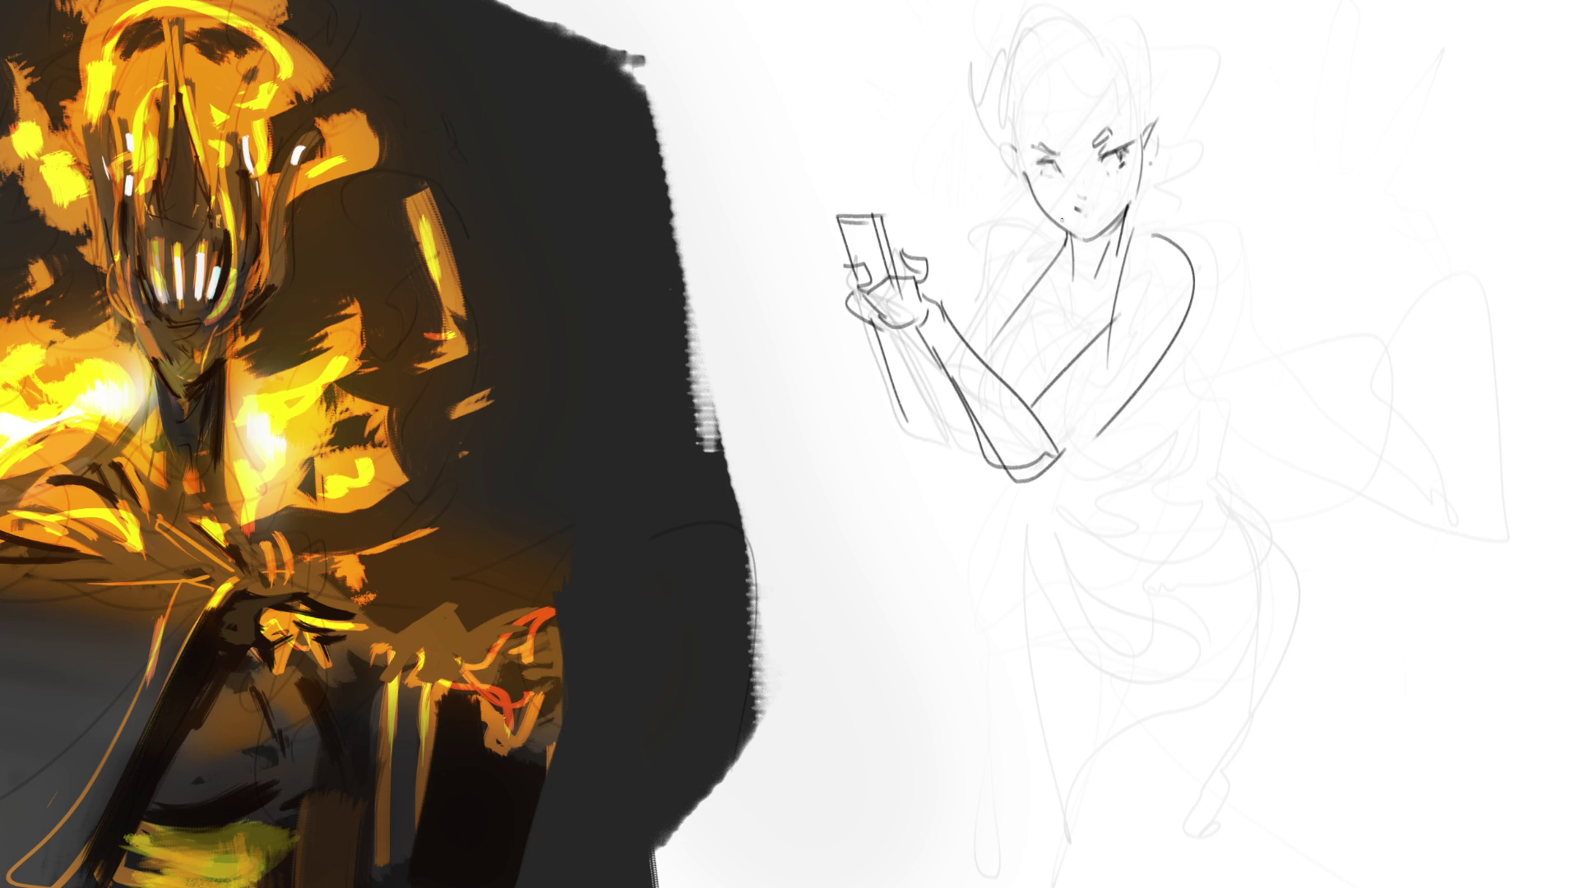
# Outline the left shoulder, collarbone, neckline and waist below the crossed arm.
pyautogui.moveTo(1057, 231); pyautogui.dragTo(968, 304)
pyautogui.moveTo(1068, 255)
pyautogui.mouseDown()
pyautogui.moveTo(1077, 286)
pyautogui.moveTo(1108, 289)
pyautogui.mouseUp()
pyautogui.moveTo(1059, 231); pyautogui.dragTo(1112, 268)
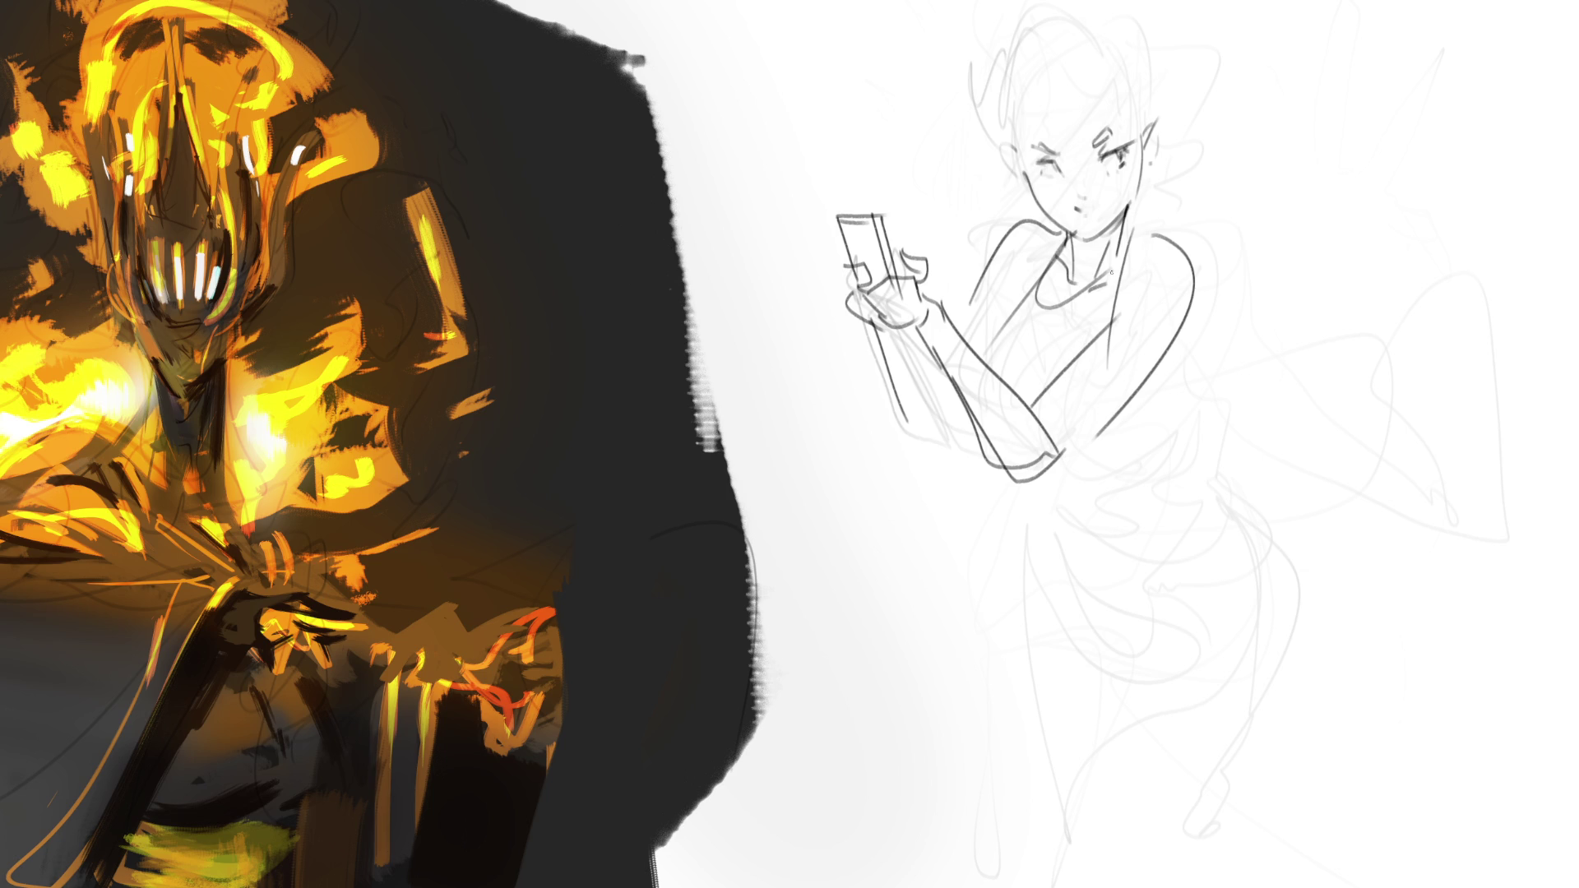
pyautogui.moveTo(1055, 478); pyautogui.dragTo(1174, 390)
pyautogui.moveTo(1139, 476); pyautogui.dragTo(1186, 428)
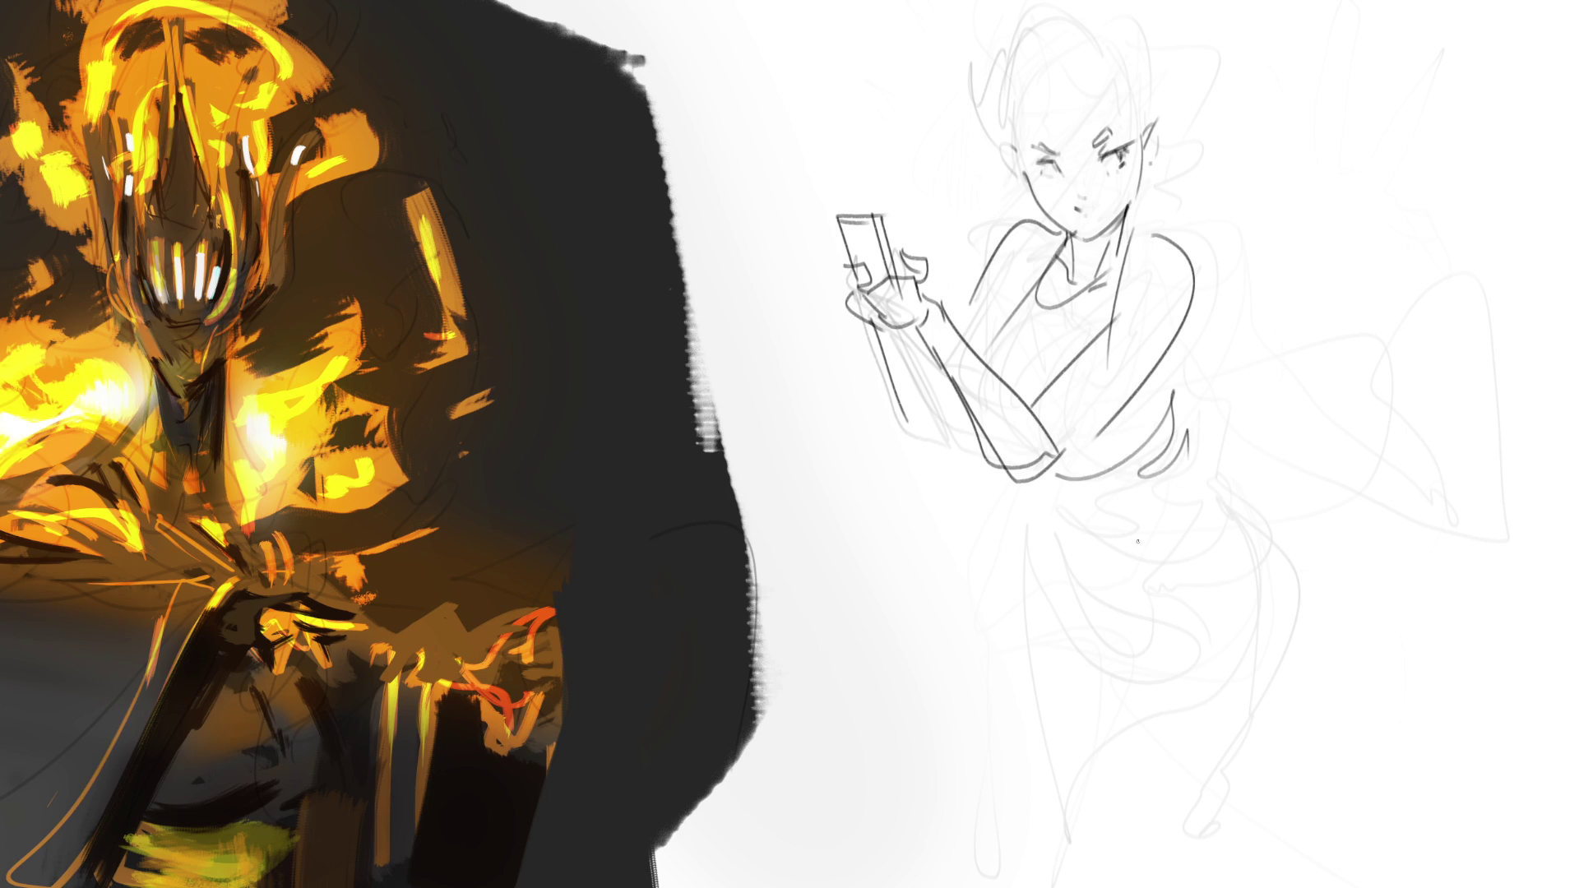
# Draw the hip curves, the V-shaped garment edge and both legs.
pyautogui.moveTo(1038, 475); pyautogui.dragTo(1151, 567)
pyautogui.moveTo(1204, 518); pyautogui.dragTo(1174, 590)
pyautogui.moveTo(1063, 509)
pyautogui.mouseDown()
pyautogui.moveTo(1159, 622)
pyautogui.moveTo(1210, 608)
pyautogui.mouseUp()
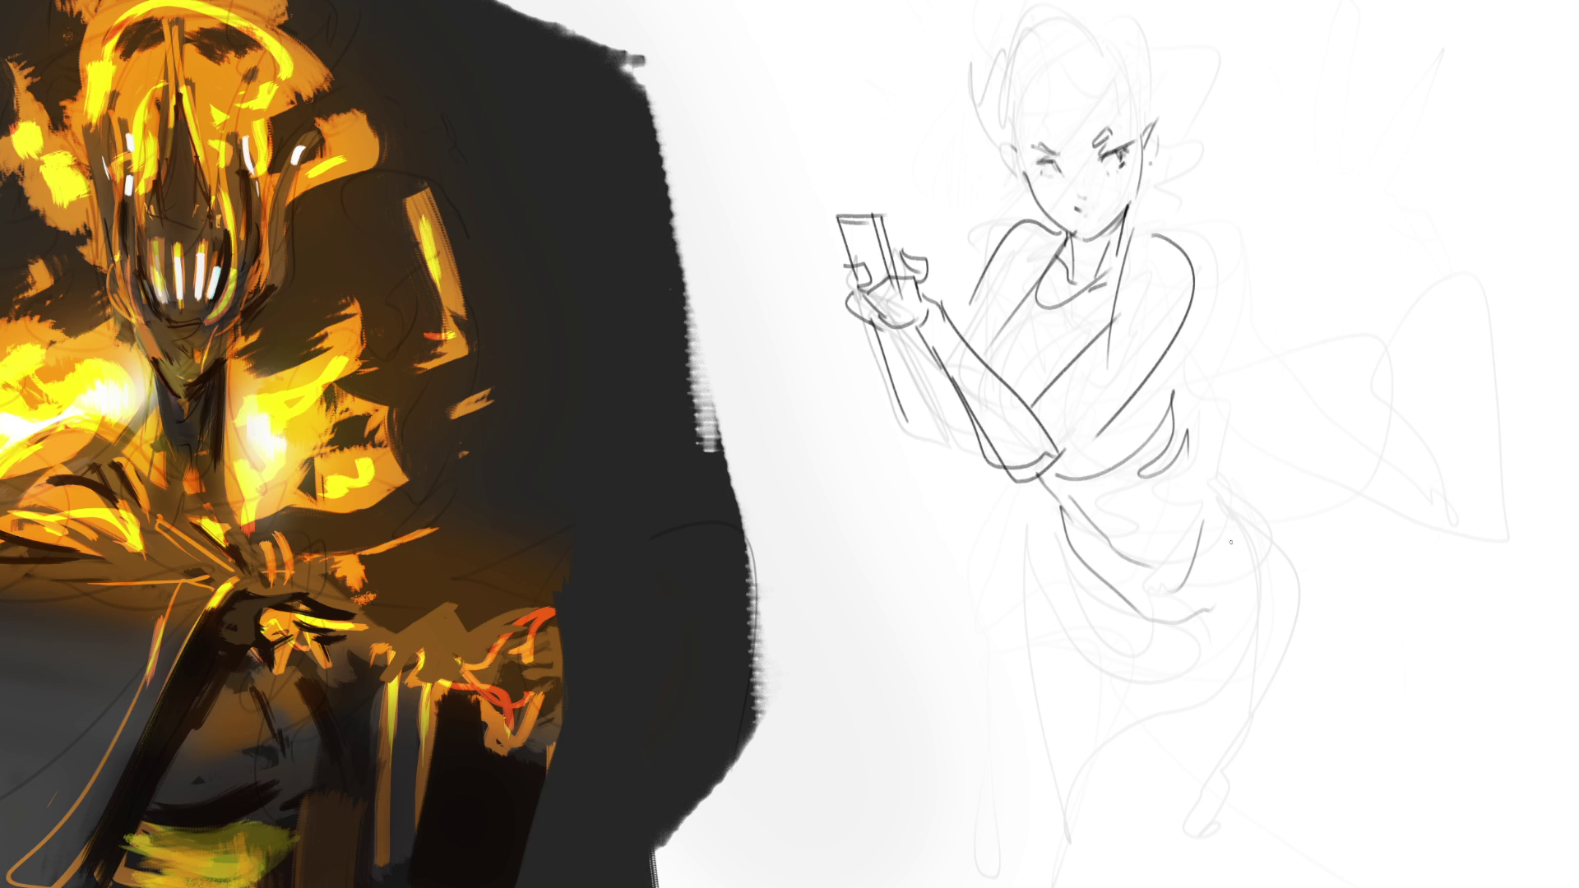
pyautogui.moveTo(1191, 411); pyautogui.dragTo(1320, 583)
pyautogui.moveTo(1058, 499); pyautogui.dragTo(1073, 605)
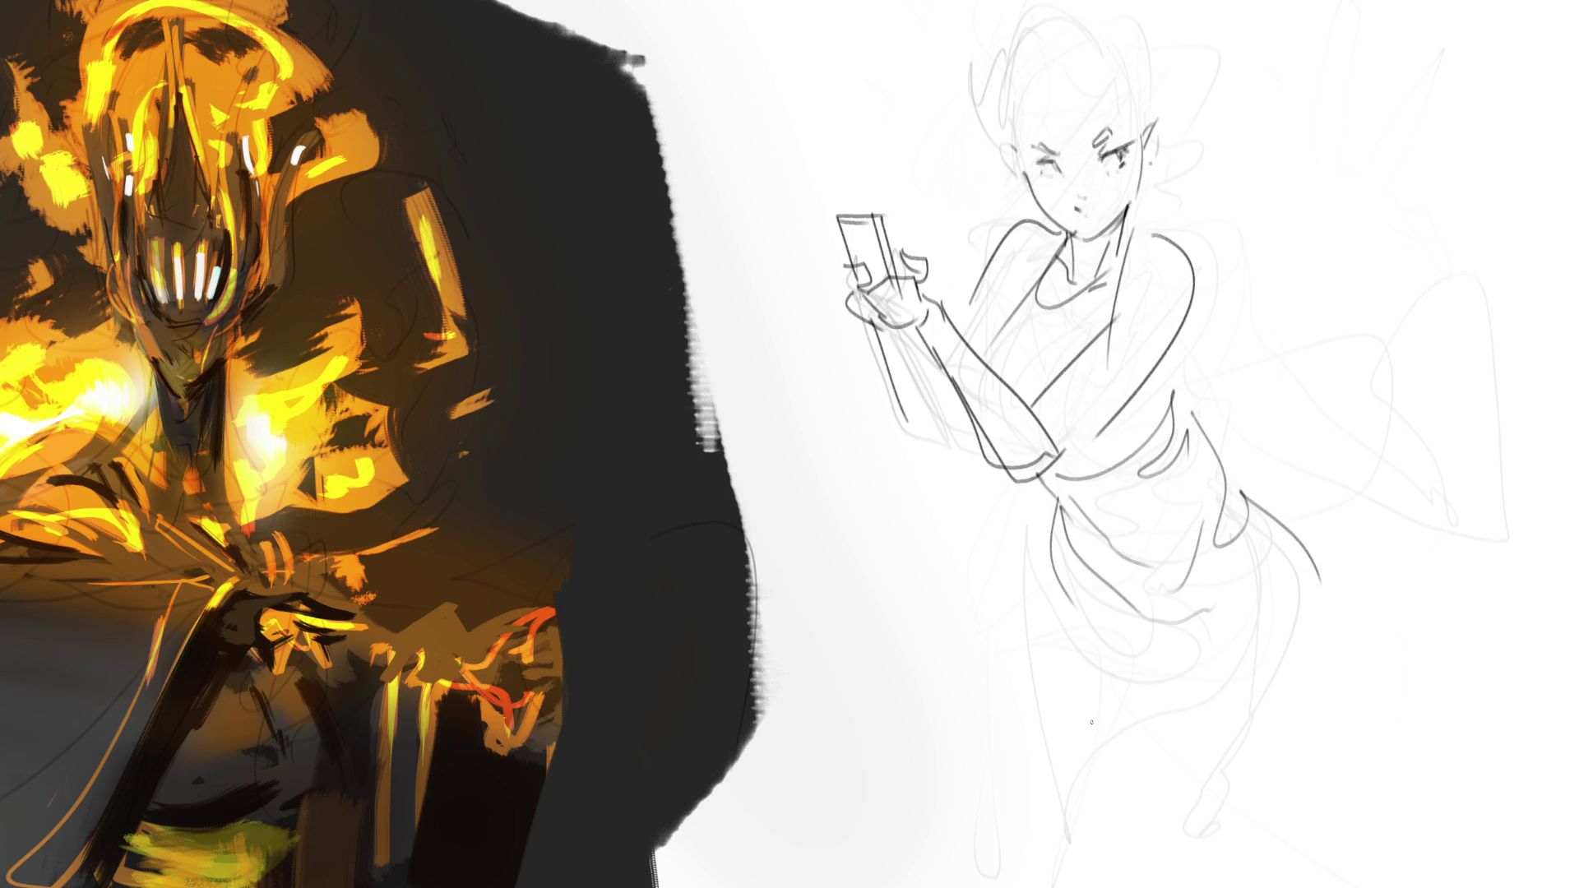
pyautogui.moveTo(1092, 589)
pyautogui.mouseDown()
pyautogui.moveTo(1169, 652)
pyautogui.moveTo(1232, 619)
pyautogui.moveTo(1172, 656)
pyautogui.moveTo(1145, 628)
pyautogui.moveTo(1184, 644)
pyautogui.moveTo(1225, 620)
pyautogui.moveTo(1192, 638)
pyautogui.mouseUp()
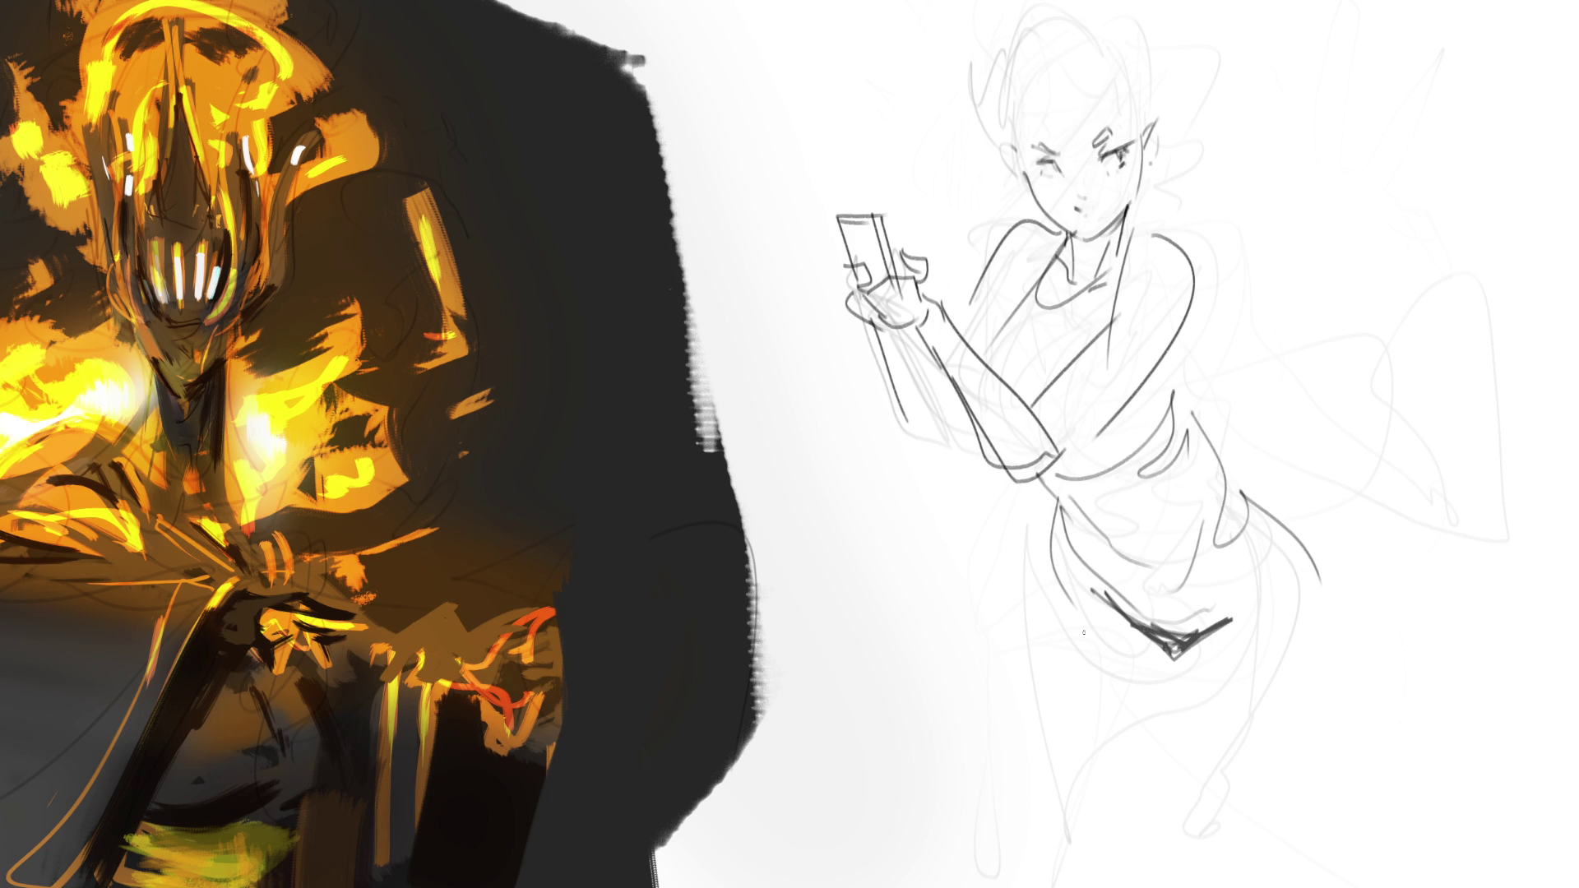
pyautogui.moveTo(1056, 520)
pyautogui.mouseDown()
pyautogui.moveTo(1060, 681)
pyautogui.moveTo(1273, 799)
pyautogui.mouseUp()
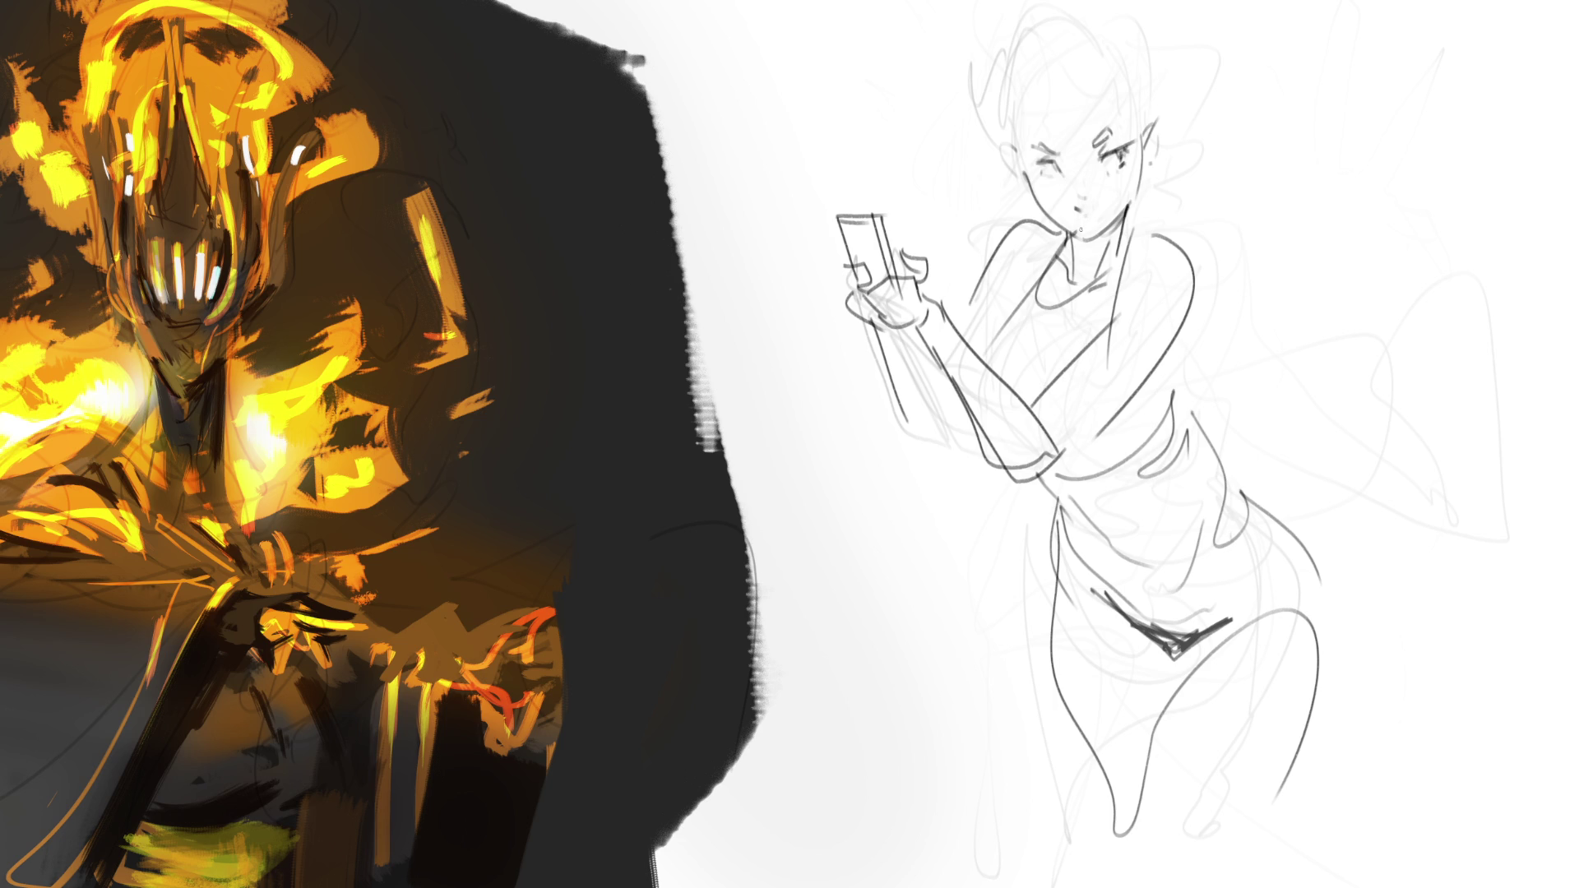
# Redraw the girl's mouth as a round open shape, undoing misplaced lip strokes, and redraw the neck line below the ear.
pyautogui.moveTo(1061, 206); pyautogui.dragTo(1078, 203)
pyautogui.moveTo(1063, 212)
pyautogui.mouseDown()
pyautogui.moveTo(1105, 215)
pyautogui.moveTo(1076, 203)
pyautogui.moveTo(1084, 230)
pyautogui.mouseUp()
pyautogui.hotkey('ctrl', 'z')
pyautogui.hotkey('ctrl', 'z')
pyautogui.hotkey('ctrl', 'z')
pyautogui.hotkey('ctrl', 'z')
pyautogui.hotkey('ctrl', 'z')
pyautogui.moveTo(1141, 156)
pyautogui.mouseDown()
pyautogui.moveTo(1128, 210)
pyautogui.moveTo(1141, 192)
pyautogui.mouseUp()
pyautogui.hotkey('ctrl', 'z')
pyautogui.hotkey('ctrl', 'z')
# Sketch hair strands falling across the face and down the left side of the head.
pyautogui.moveTo(1120, 70); pyautogui.dragTo(943, 244)
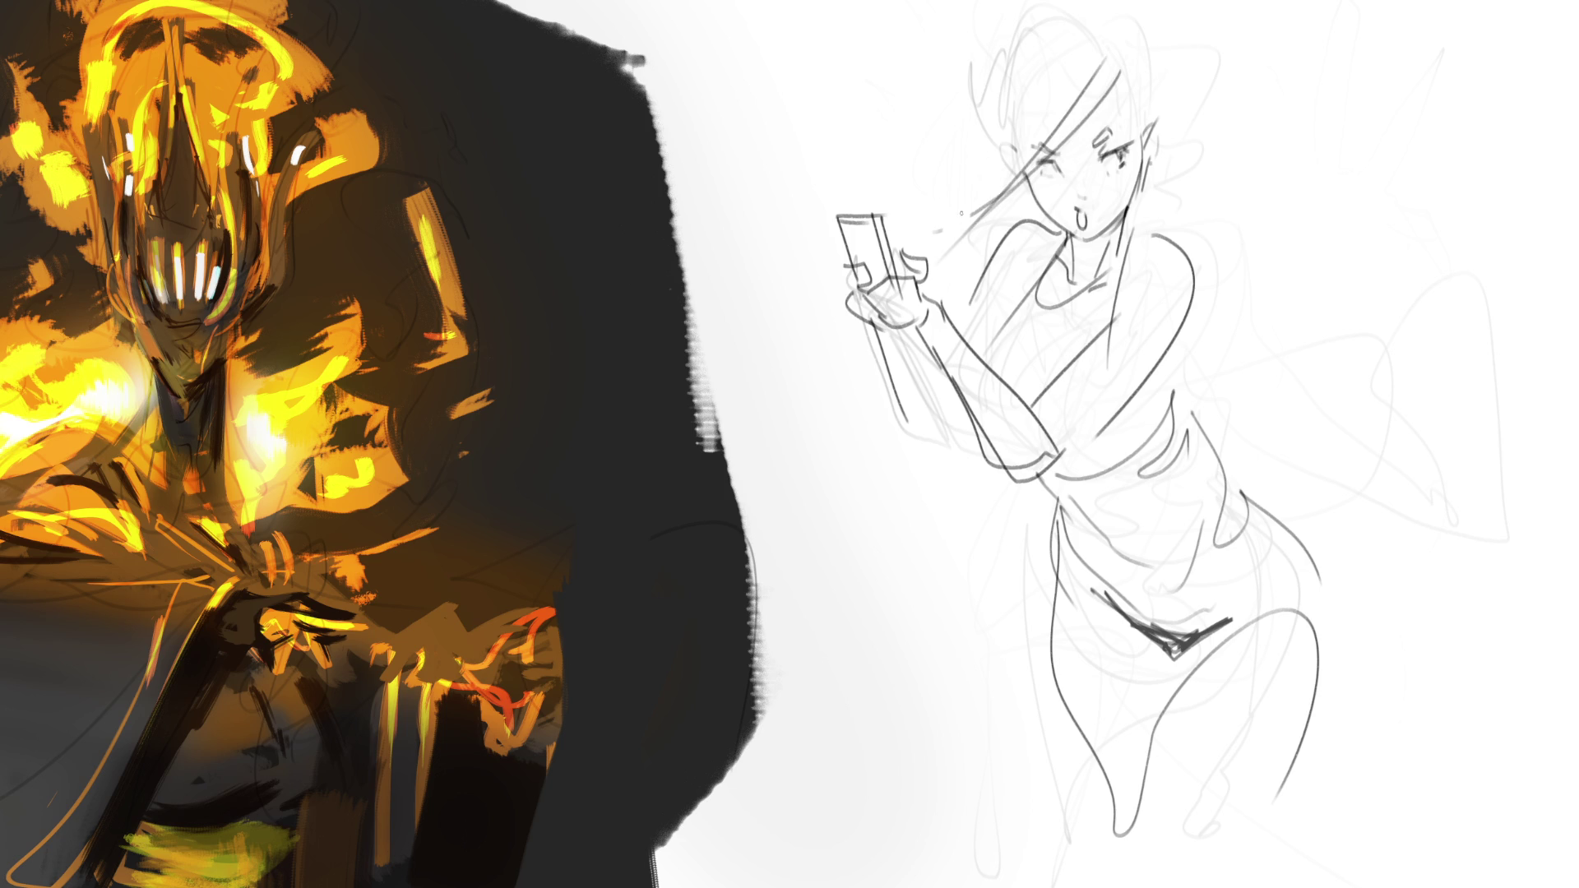
pyautogui.moveTo(1037, 79); pyautogui.dragTo(1013, 156)
pyautogui.moveTo(1096, 31)
pyautogui.mouseDown()
pyautogui.moveTo(1033, 124)
pyautogui.moveTo(1013, 193)
pyautogui.mouseUp()
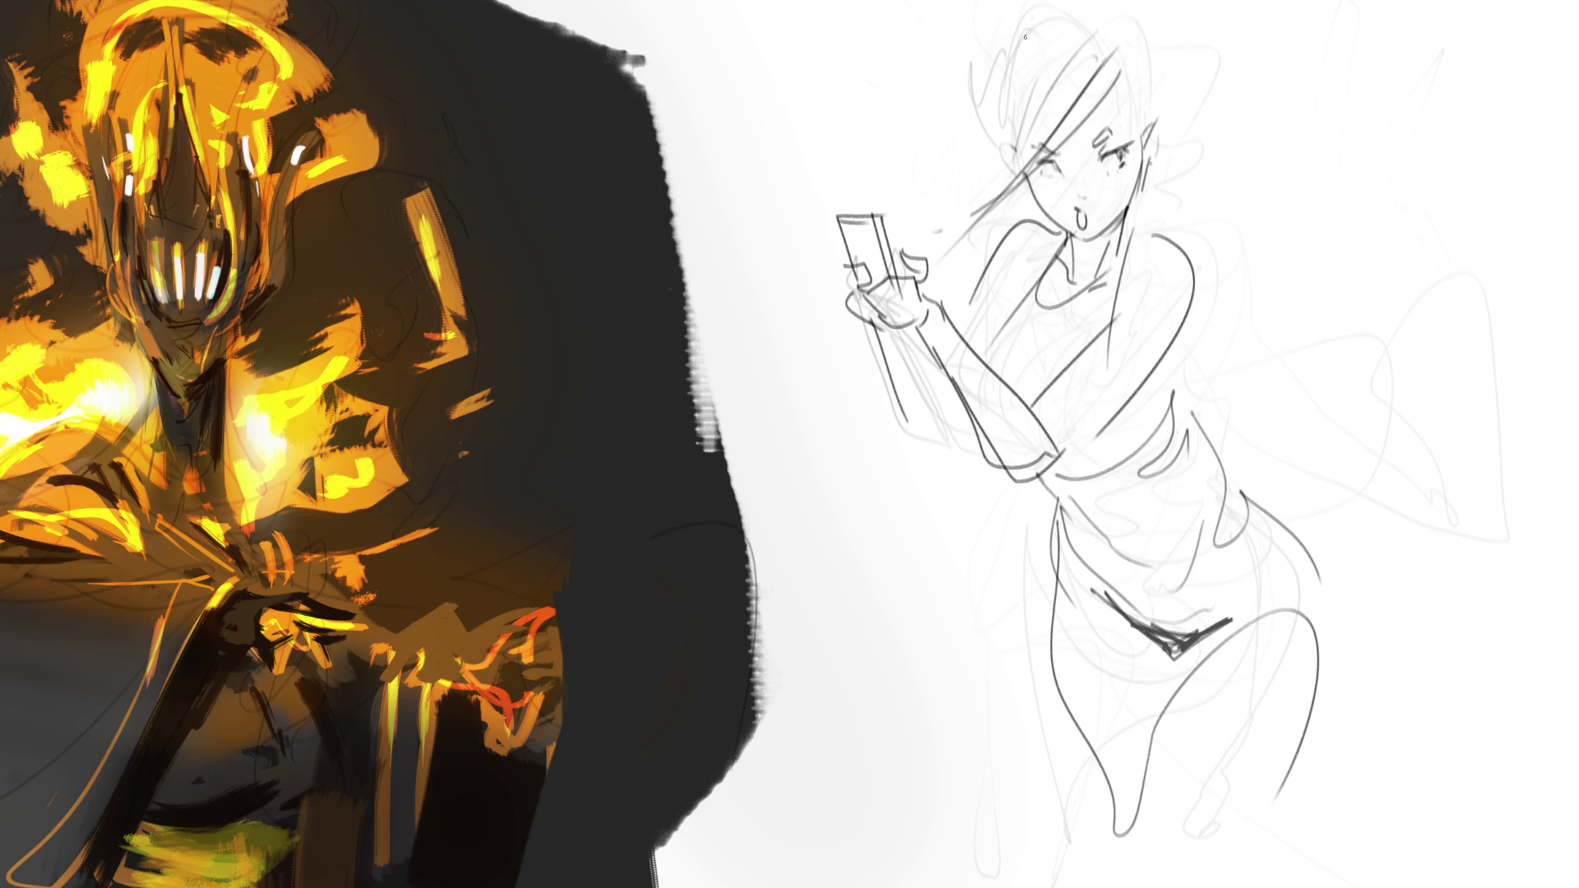
pyautogui.moveTo(1033, 18); pyautogui.dragTo(995, 204)
pyautogui.moveTo(1035, 39)
pyautogui.mouseDown()
pyautogui.moveTo(997, 156)
pyautogui.moveTo(1082, 27)
pyautogui.mouseUp()
# Add hair strands over the top and right side of the head and around its edges.
pyautogui.moveTo(1115, 39)
pyautogui.mouseDown()
pyautogui.moveTo(1087, 115)
pyautogui.moveTo(1094, 71)
pyautogui.mouseUp()
pyautogui.moveTo(1142, 68); pyautogui.dragTo(1121, 111)
pyautogui.moveTo(1142, 36); pyautogui.dragTo(1116, 90)
pyautogui.moveTo(1124, 9); pyautogui.dragTo(1010, 44)
pyautogui.moveTo(1030, 2); pyautogui.dragTo(1003, 27)
pyautogui.moveTo(1107, 2); pyautogui.dragTo(1162, 136)
pyautogui.moveTo(1160, 43); pyautogui.dragTo(1170, 72)
pyautogui.moveTo(1172, 71); pyautogui.dragTo(1154, 137)
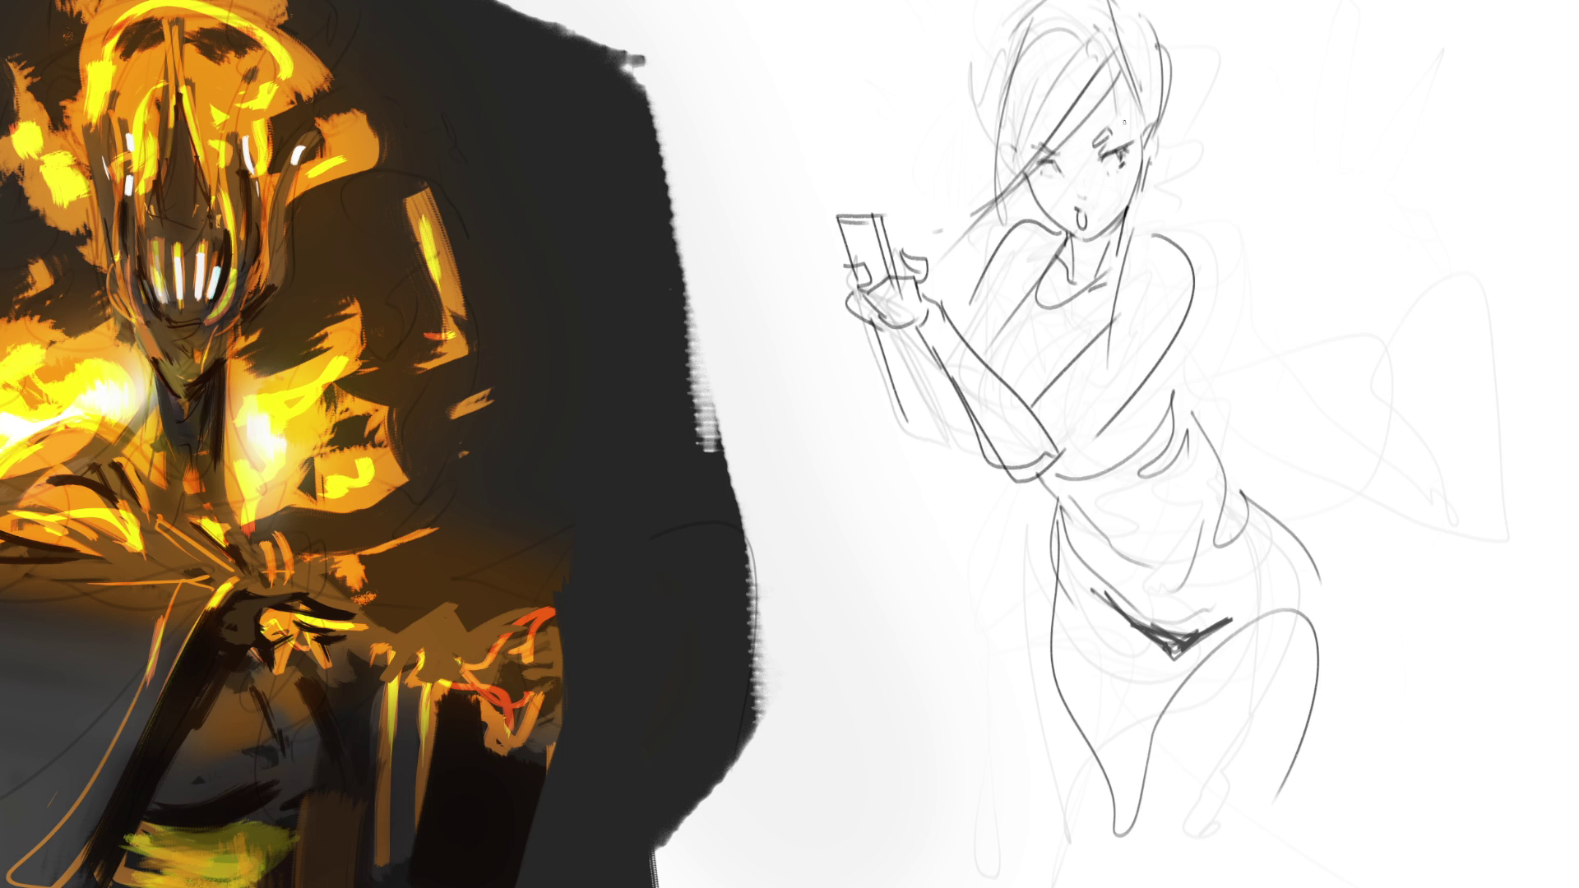
pyautogui.moveTo(1043, 69); pyautogui.dragTo(1005, 109)
pyautogui.moveTo(1011, 16)
pyautogui.mouseDown()
pyautogui.moveTo(968, 175)
pyautogui.moveTo(979, 200)
pyautogui.mouseUp()
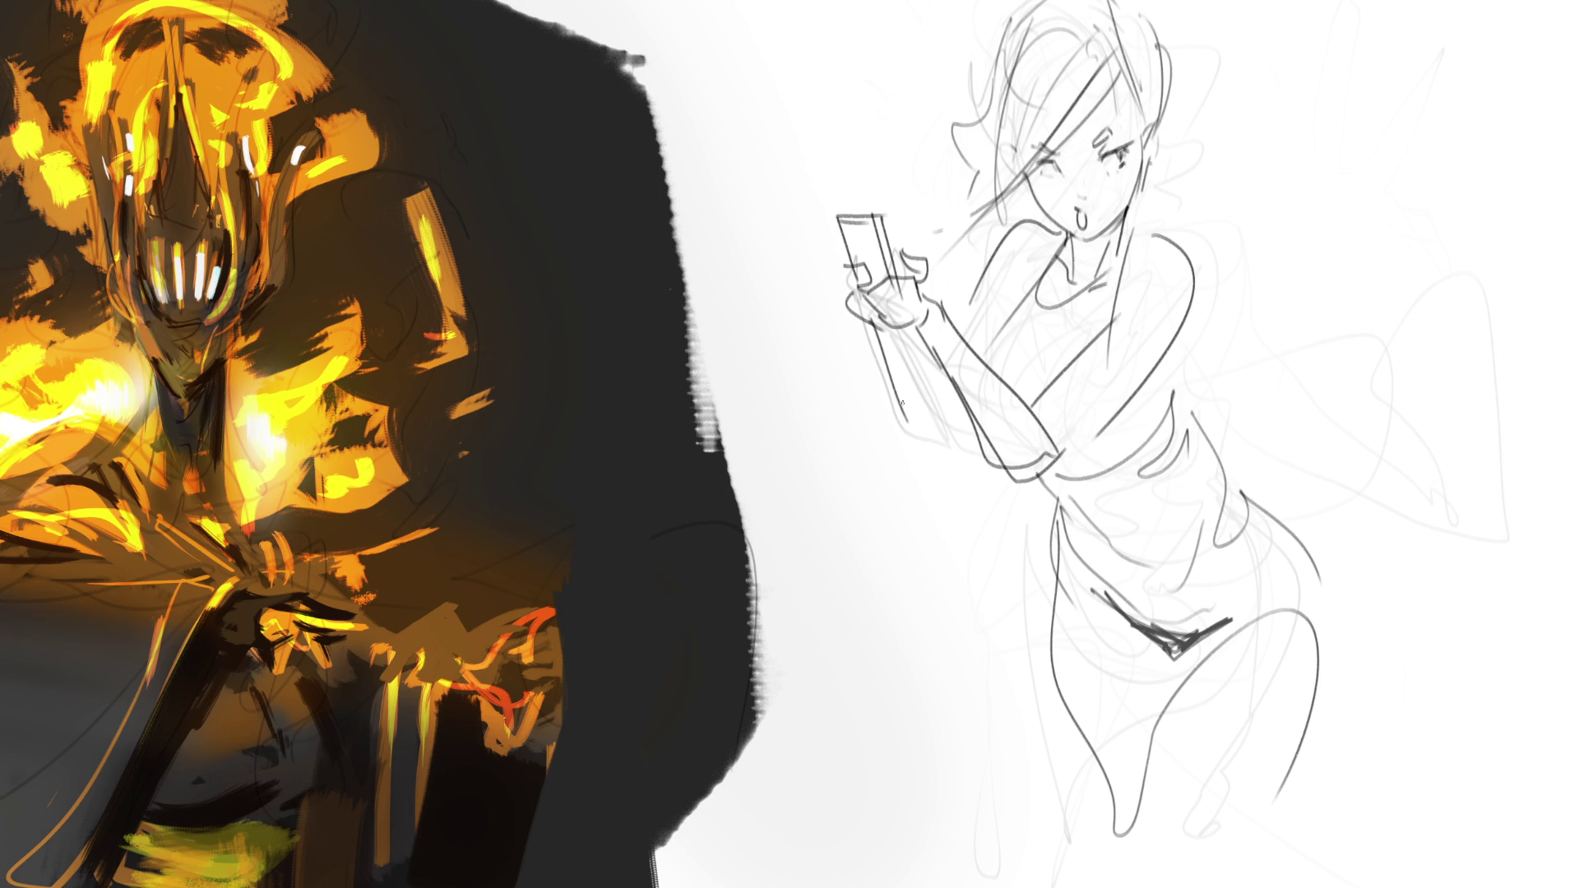
# Redraw the wrist and forearm lines, undoing an unwanted attempt.
pyautogui.moveTo(868, 335)
pyautogui.mouseDown()
pyautogui.moveTo(895, 326)
pyautogui.moveTo(876, 454)
pyautogui.moveTo(888, 427)
pyautogui.mouseUp()
pyautogui.moveTo(885, 341); pyautogui.dragTo(933, 456)
pyautogui.moveTo(908, 388); pyautogui.dragTo(940, 456)
pyautogui.hotkey('ctrl', 'z')
pyautogui.hotkey('ctrl', 'z')
pyautogui.hotkey('ctrl', 'z')
pyautogui.moveTo(864, 328); pyautogui.dragTo(937, 434)
pyautogui.moveTo(879, 325)
pyautogui.mouseDown()
pyautogui.moveTo(942, 432)
pyautogui.moveTo(985, 428)
pyautogui.mouseUp()
pyautogui.moveTo(958, 332); pyautogui.dragTo(978, 386)
pyautogui.moveTo(983, 303); pyautogui.dragTo(964, 333)
# Sketch cleaner chest and torso contour lines.
pyautogui.moveTo(1036, 285); pyautogui.dragTo(981, 371)
pyautogui.moveTo(1094, 340); pyautogui.dragTo(1052, 388)
pyautogui.moveTo(1121, 266); pyautogui.dragTo(1106, 337)
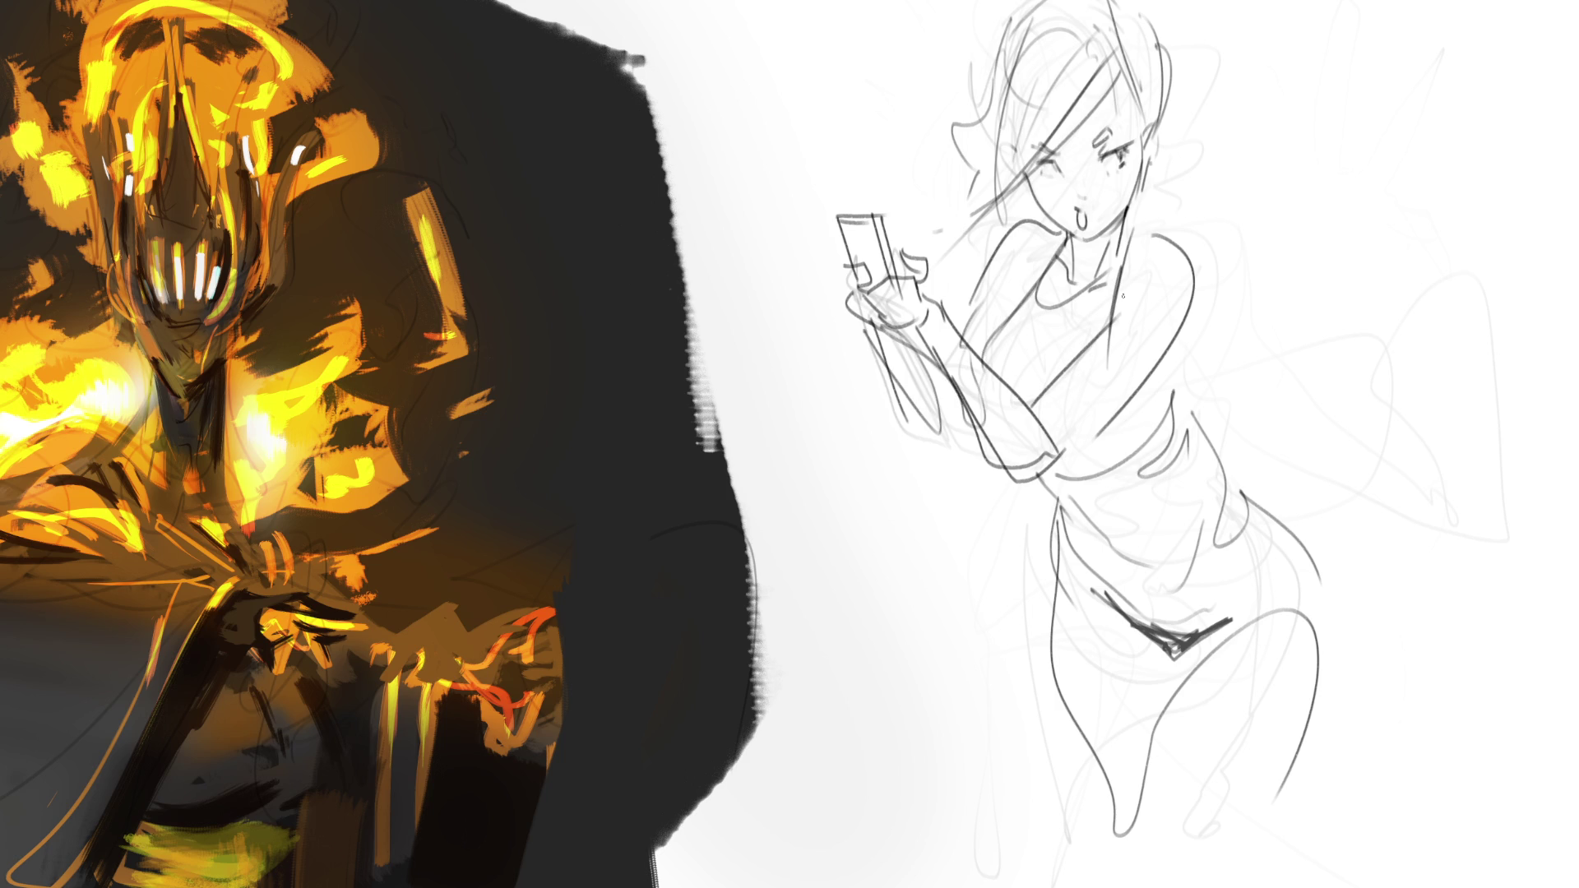
pyautogui.moveTo(1123, 283); pyautogui.dragTo(1116, 315)
pyautogui.moveTo(1116, 321)
pyautogui.mouseDown()
pyautogui.moveTo(1144, 309)
pyautogui.moveTo(1049, 478)
pyautogui.mouseUp()
pyautogui.moveTo(1179, 354); pyautogui.dragTo(1053, 475)
pyautogui.moveTo(1190, 324)
pyautogui.mouseDown()
pyautogui.moveTo(1173, 406)
pyautogui.moveTo(1047, 472)
pyautogui.mouseUp()
pyautogui.moveTo(1129, 462); pyautogui.dragTo(1044, 531)
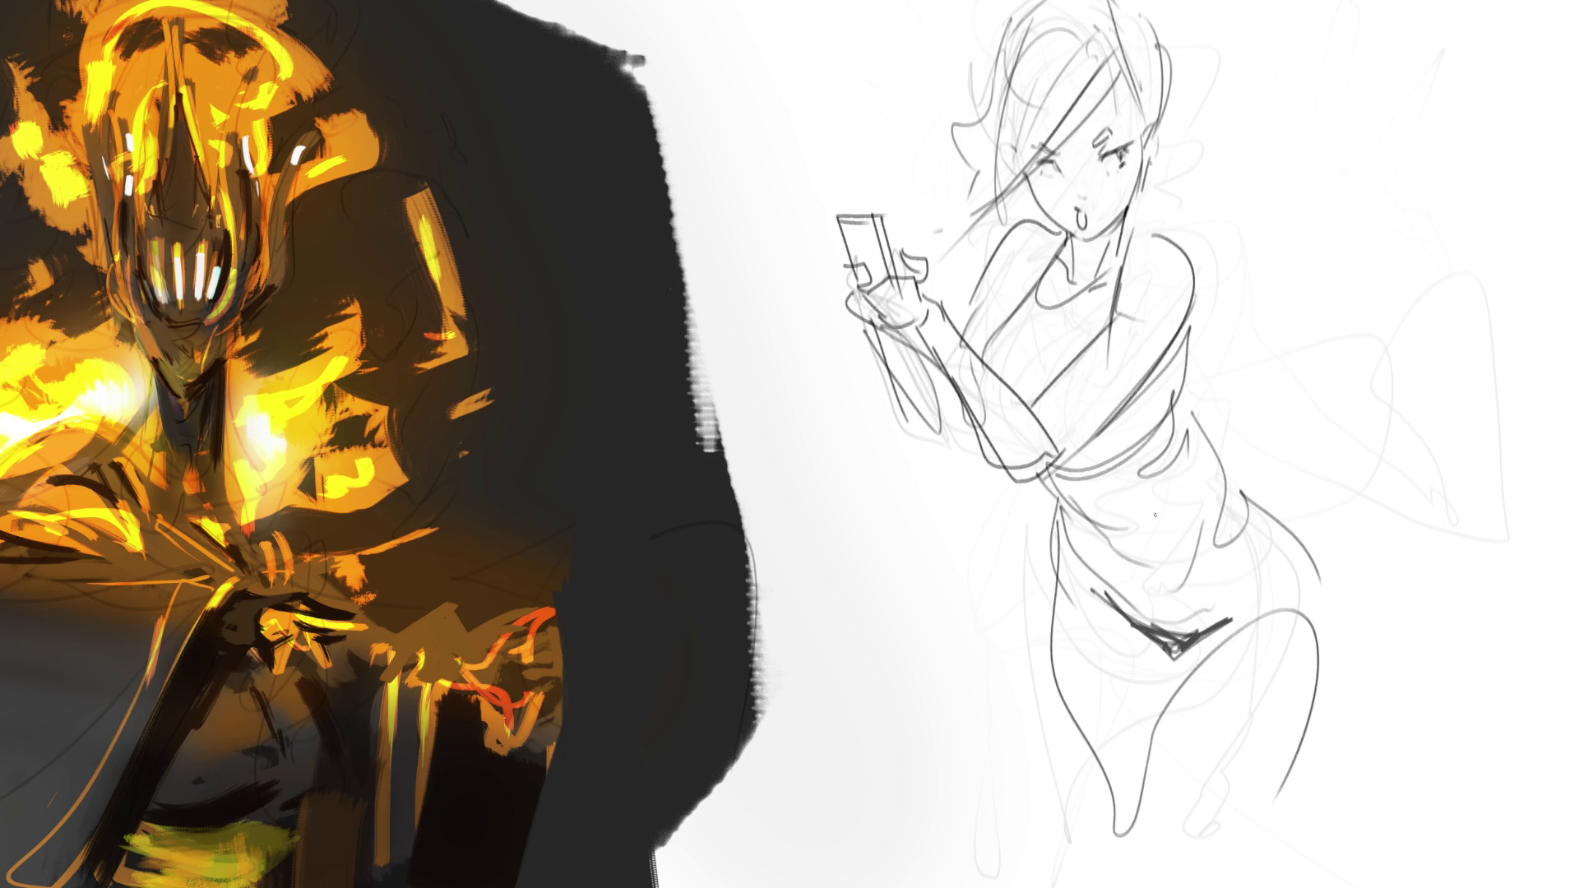
# Draw the waist lines, waistband and right hip line, and lighten the dark line by the right eye.
pyautogui.moveTo(1183, 400); pyautogui.dragTo(1133, 526)
pyautogui.moveTo(1178, 400); pyautogui.dragTo(1225, 482)
pyautogui.moveTo(1057, 516)
pyautogui.mouseDown()
pyautogui.moveTo(1125, 559)
pyautogui.moveTo(1245, 470)
pyautogui.moveTo(1328, 575)
pyautogui.moveTo(1321, 670)
pyautogui.moveTo(1271, 842)
pyautogui.mouseUp()
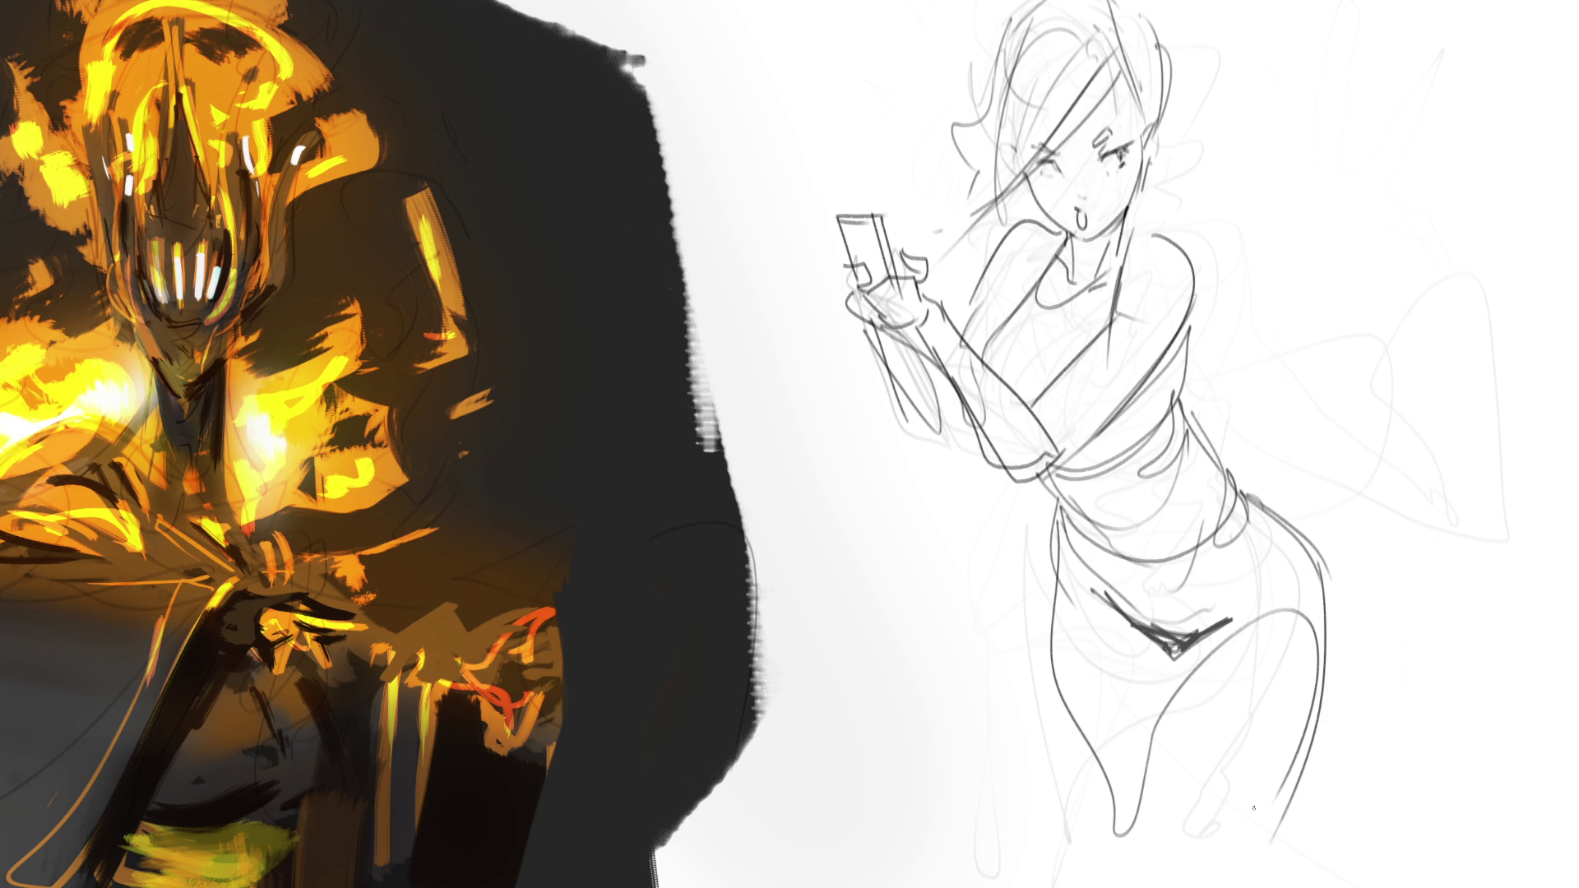
pyautogui.moveTo(1099, 153); pyautogui.dragTo(1130, 153)
# Darken the left eye's lash line, add a long hair strand, and hatch the cheeks and neck.
pyautogui.hotkey('ctrl', 'z')
pyautogui.moveTo(1035, 161); pyautogui.dragTo(1056, 159)
pyautogui.moveTo(1133, 70); pyautogui.dragTo(892, 329)
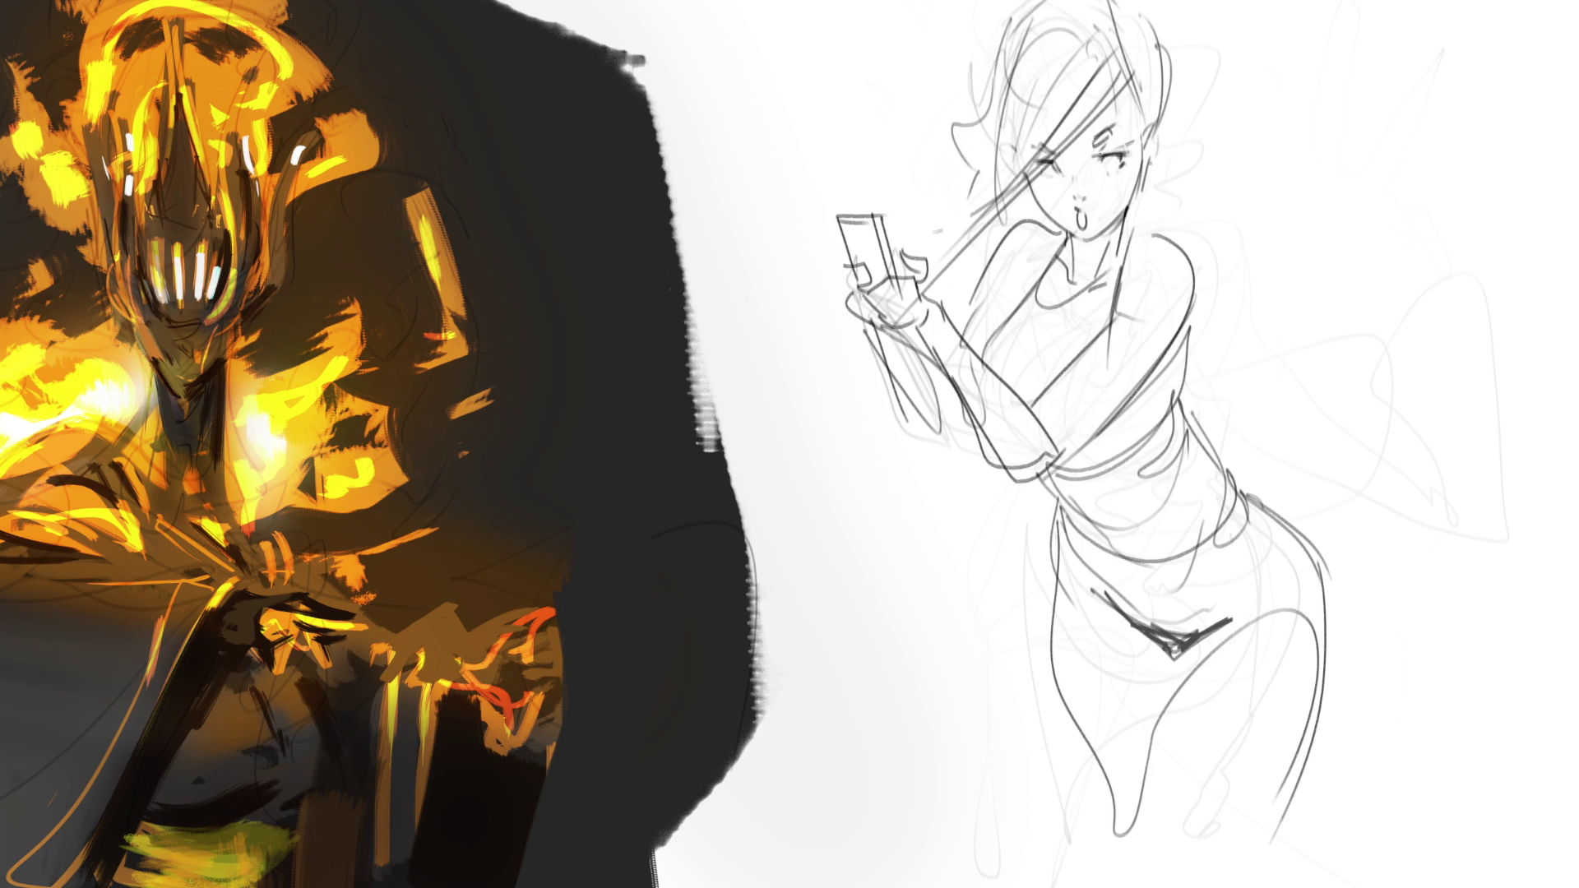
pyautogui.moveTo(1032, 186); pyautogui.dragTo(1123, 148)
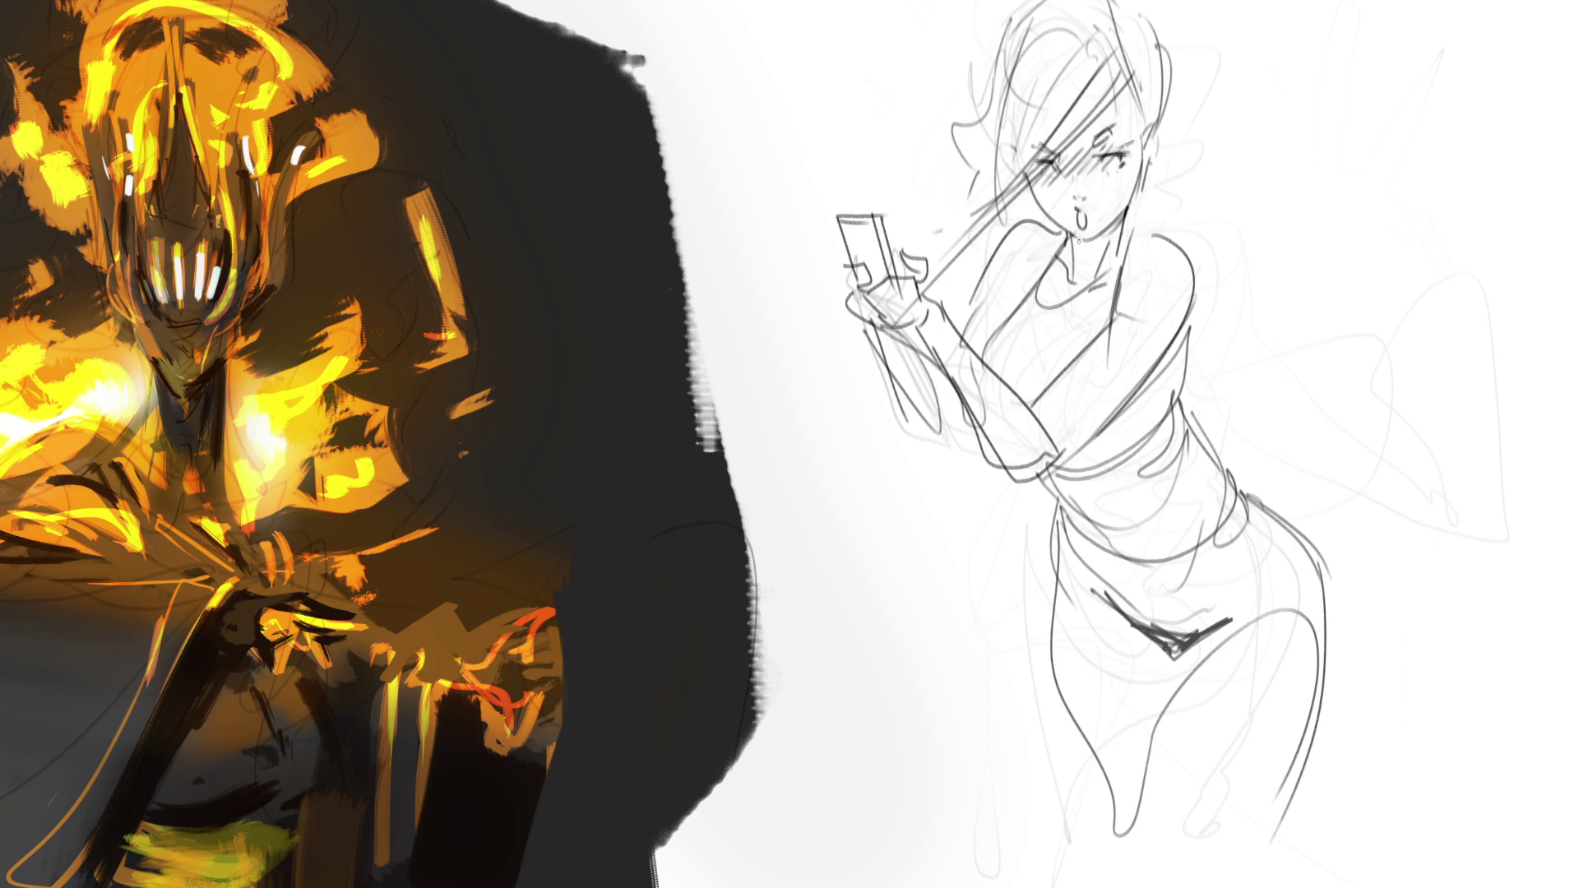
pyautogui.moveTo(1078, 240)
pyautogui.mouseDown()
pyautogui.moveTo(1034, 312)
pyautogui.moveTo(1096, 250)
pyautogui.moveTo(1073, 303)
pyautogui.moveTo(1091, 284)
pyautogui.moveTo(1011, 280)
pyautogui.moveTo(974, 325)
pyautogui.moveTo(954, 370)
pyautogui.moveTo(995, 370)
pyautogui.mouseUp()
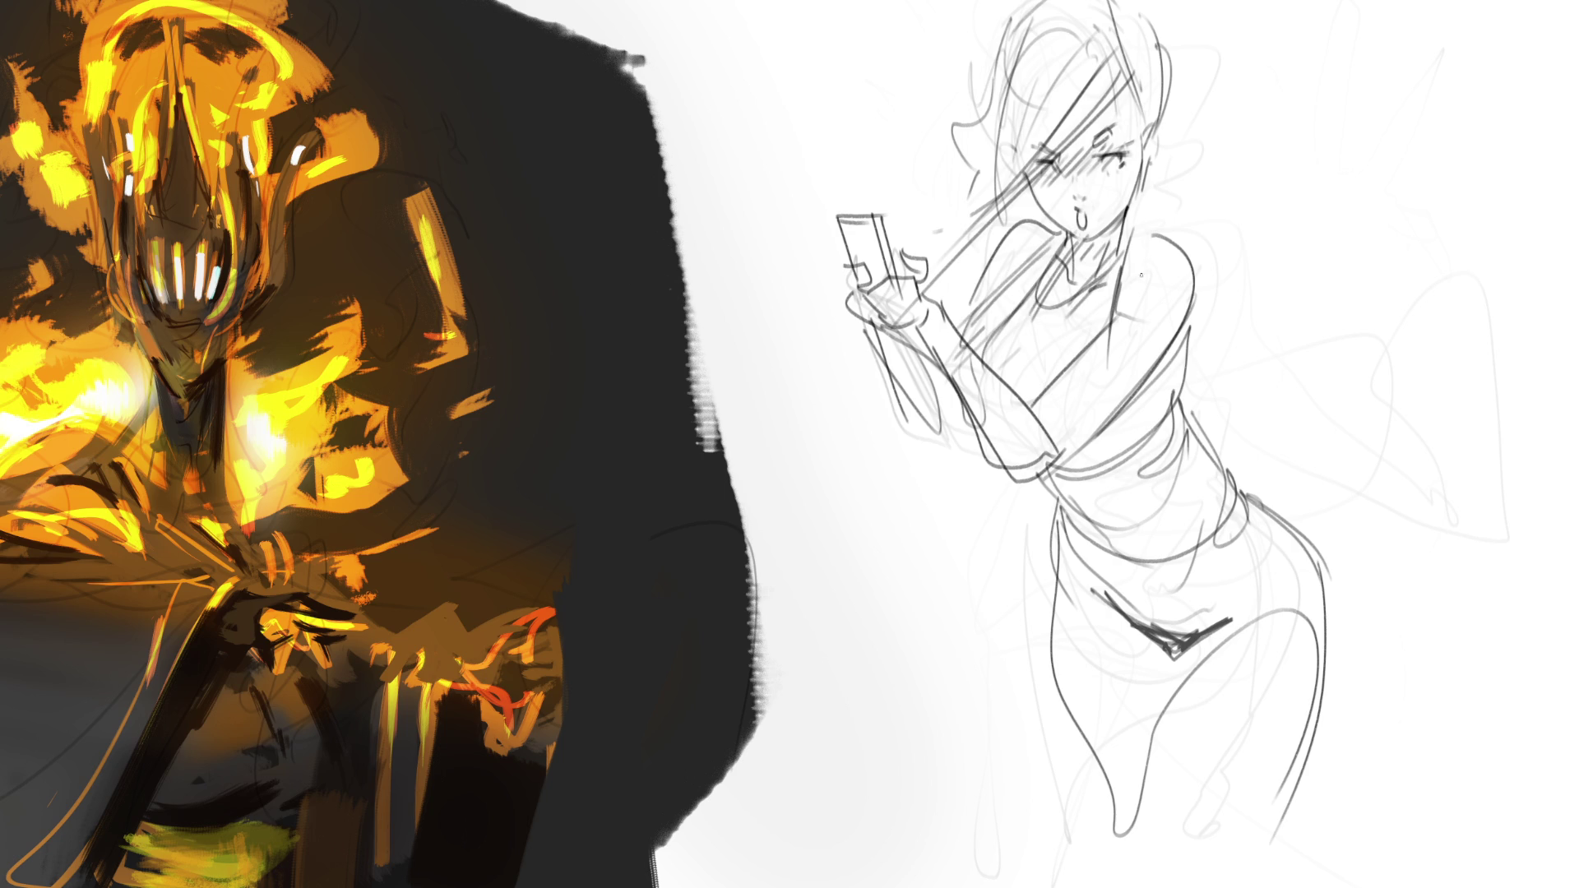
# Hatch shading on the forearm, hand and upper torso.
pyautogui.moveTo(894, 339); pyautogui.dragTo(924, 377)
pyautogui.moveTo(905, 364); pyautogui.dragTo(947, 403)
pyautogui.moveTo(874, 216); pyautogui.dragTo(859, 242)
pyautogui.moveTo(862, 234); pyautogui.dragTo(843, 337)
pyautogui.moveTo(980, 492); pyautogui.dragTo(968, 520)
pyautogui.moveTo(1107, 413); pyautogui.dragTo(1043, 558)
pyautogui.moveTo(1158, 446); pyautogui.dragTo(1105, 511)
# Hatch diagonal shading across the torso and hips, with small marks near the lower leg.
pyautogui.moveTo(1049, 592); pyautogui.dragTo(1149, 502)
pyautogui.moveTo(1061, 642); pyautogui.dragTo(1199, 518)
pyautogui.moveTo(1094, 699); pyautogui.dragTo(1206, 576)
pyautogui.moveTo(1092, 773); pyautogui.dragTo(1225, 575)
pyautogui.moveTo(1110, 793)
pyautogui.mouseDown()
pyautogui.moveTo(1266, 592)
pyautogui.moveTo(1258, 625)
pyautogui.mouseUp()
pyautogui.moveTo(1207, 748); pyautogui.dragTo(1238, 717)
pyautogui.moveTo(1237, 786)
pyautogui.mouseDown()
pyautogui.moveTo(1206, 847)
pyautogui.moveTo(1250, 837)
pyautogui.mouseUp()
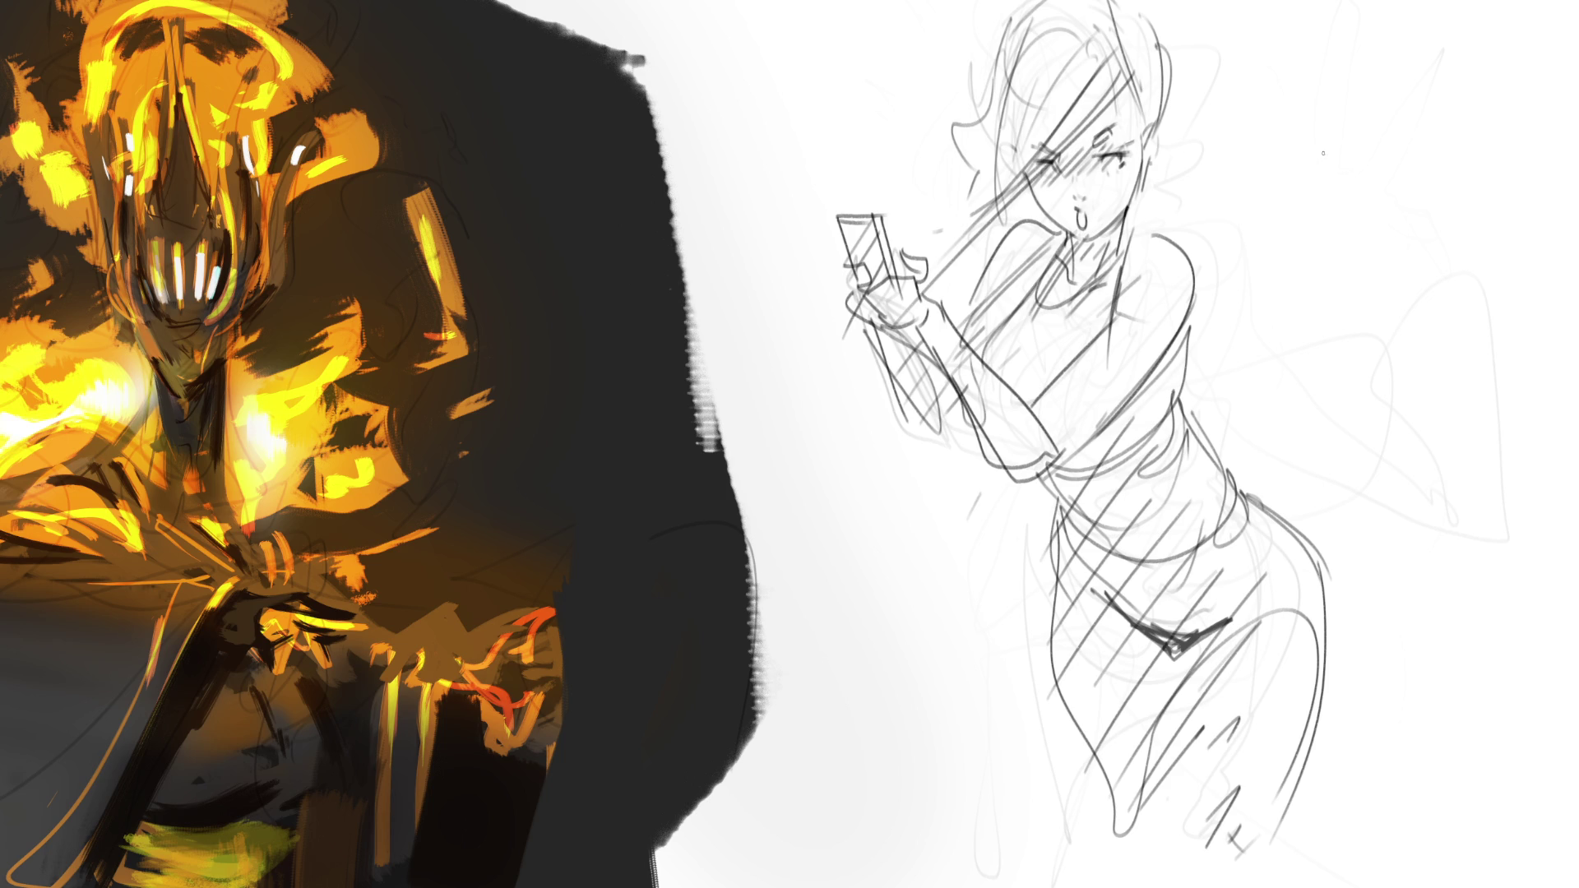
# Scribble a rough second figure right of the pencil girl with a few strokes, then fit the canvas to screen.
pyautogui.moveTo(1318, 170); pyautogui.dragTo(1379, 132)
pyautogui.moveTo(1311, 199)
pyautogui.mouseDown()
pyautogui.moveTo(1408, 119)
pyautogui.moveTo(1431, 177)
pyautogui.moveTo(1349, 204)
pyautogui.mouseUp()
pyautogui.moveTo(1361, 142)
pyautogui.mouseDown()
pyautogui.moveTo(1357, 204)
pyautogui.moveTo(1415, 208)
pyautogui.mouseUp()
pyautogui.moveTo(1430, 196)
pyautogui.mouseDown()
pyautogui.moveTo(1418, 125)
pyautogui.moveTo(1484, 144)
pyautogui.moveTo(1491, 125)
pyautogui.moveTo(1428, 105)
pyautogui.mouseUp()
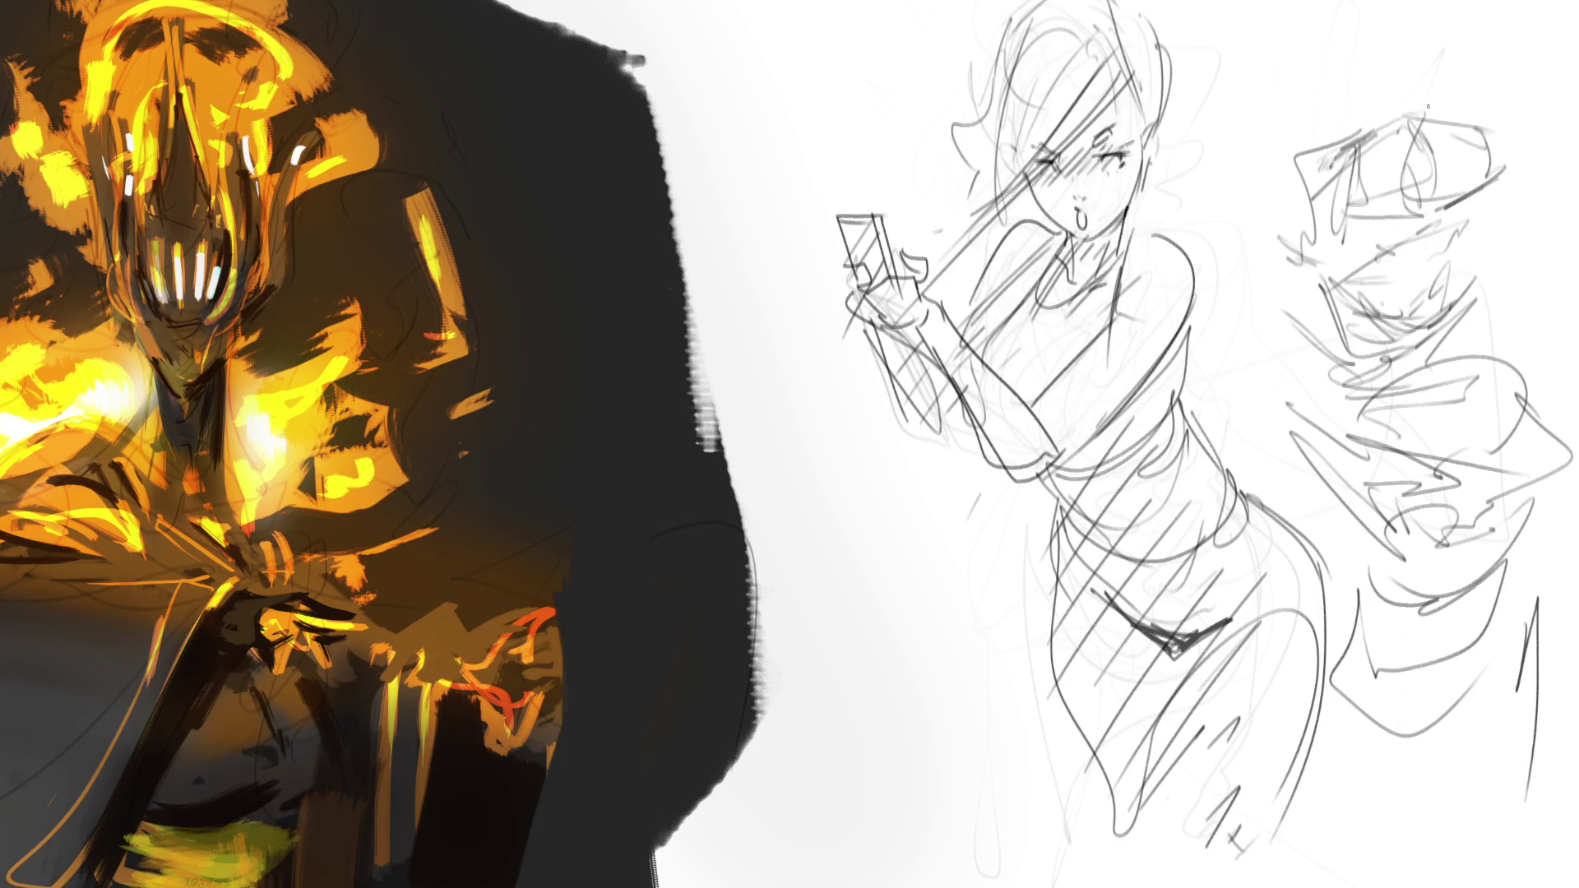
pyautogui.hotkey('ctrl', '0')
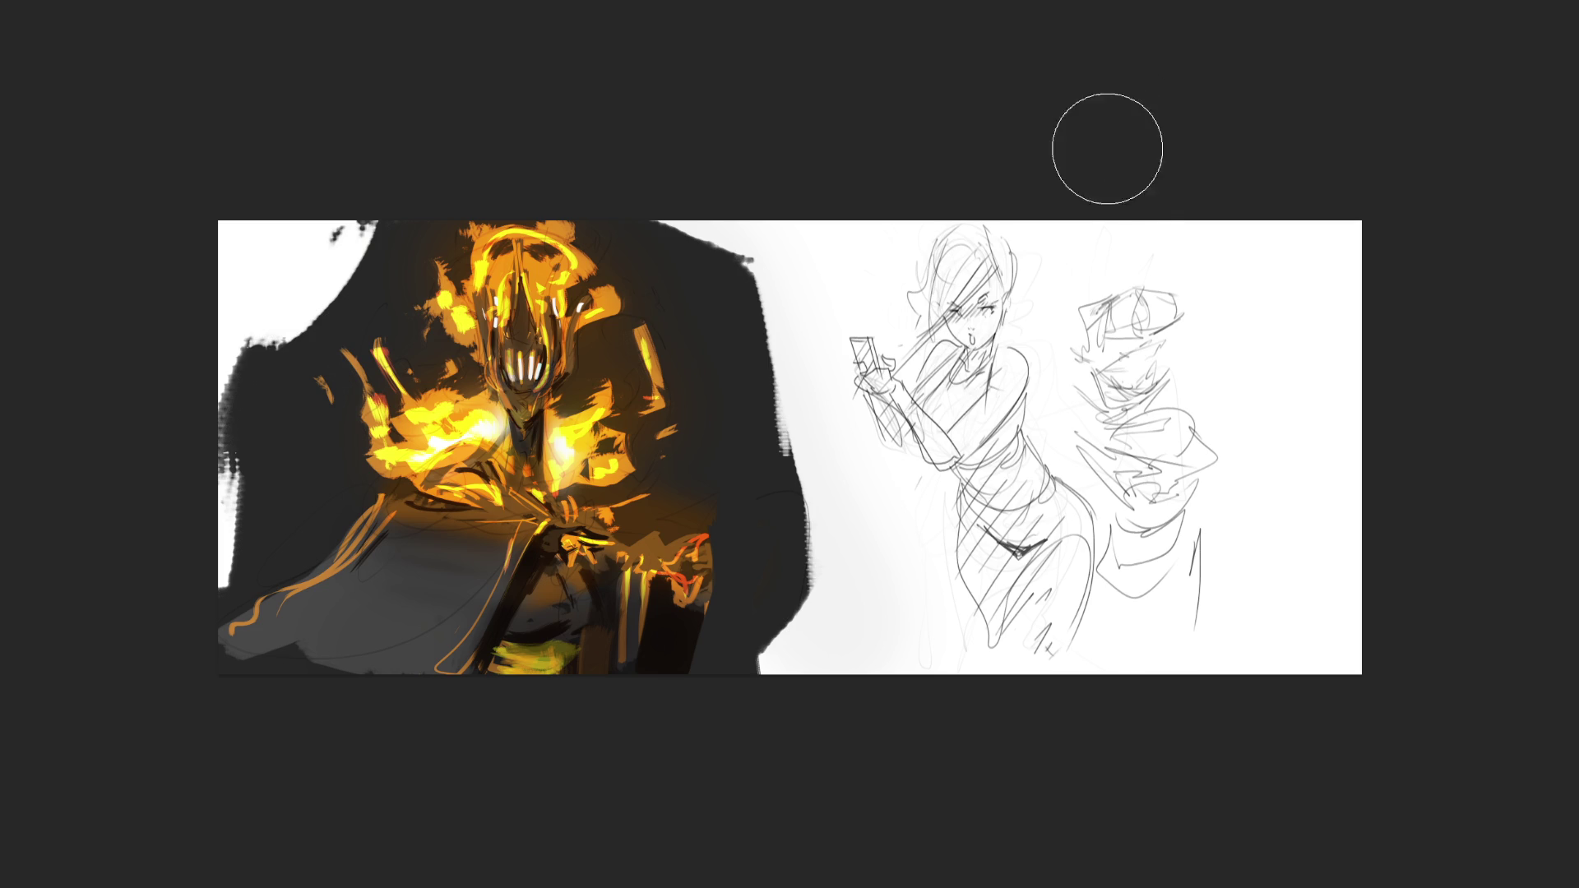
# Soft-erase the right-hand scribble to a faint ghost and mirror the canvas view horizontally.
pyautogui.moveTo(1106, 144); pyautogui.dragTo(1195, 634)
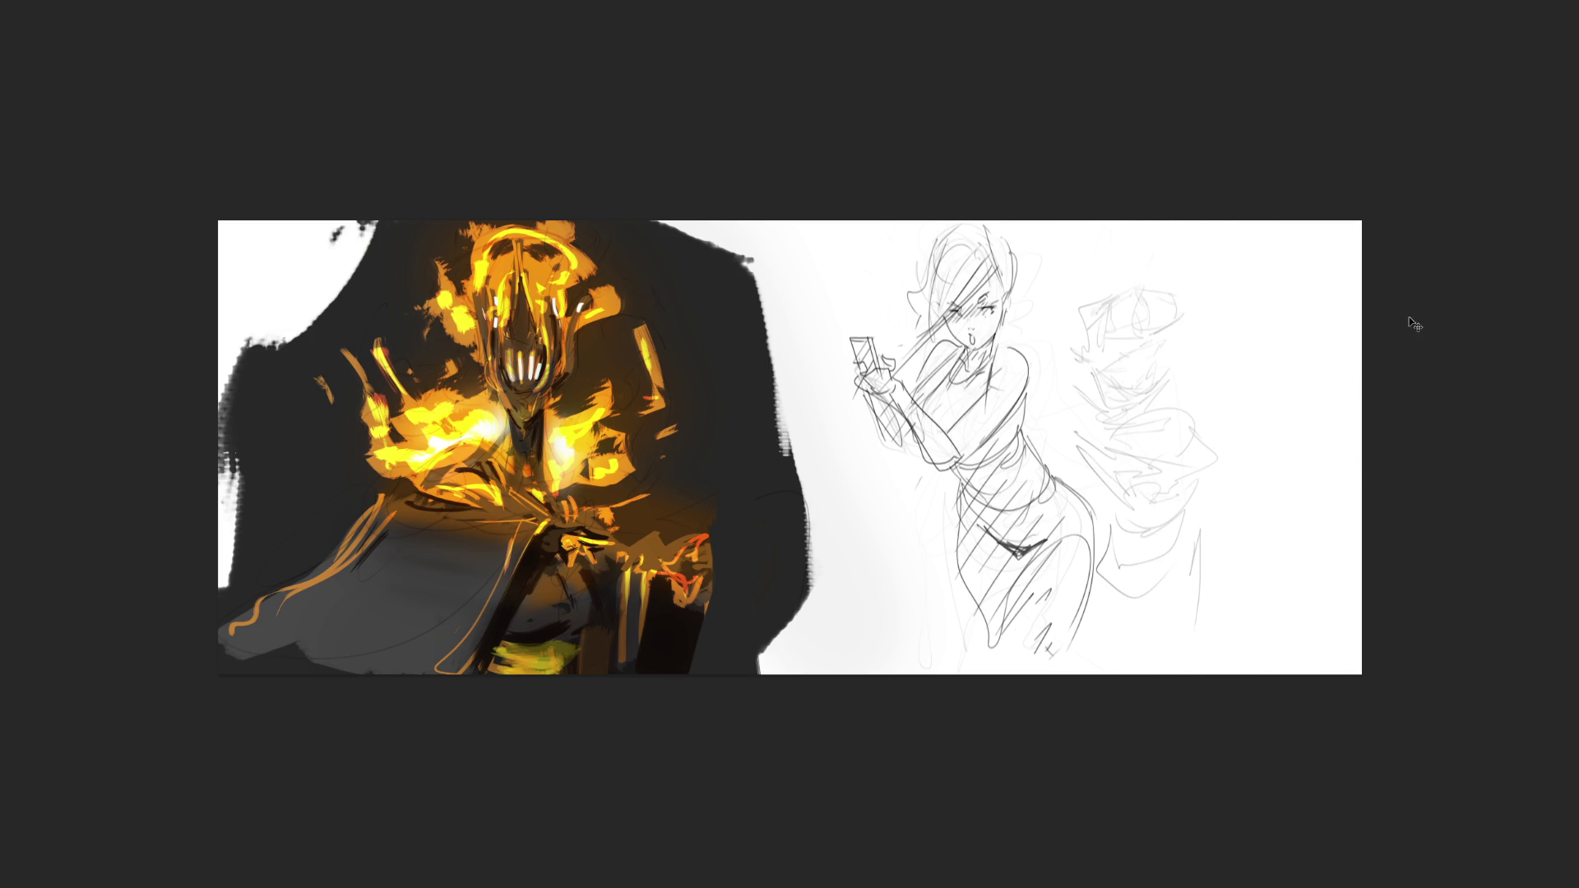
pyautogui.press('m')
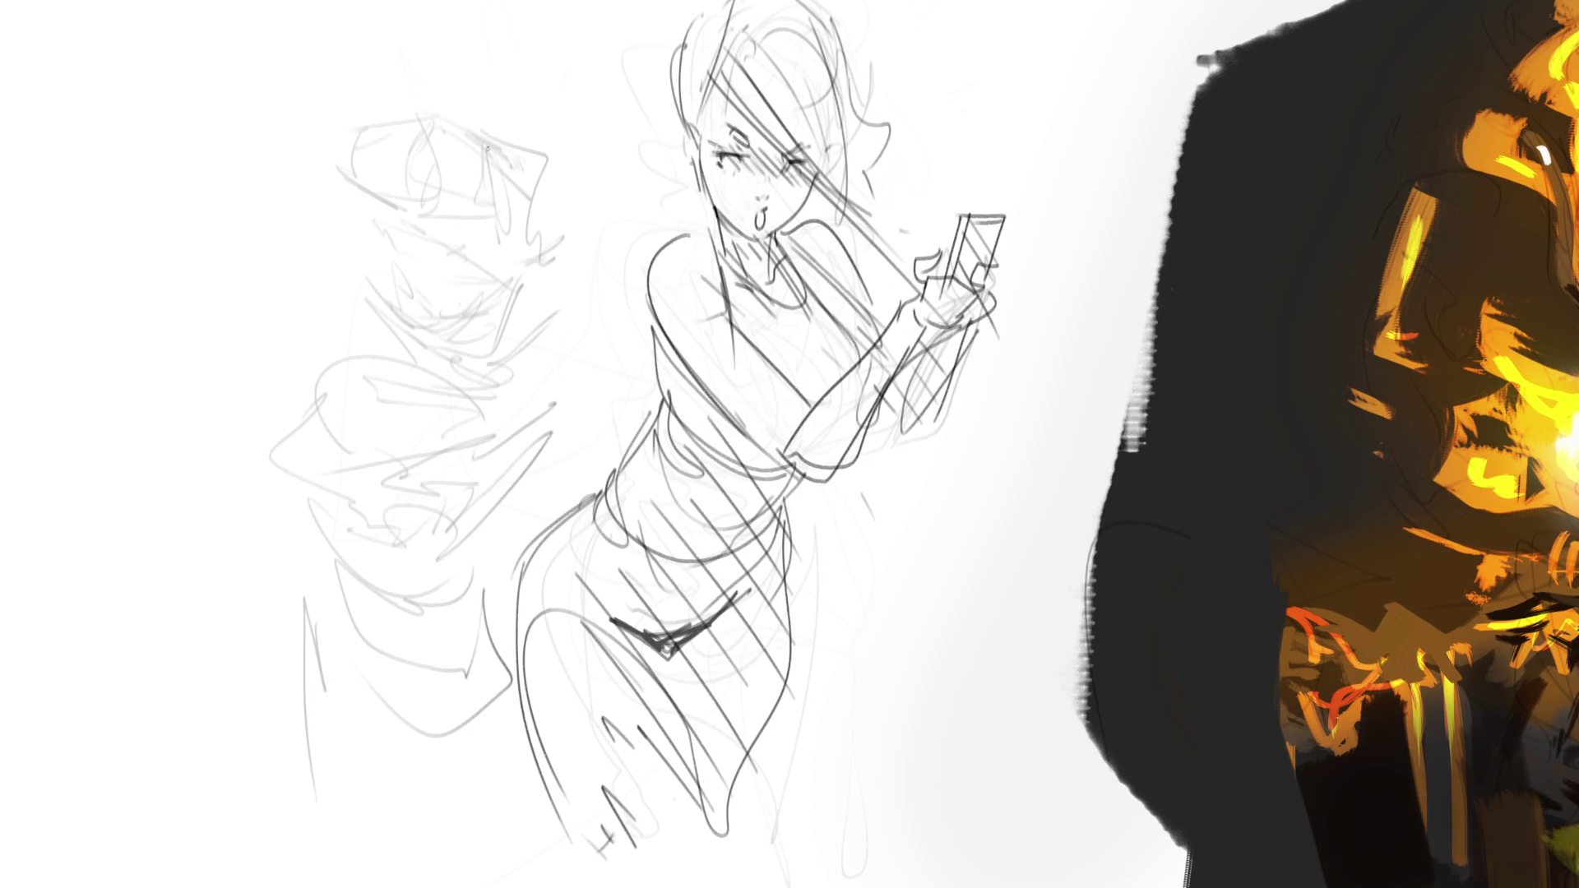
# Pencil the second figure's arm, body lines, open book top, head and hair over the faded scribble.
pyautogui.moveTo(336, 384)
pyautogui.mouseDown()
pyautogui.moveTo(402, 357)
pyautogui.moveTo(246, 469)
pyautogui.moveTo(325, 468)
pyautogui.mouseUp()
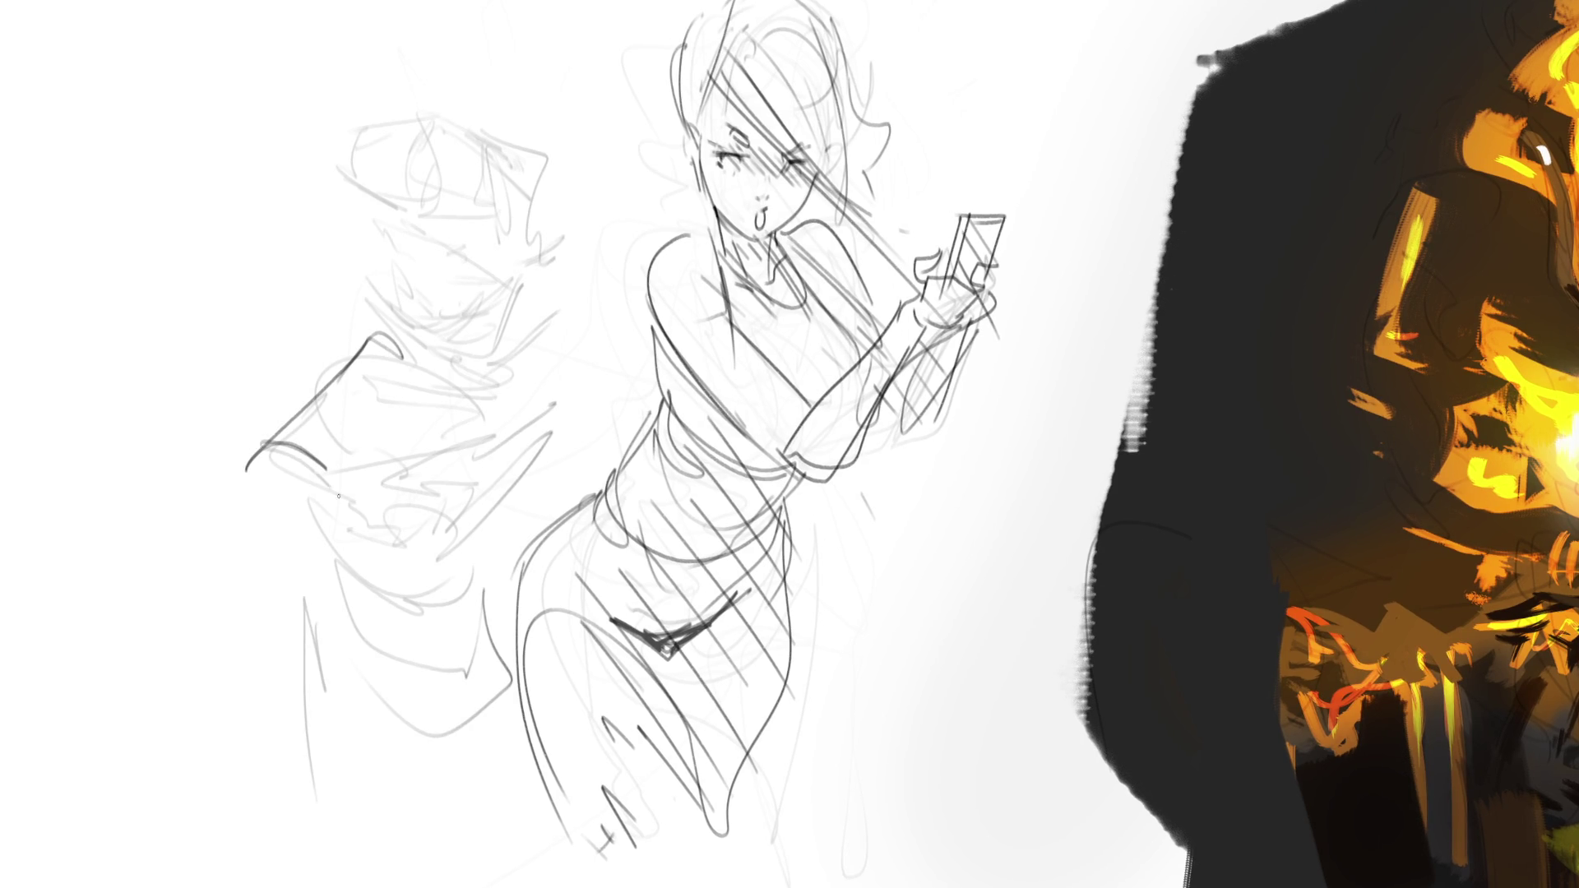
pyautogui.moveTo(277, 421)
pyautogui.mouseDown()
pyautogui.moveTo(310, 431)
pyautogui.moveTo(329, 495)
pyautogui.moveTo(388, 573)
pyautogui.mouseUp()
pyautogui.moveTo(388, 573)
pyautogui.mouseDown()
pyautogui.moveTo(328, 493)
pyautogui.moveTo(418, 579)
pyautogui.moveTo(344, 484)
pyautogui.moveTo(403, 506)
pyautogui.moveTo(380, 546)
pyautogui.moveTo(465, 526)
pyautogui.moveTo(539, 411)
pyautogui.moveTo(525, 393)
pyautogui.moveTo(399, 403)
pyautogui.moveTo(452, 368)
pyautogui.moveTo(387, 382)
pyautogui.moveTo(429, 414)
pyautogui.moveTo(409, 352)
pyautogui.moveTo(450, 341)
pyautogui.moveTo(399, 288)
pyautogui.moveTo(436, 254)
pyautogui.moveTo(393, 237)
pyautogui.moveTo(380, 207)
pyautogui.moveTo(443, 212)
pyautogui.moveTo(380, 211)
pyautogui.moveTo(364, 164)
pyautogui.moveTo(491, 252)
pyautogui.moveTo(465, 379)
pyautogui.moveTo(541, 233)
pyautogui.moveTo(355, 571)
pyautogui.moveTo(476, 567)
pyautogui.moveTo(503, 668)
pyautogui.moveTo(334, 587)
pyautogui.moveTo(422, 780)
pyautogui.moveTo(322, 740)
pyautogui.moveTo(488, 876)
pyautogui.moveTo(422, 780)
pyautogui.mouseUp()
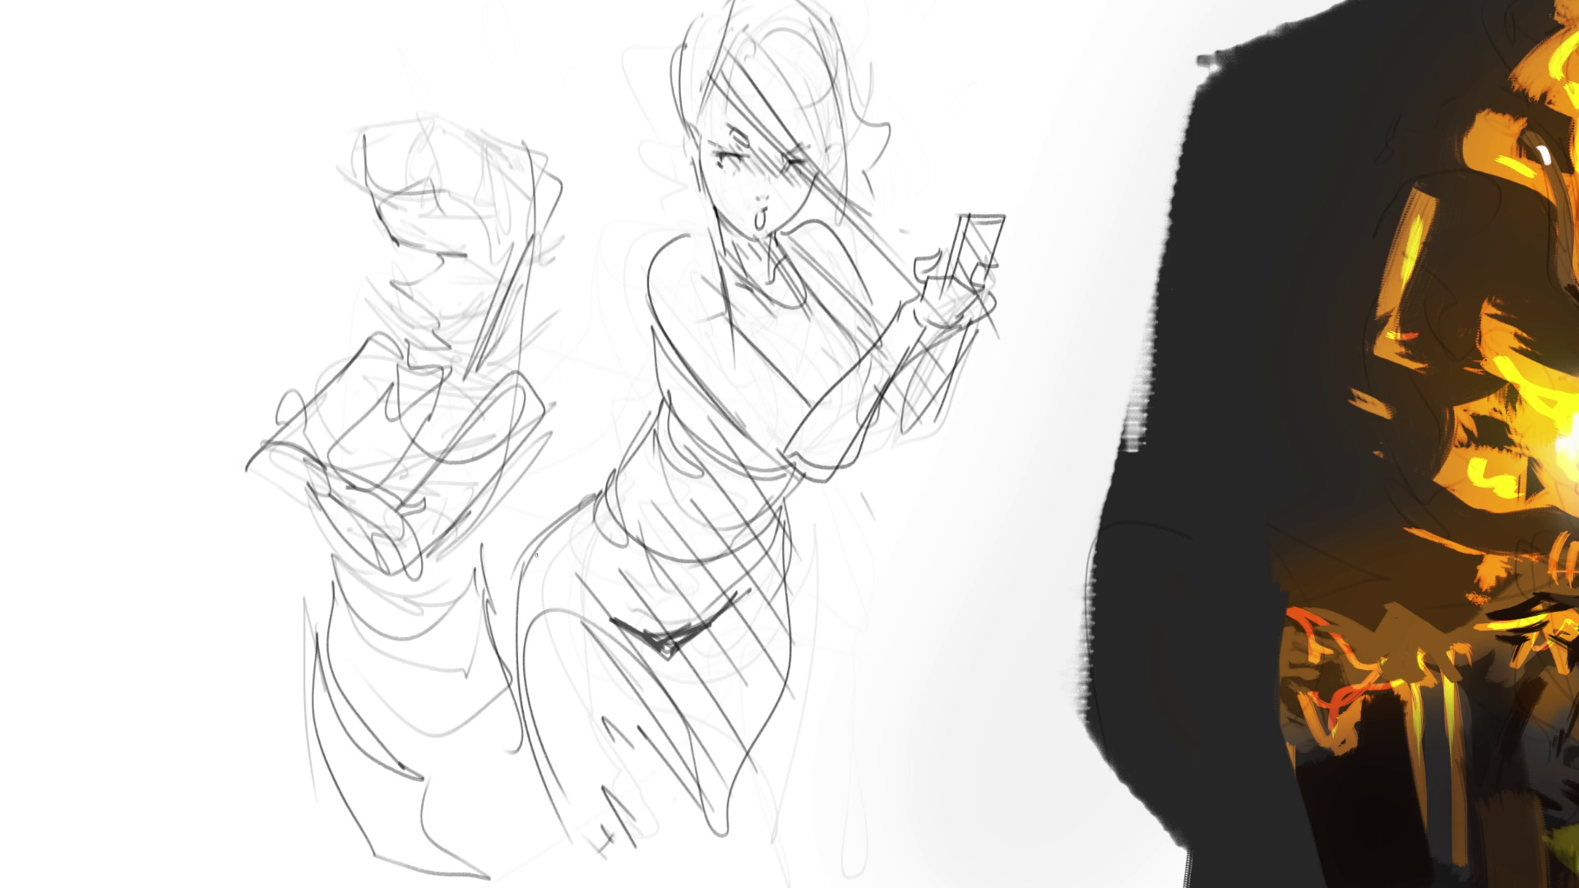
pyautogui.moveTo(370, 190)
pyautogui.mouseDown()
pyautogui.moveTo(442, 97)
pyautogui.moveTo(465, 169)
pyautogui.moveTo(353, 152)
pyautogui.moveTo(446, 174)
pyautogui.moveTo(457, 102)
pyautogui.moveTo(543, 213)
pyautogui.moveTo(599, 75)
pyautogui.moveTo(535, 279)
pyautogui.moveTo(568, 296)
pyautogui.moveTo(547, 270)
pyautogui.moveTo(526, 280)
pyautogui.mouseUp()
pyautogui.moveTo(508, 252); pyautogui.dragTo(506, 264)
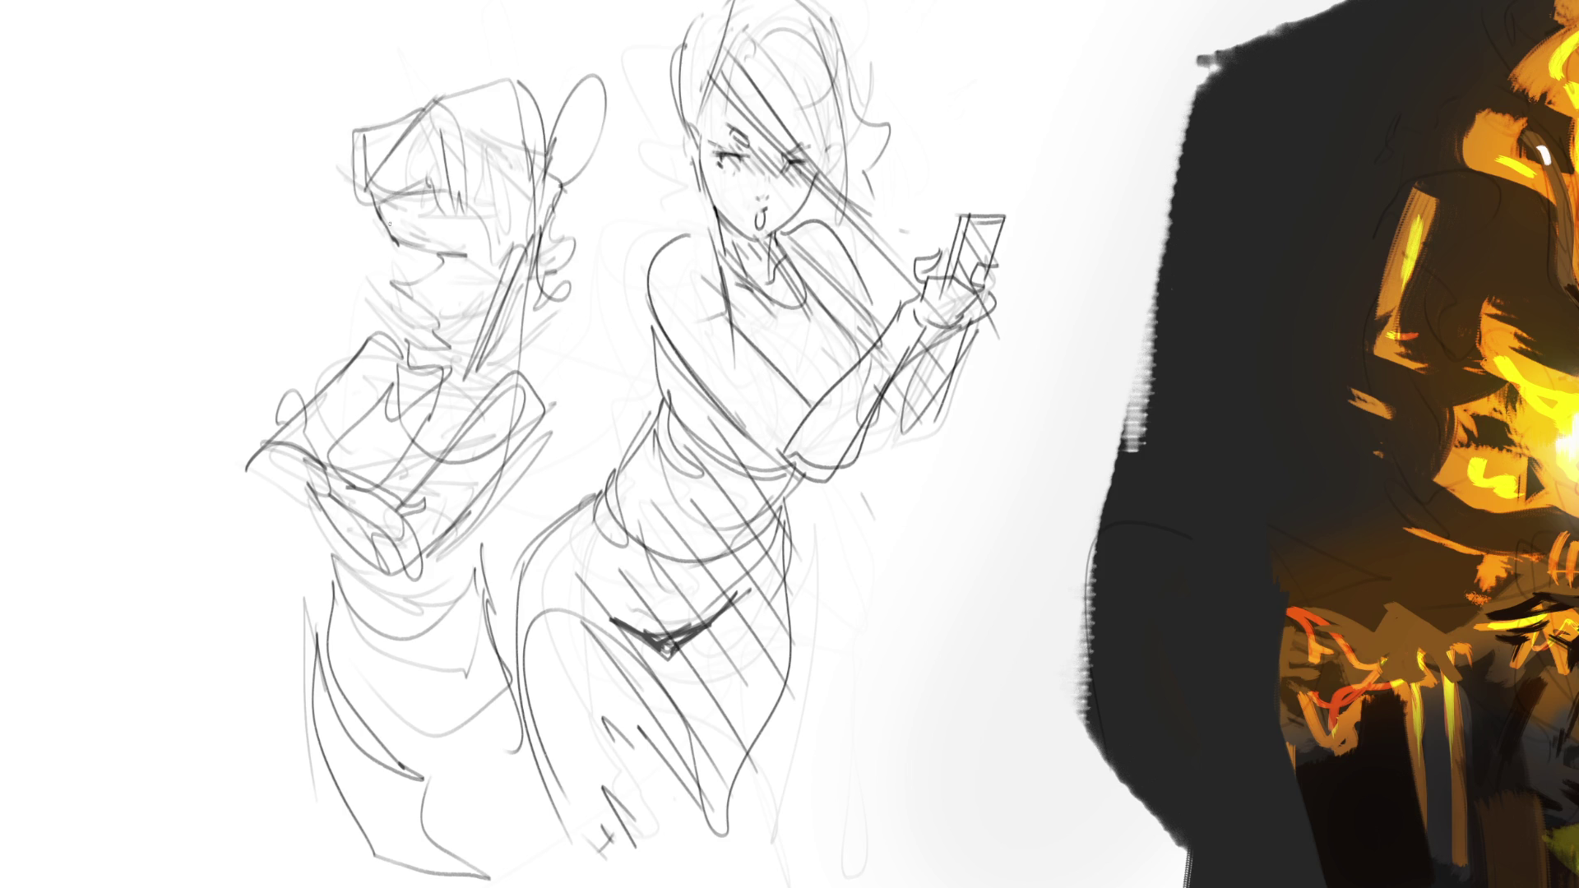
pyautogui.moveTo(431, 230); pyautogui.dragTo(407, 242)
pyautogui.moveTo(387, 215); pyautogui.dragTo(401, 246)
pyautogui.moveTo(442, 256)
pyautogui.mouseDown()
pyautogui.moveTo(437, 279)
pyautogui.moveTo(404, 276)
pyautogui.moveTo(469, 326)
pyautogui.mouseUp()
# Skew the sketch layer slightly with Ctrl+T's top-middle handle, commit, and unflip the view.
pyautogui.hotkey('ctrl', 't')
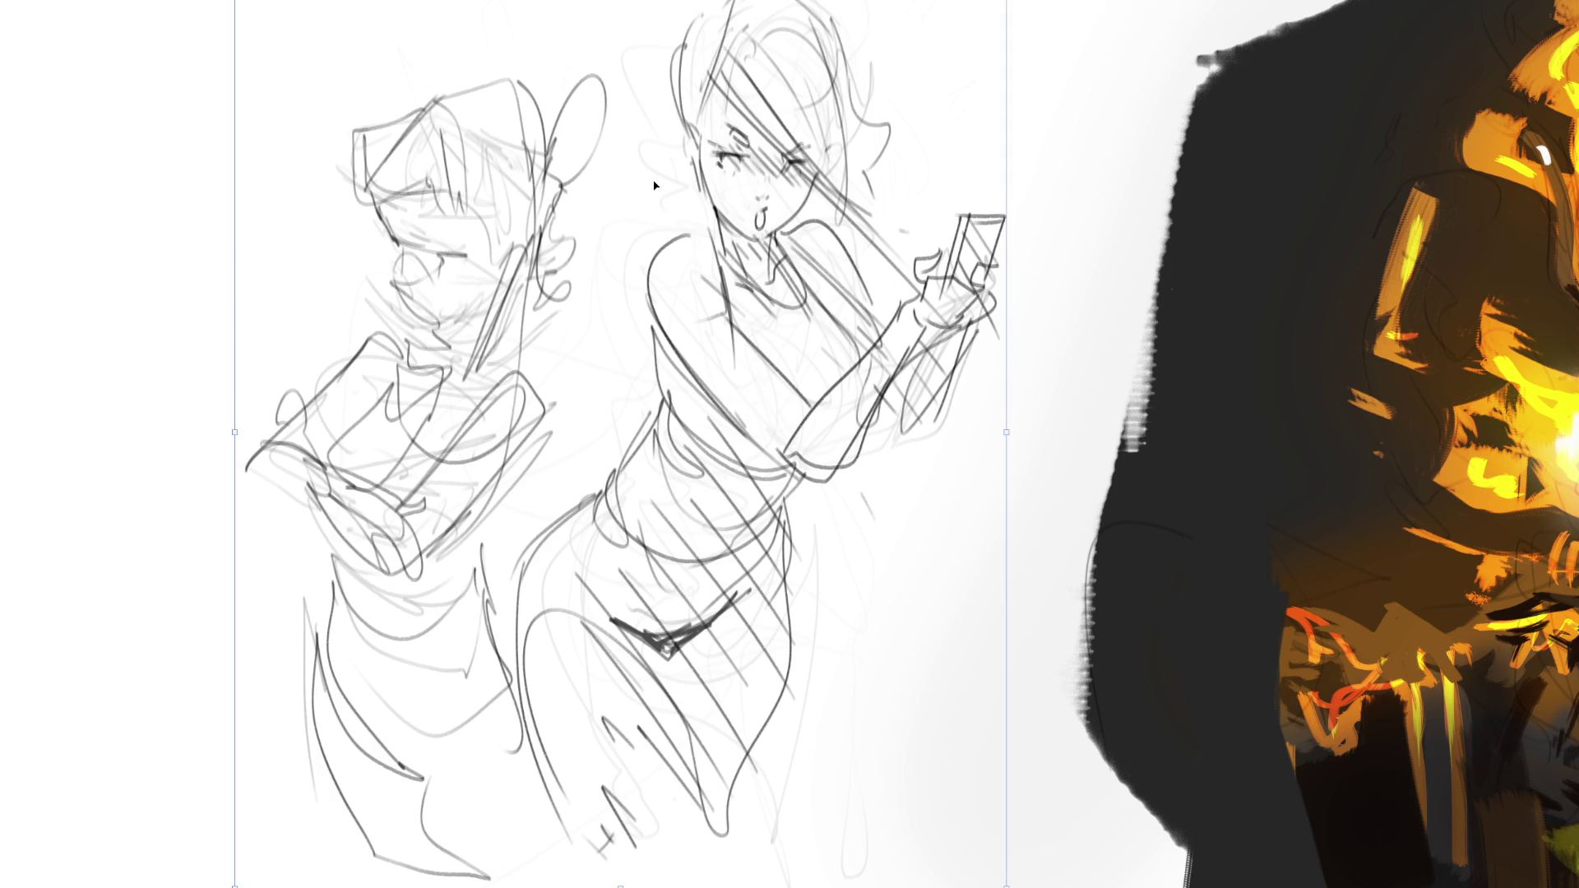
pyautogui.scroll(1, 656, 186)
pyautogui.moveTo(620, 14); pyautogui.dragTo(541, 17)
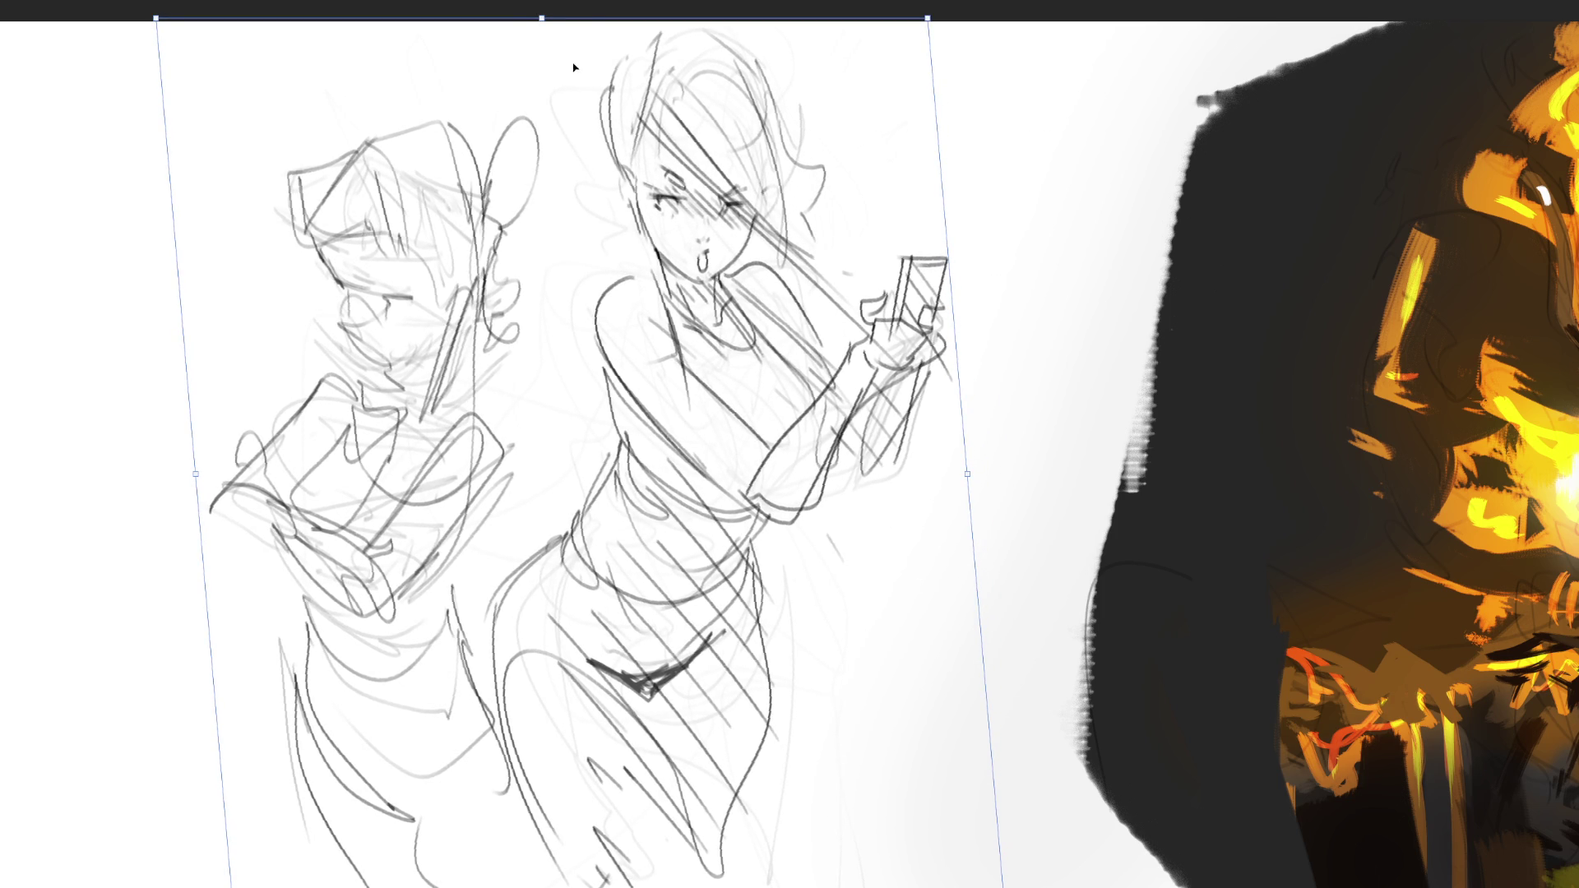
pyautogui.press('Return')
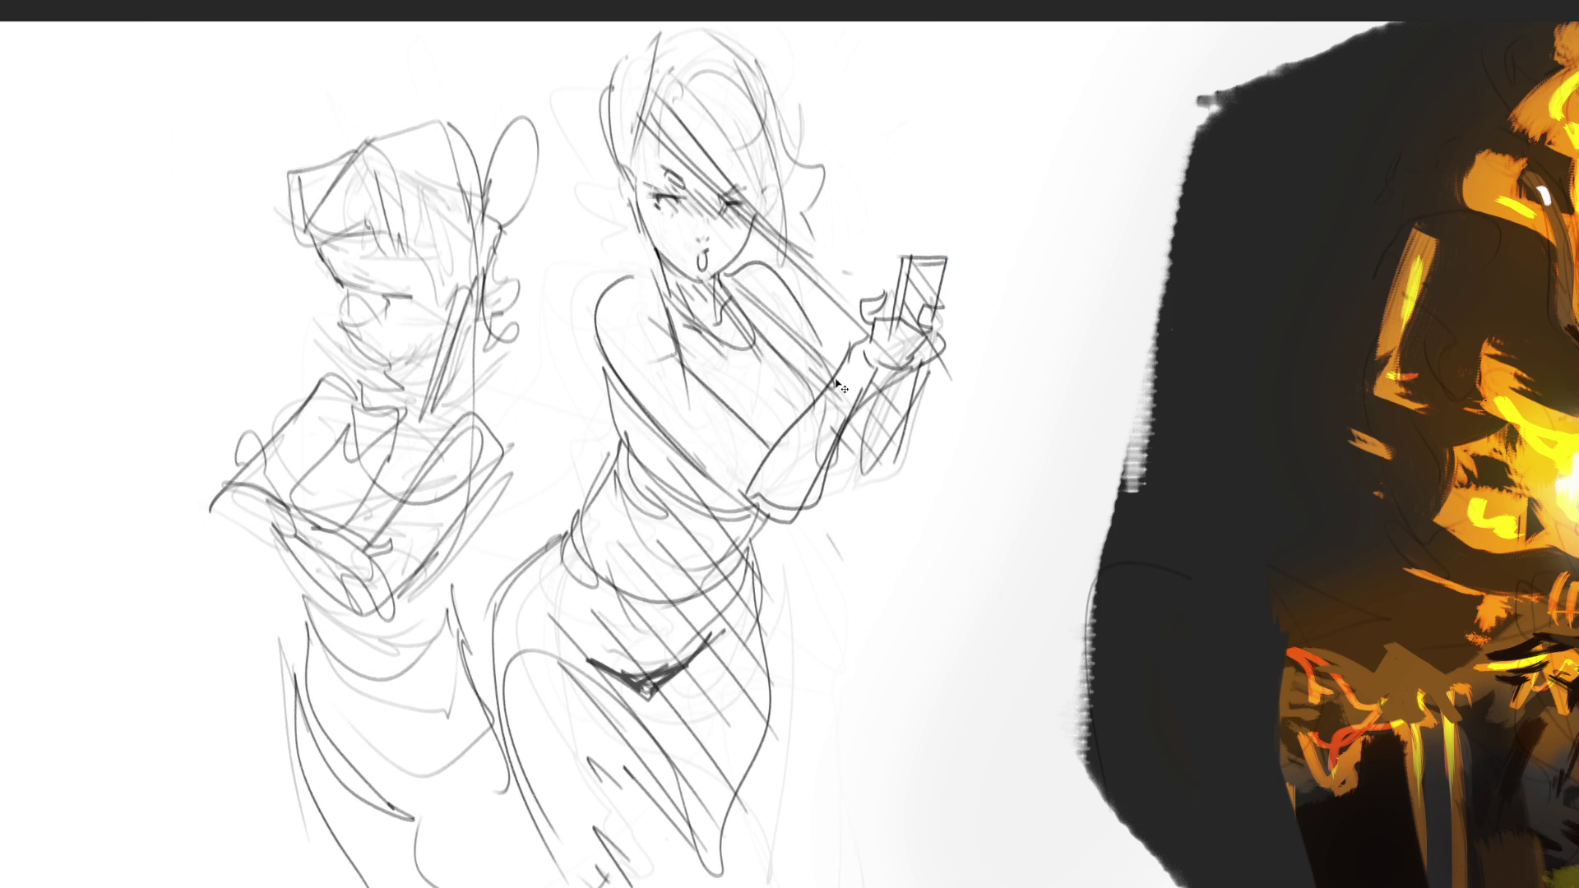
pyautogui.press('m')
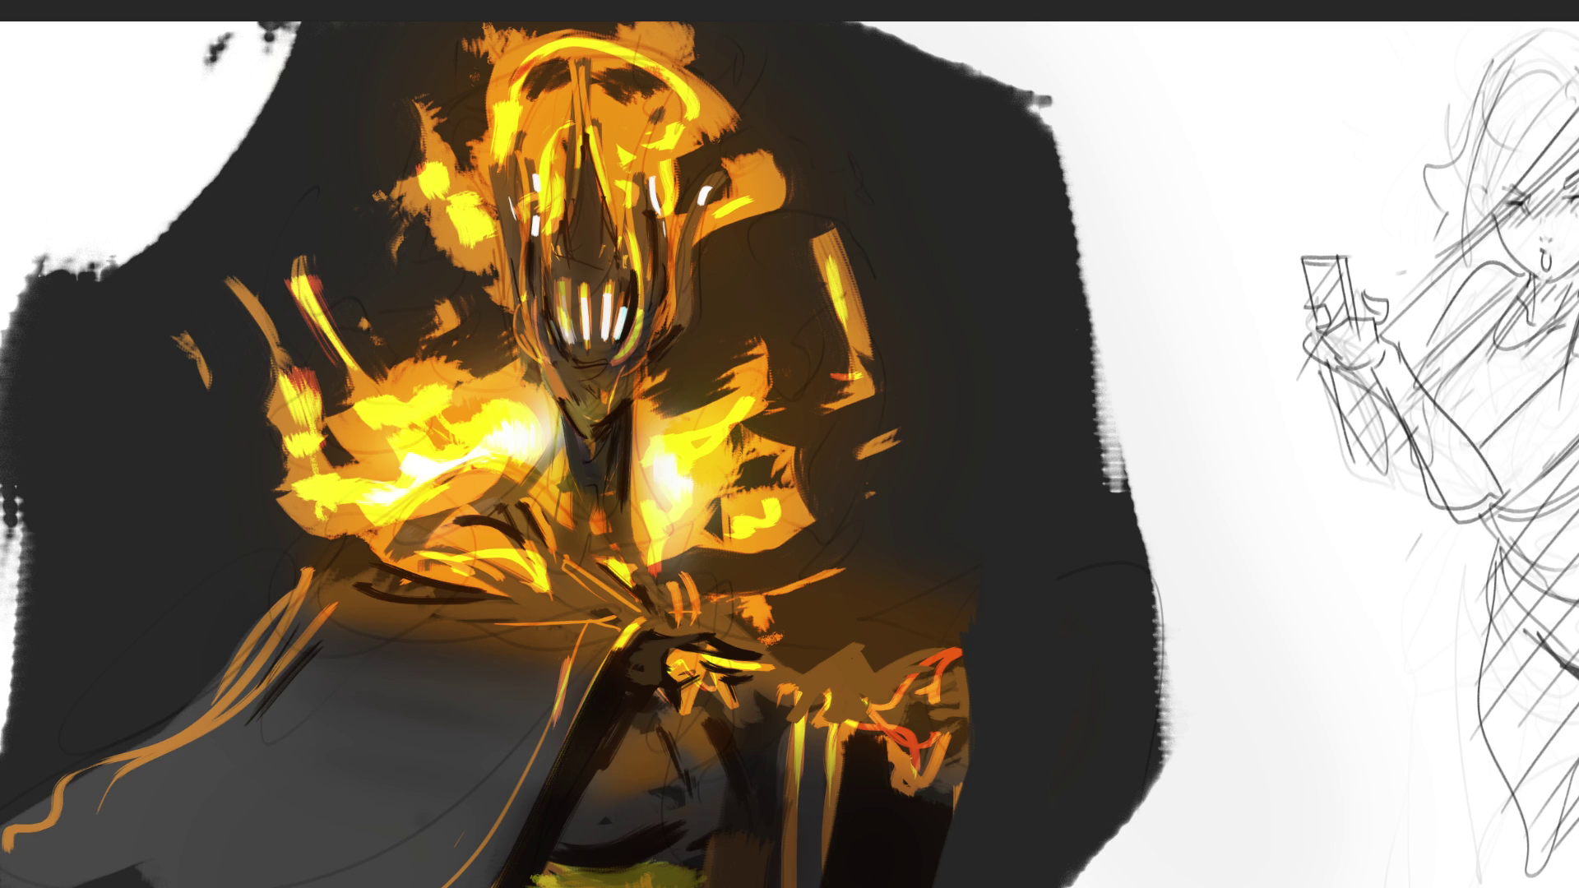
pyautogui.scroll(-1, 789, 444)
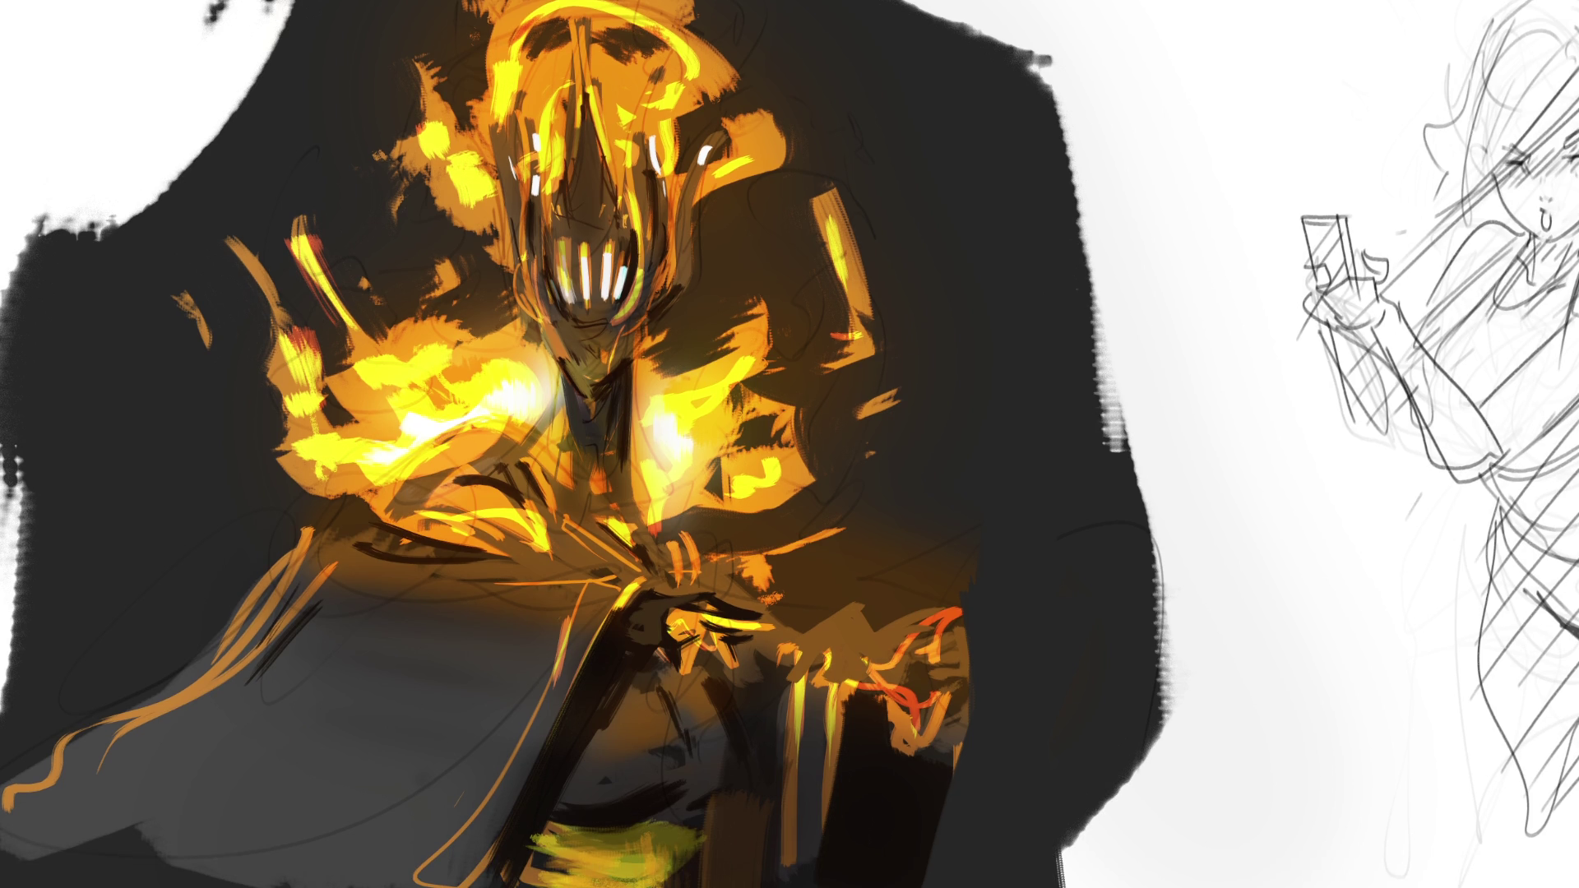
pyautogui.hscroll(8, 789, 444)
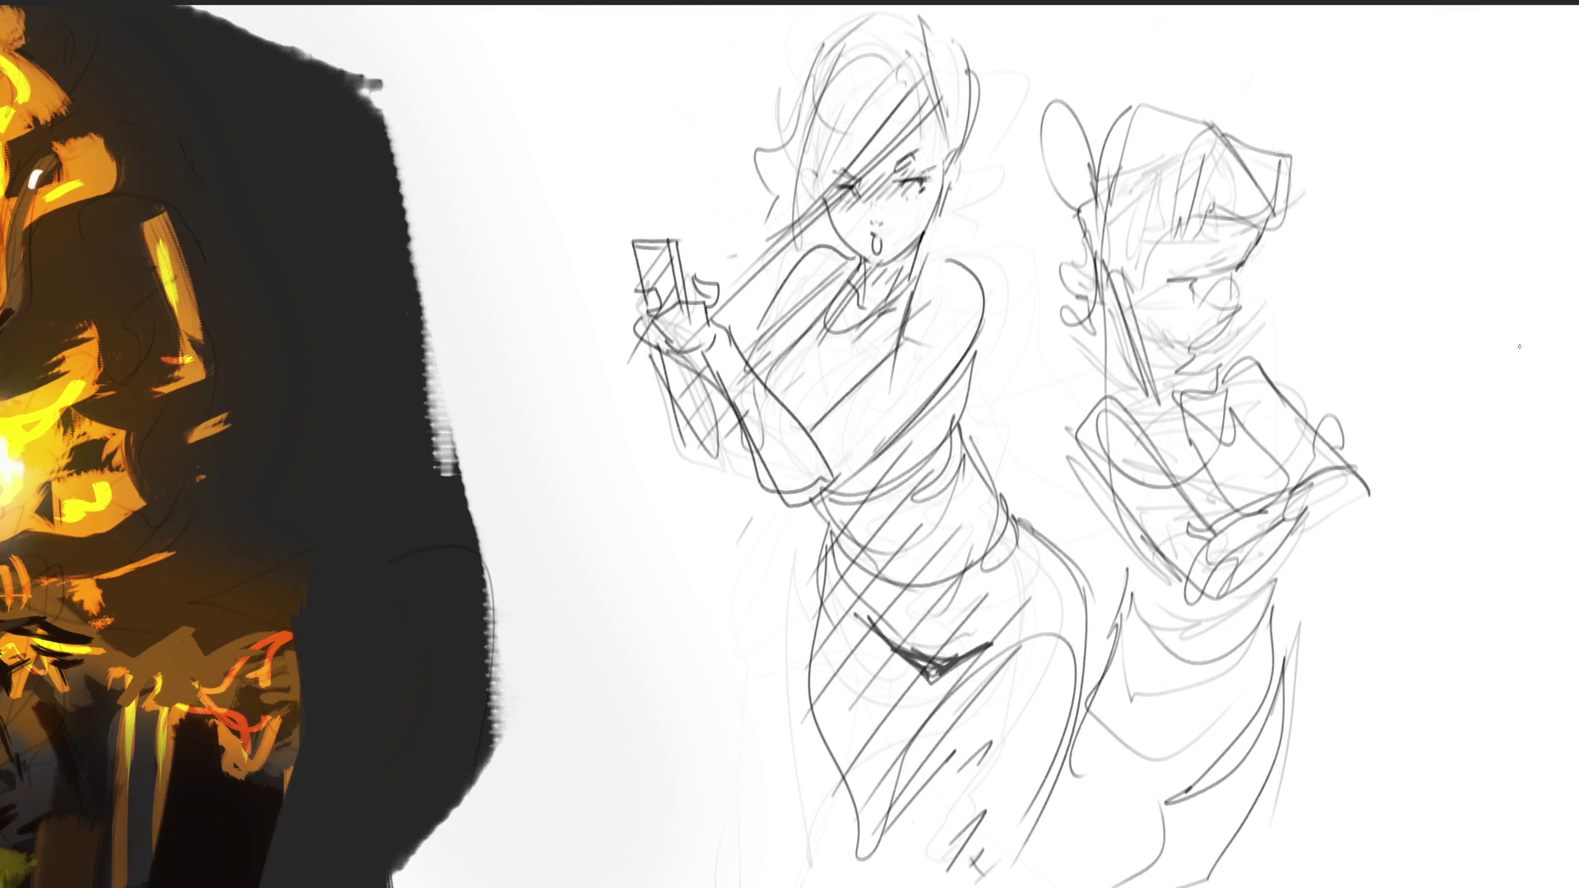
# Lighten the rough sketch into a faint underdrawing with a large soft eraser.
pyautogui.moveTo(1350, 282)
pyautogui.mouseDown()
pyautogui.moveTo(1321, 634)
pyautogui.moveTo(1077, 50)
pyautogui.moveTo(1107, 427)
pyautogui.mouseUp()
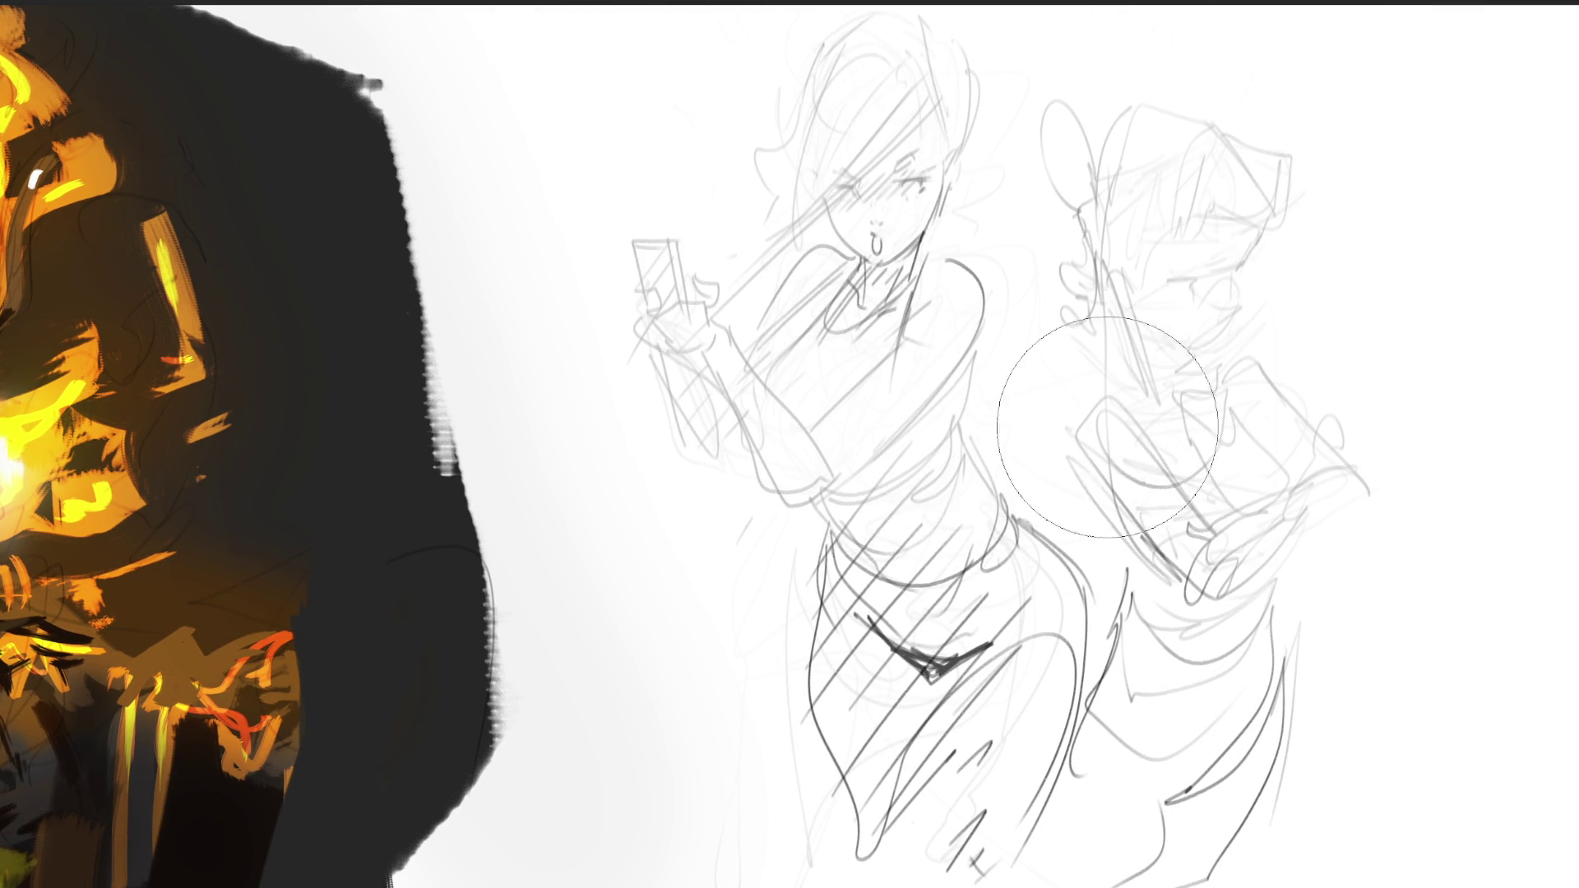
pyautogui.hotkey('ctrl', 'z')
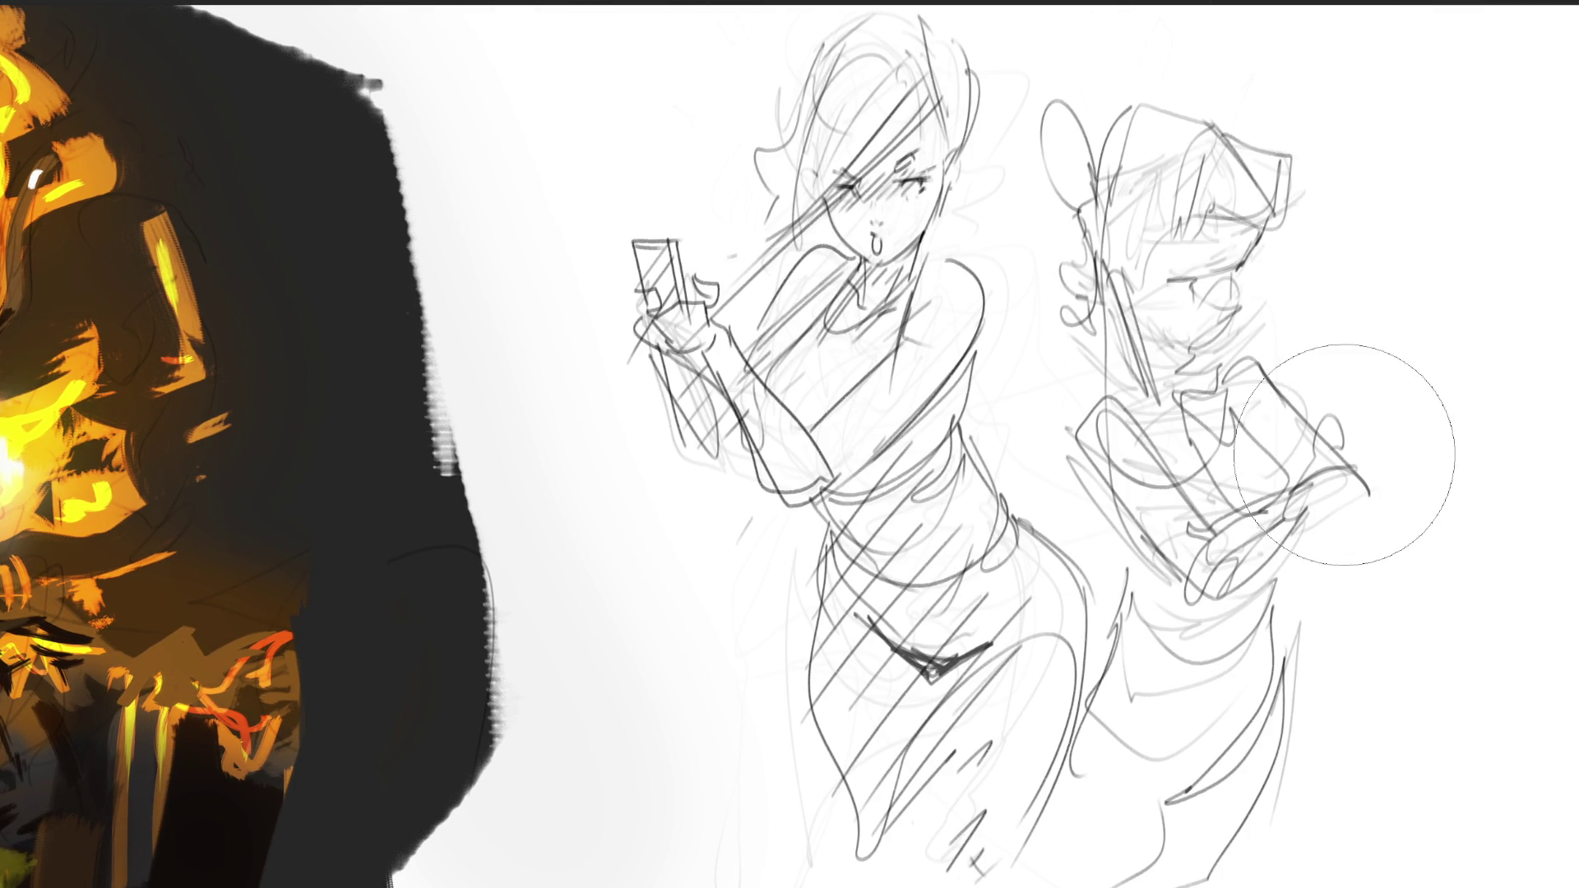
pyautogui.moveTo(1344, 455)
pyautogui.mouseDown()
pyautogui.moveTo(1092, 246)
pyautogui.moveTo(1151, 724)
pyautogui.moveTo(1462, 440)
pyautogui.mouseUp()
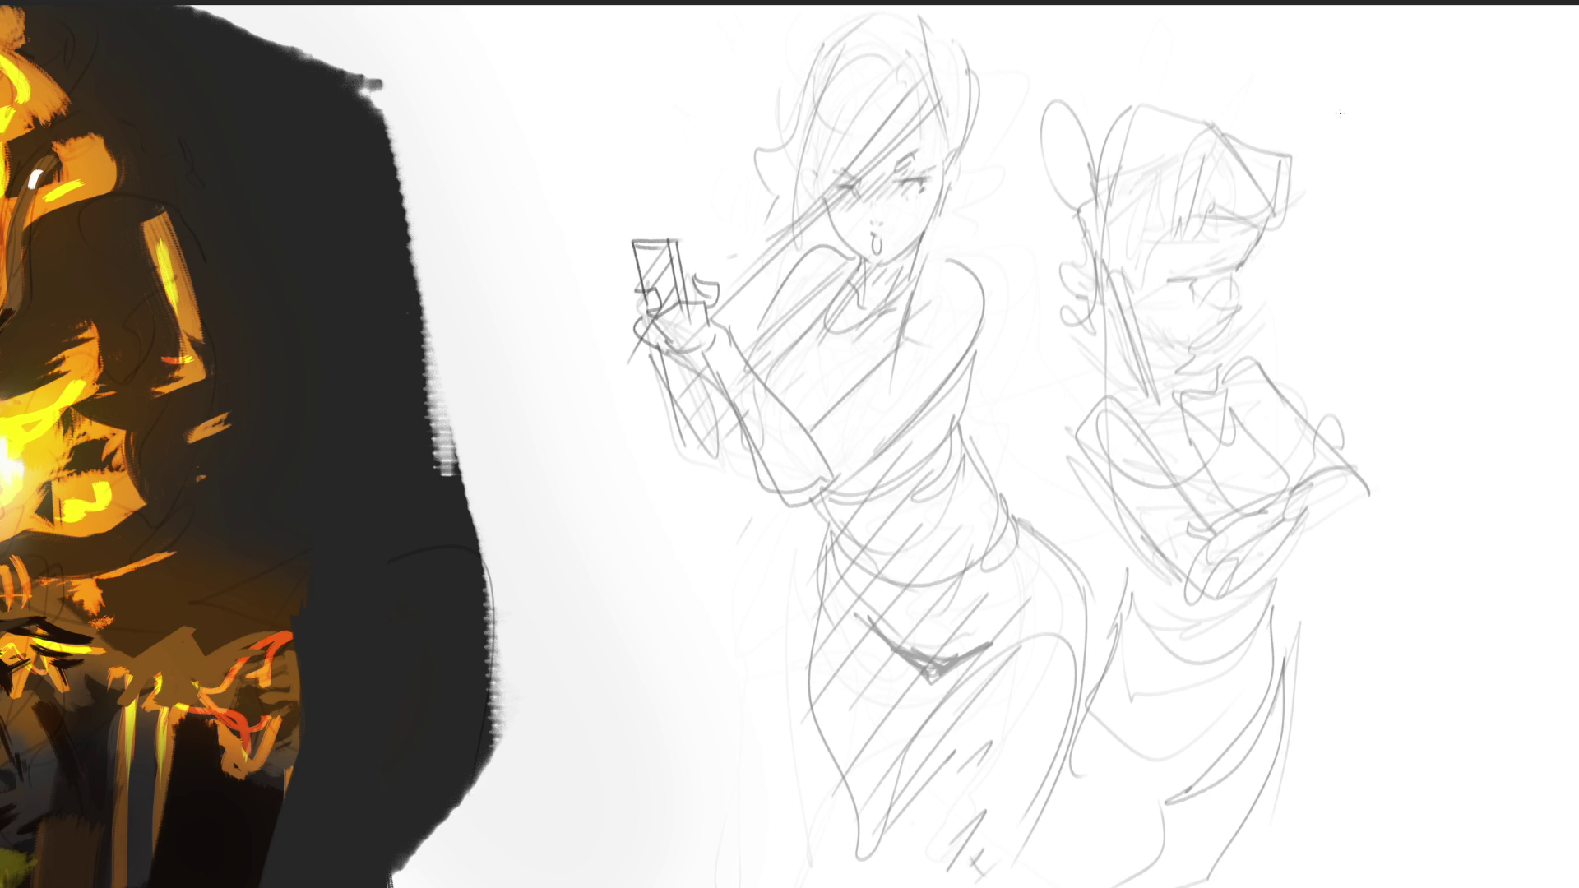
# Ink the second figure's face line, eye, brow, bangs, side hair and ear in dark lines.
pyautogui.moveTo(1177, 282)
pyautogui.mouseDown()
pyautogui.moveTo(1230, 284)
pyautogui.moveTo(1230, 316)
pyautogui.moveTo(1189, 357)
pyautogui.moveTo(1221, 341)
pyautogui.mouseUp()
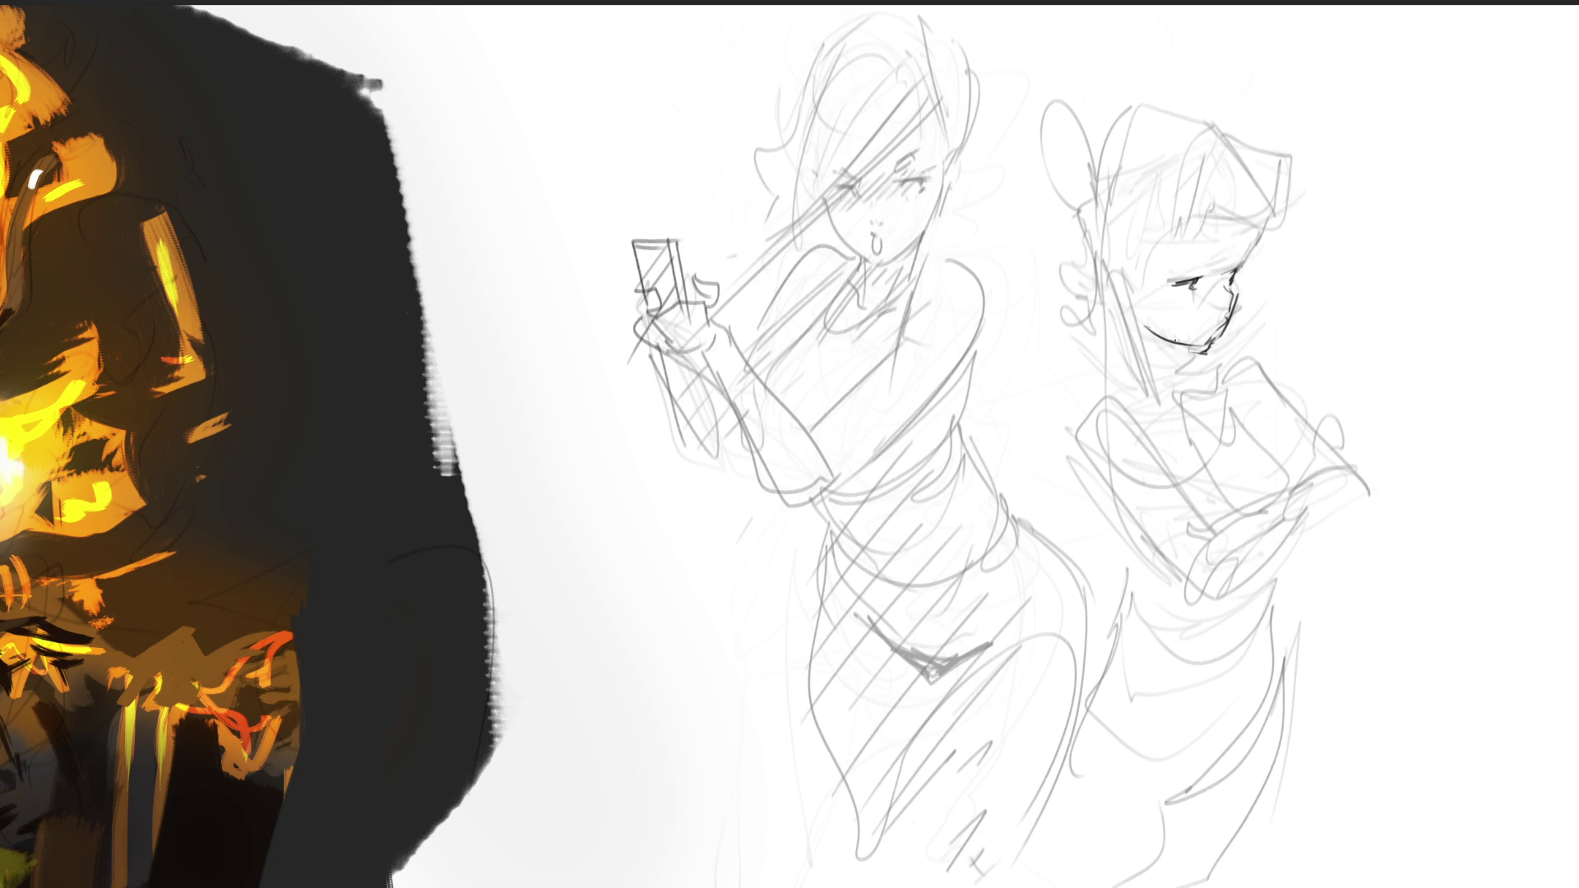
pyautogui.moveTo(1185, 254); pyautogui.dragTo(1253, 247)
pyautogui.moveTo(1166, 184); pyautogui.dragTo(1168, 235)
pyautogui.moveTo(1185, 222); pyautogui.dragTo(1230, 224)
pyautogui.moveTo(1228, 228); pyautogui.dragTo(1252, 214)
pyautogui.moveTo(1183, 167); pyautogui.dragTo(1239, 145)
pyautogui.moveTo(1263, 145)
pyautogui.mouseDown()
pyautogui.moveTo(1284, 187)
pyautogui.moveTo(1270, 224)
pyautogui.mouseUp()
pyautogui.moveTo(1278, 218); pyautogui.dragTo(1238, 238)
pyautogui.moveTo(1170, 177)
pyautogui.mouseDown()
pyautogui.moveTo(1135, 268)
pyautogui.moveTo(1101, 296)
pyautogui.mouseUp()
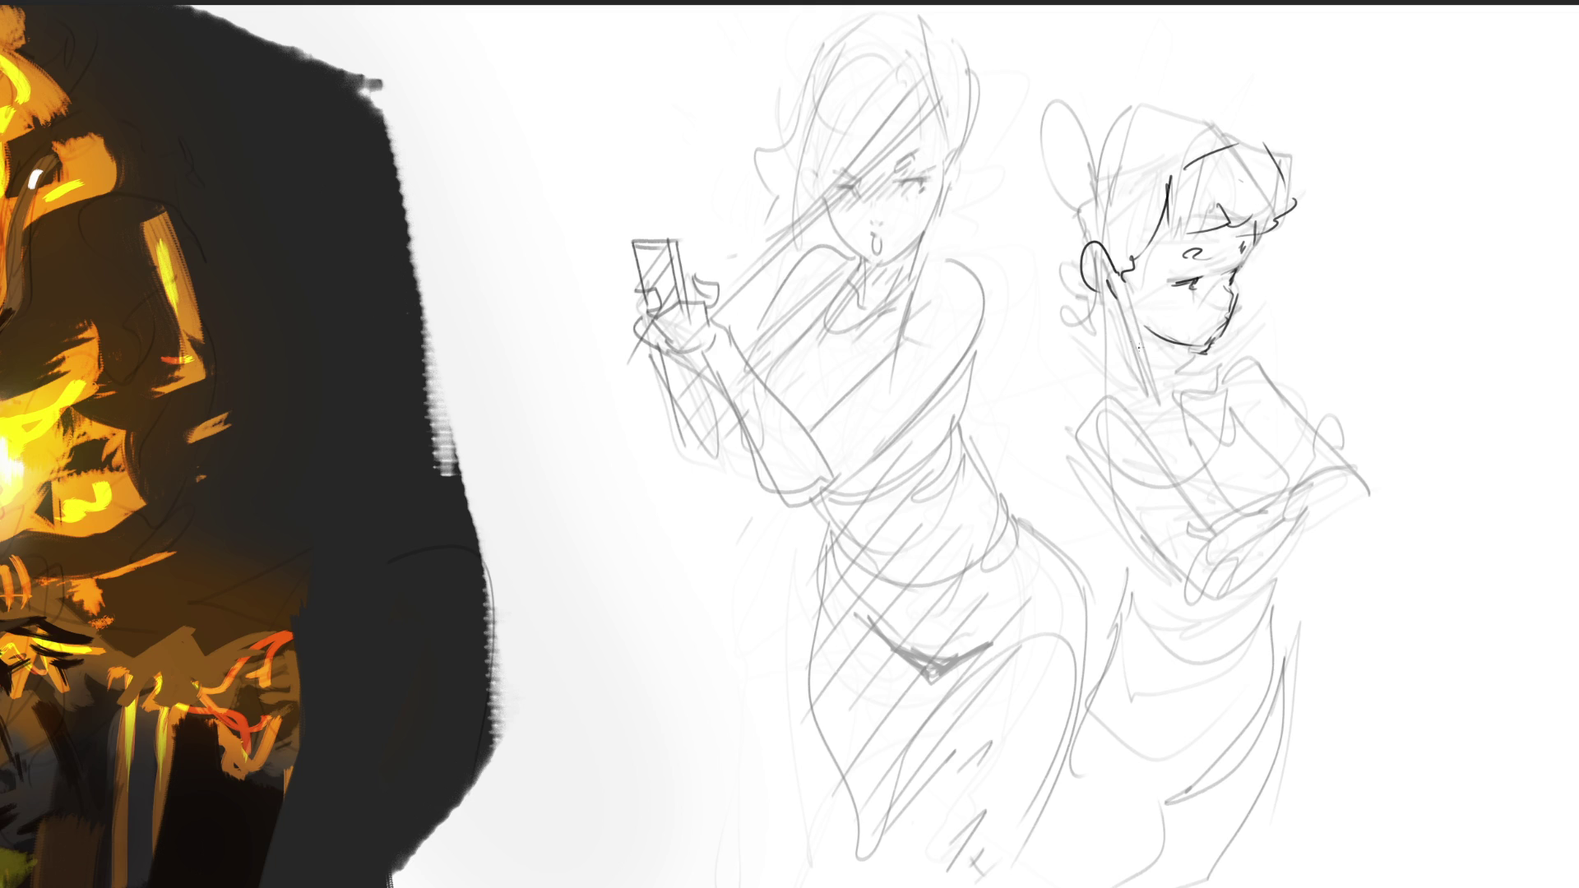
# Ink the second figure's jaw, neck, shoulders, collar, book-holding arm and chest.
pyautogui.moveTo(1138, 346); pyautogui.dragTo(1181, 386)
pyautogui.moveTo(1115, 302); pyautogui.dragTo(1143, 403)
pyautogui.moveTo(1125, 335); pyautogui.dragTo(1049, 404)
pyautogui.moveTo(1120, 382)
pyautogui.mouseDown()
pyautogui.moveTo(1140, 399)
pyautogui.moveTo(1233, 372)
pyautogui.moveTo(1260, 388)
pyautogui.mouseUp()
pyautogui.moveTo(1089, 435)
pyautogui.mouseDown()
pyautogui.moveTo(1147, 520)
pyautogui.moveTo(1129, 394)
pyautogui.moveTo(1265, 538)
pyautogui.moveTo(1257, 446)
pyautogui.moveTo(1207, 526)
pyautogui.mouseUp()
pyautogui.moveTo(1154, 428)
pyautogui.mouseDown()
pyautogui.moveTo(1271, 510)
pyautogui.moveTo(1173, 573)
pyautogui.mouseUp()
pyautogui.moveTo(1082, 483)
pyautogui.mouseDown()
pyautogui.moveTo(1142, 582)
pyautogui.moveTo(1256, 576)
pyautogui.moveTo(1130, 656)
pyautogui.moveTo(1182, 709)
pyautogui.moveTo(1272, 609)
pyautogui.moveTo(1184, 794)
pyautogui.mouseUp()
# Ink the sides of the second figure's skirt and the top of its head and bun.
pyautogui.moveTo(1268, 612)
pyautogui.mouseDown()
pyautogui.moveTo(1288, 794)
pyautogui.moveTo(1198, 884)
pyautogui.mouseUp()
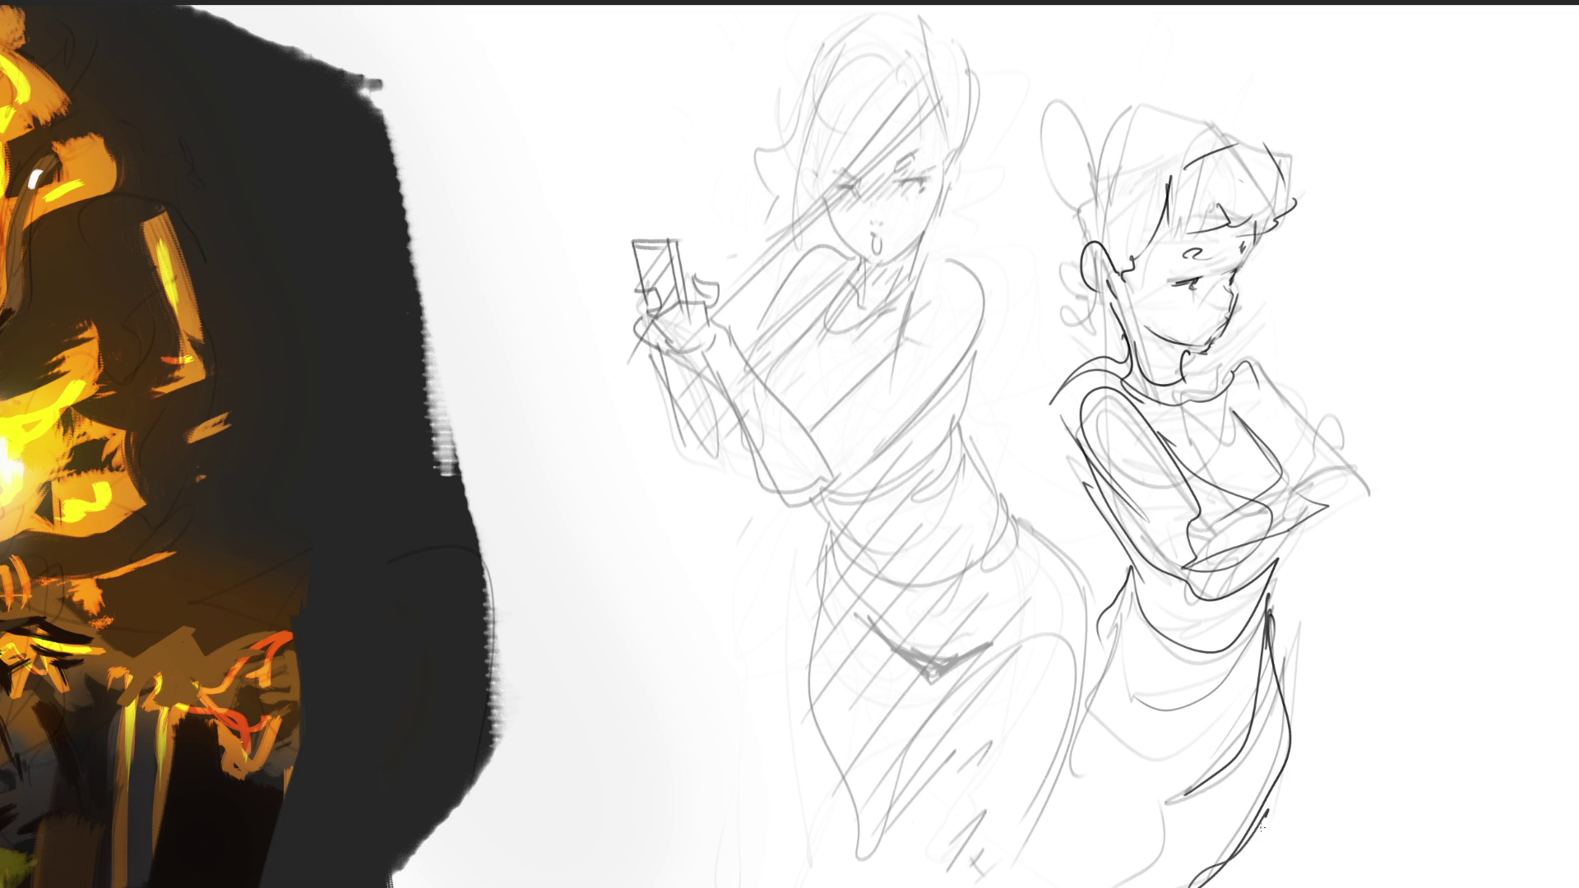
pyautogui.moveTo(1266, 818); pyautogui.dragTo(1225, 875)
pyautogui.moveTo(1133, 228)
pyautogui.mouseDown()
pyautogui.moveTo(1157, 146)
pyautogui.moveTo(1069, 244)
pyautogui.mouseUp()
pyautogui.moveTo(1078, 191)
pyautogui.mouseDown()
pyautogui.moveTo(1041, 169)
pyautogui.moveTo(1055, 249)
pyautogui.mouseUp()
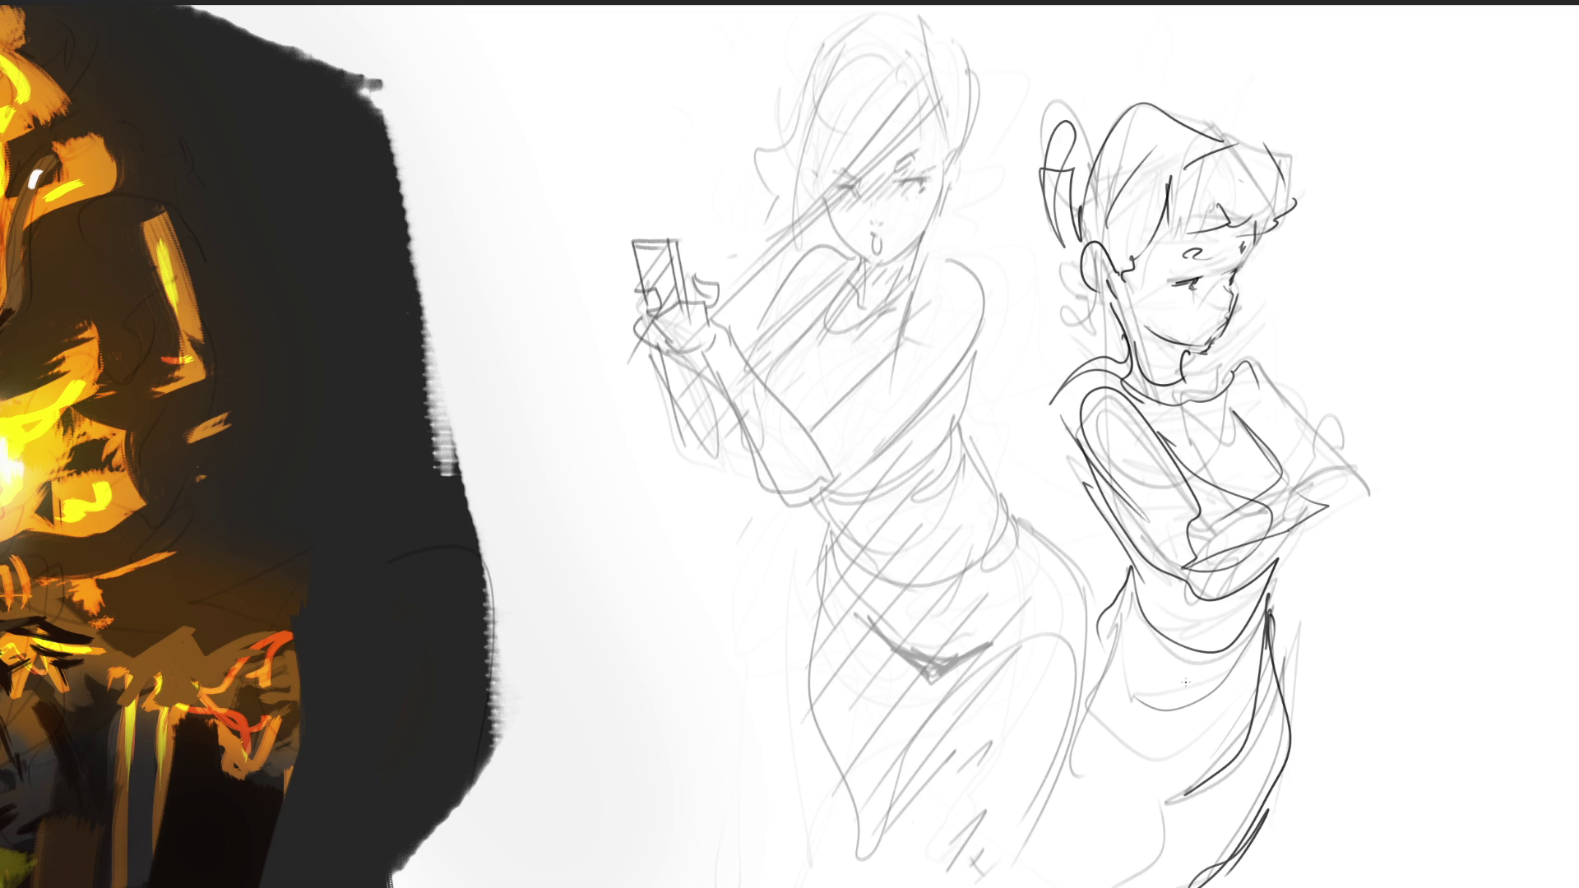
# Ink the girl's closed eyes and lashes, undoing a stray stroke.
pyautogui.moveTo(888, 182); pyautogui.dragTo(927, 179)
pyautogui.moveTo(911, 182); pyautogui.dragTo(926, 151)
pyautogui.moveTo(834, 180)
pyautogui.mouseDown()
pyautogui.moveTo(857, 176)
pyautogui.moveTo(881, 247)
pyautogui.moveTo(865, 241)
pyautogui.moveTo(884, 240)
pyautogui.mouseUp()
pyautogui.moveTo(915, 182); pyautogui.dragTo(922, 188)
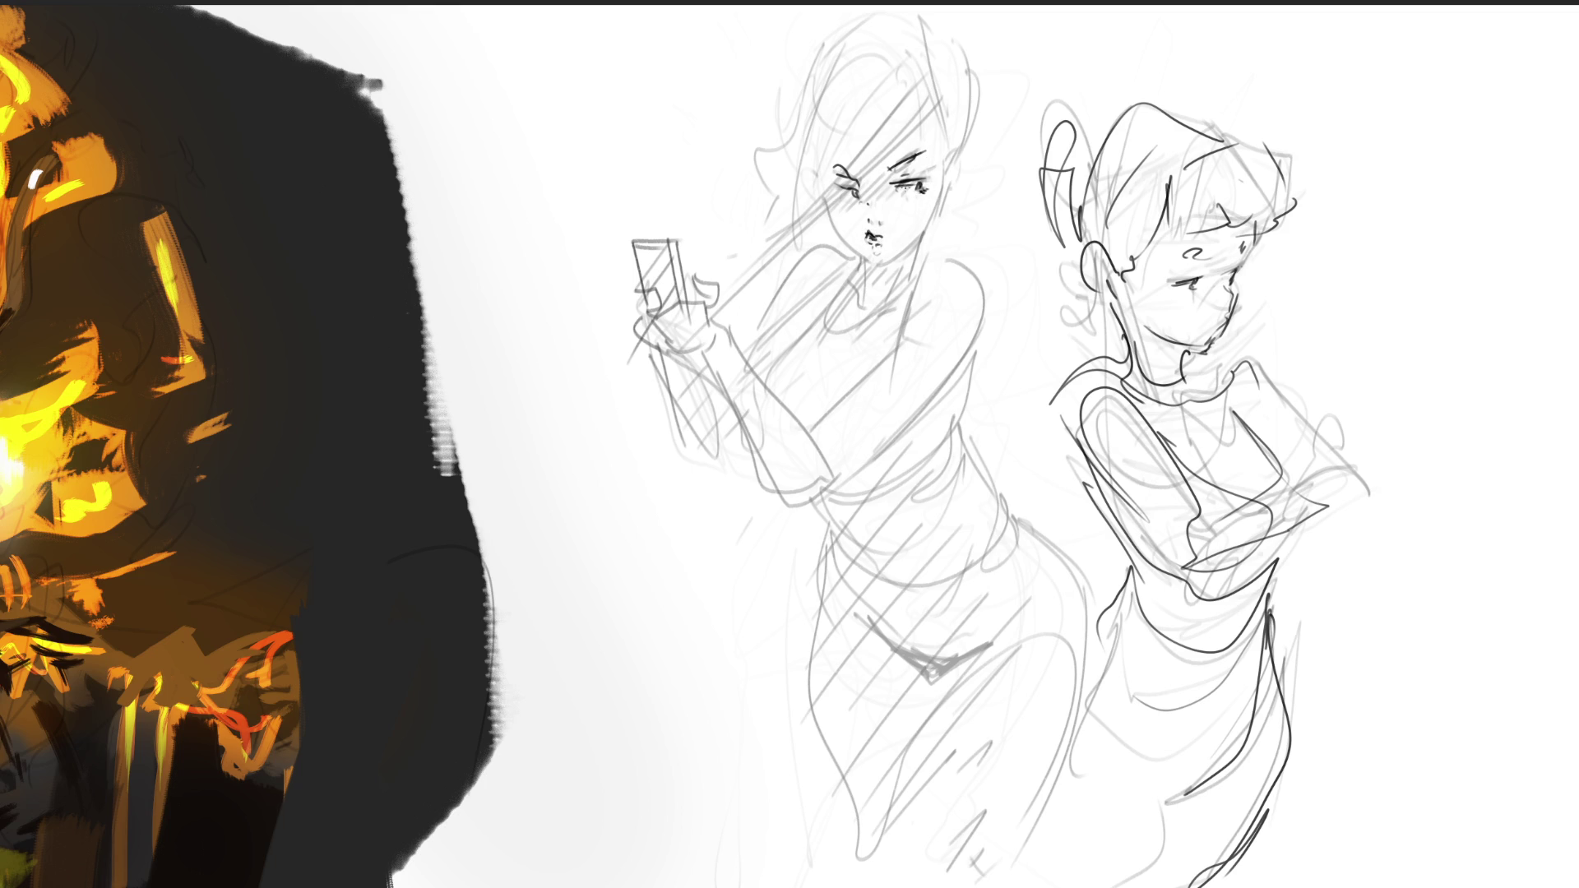
pyautogui.hotkey('ctrl', 'z')
pyautogui.hotkey('ctrl', 'z')
# Ink the girl's cheeks, jawline and neck down to the collar.
pyautogui.moveTo(941, 178); pyautogui.dragTo(920, 245)
pyautogui.moveTo(826, 209)
pyautogui.mouseDown()
pyautogui.moveTo(870, 258)
pyautogui.moveTo(928, 235)
pyautogui.moveTo(861, 293)
pyautogui.mouseUp()
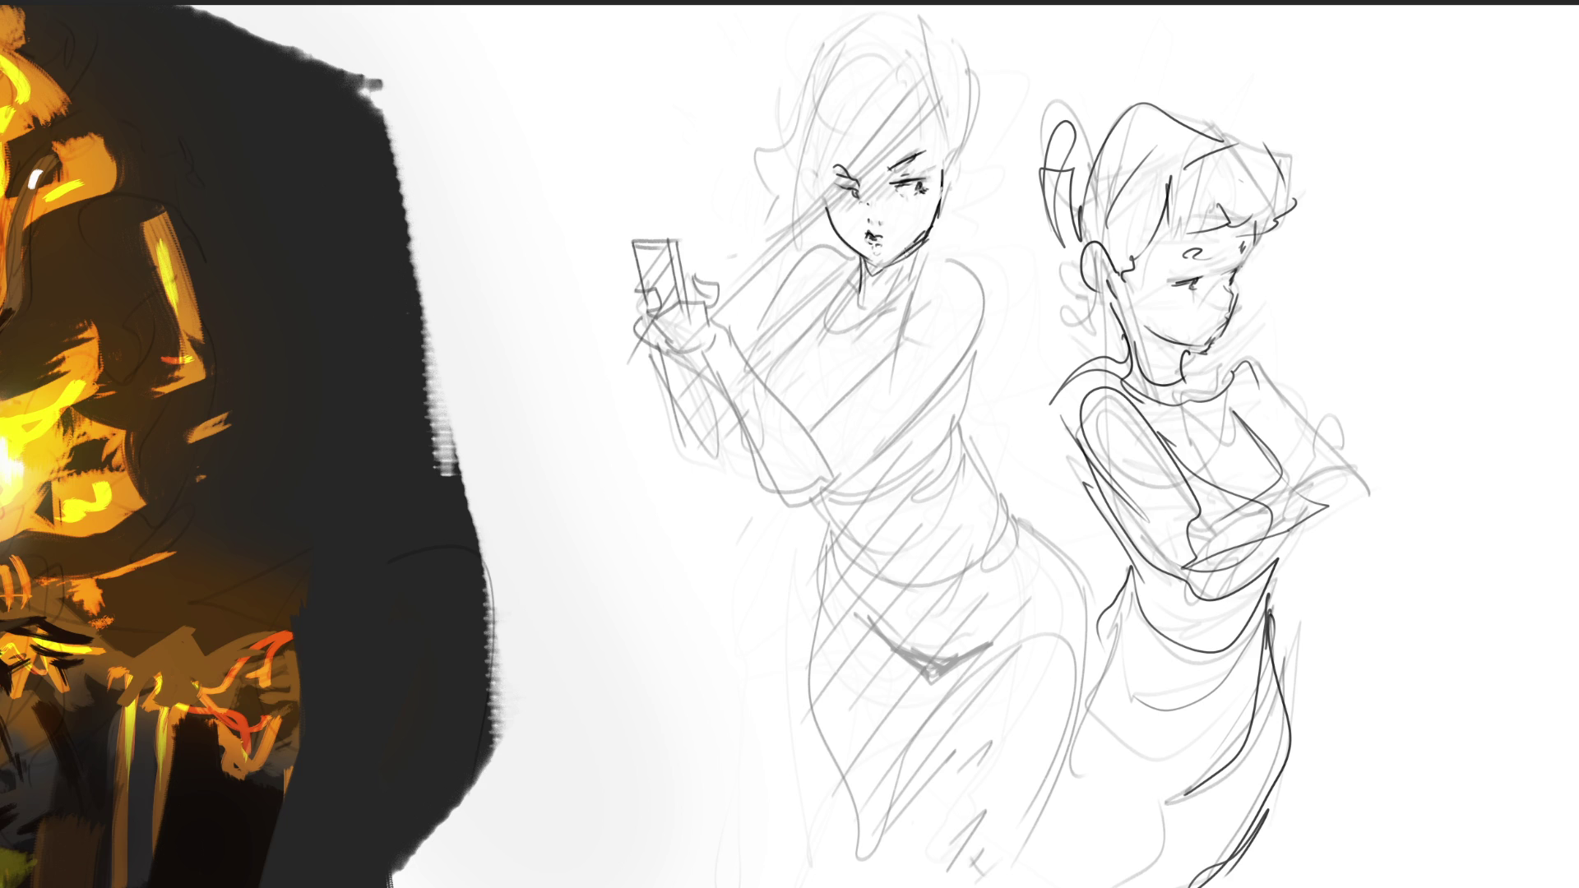
pyautogui.moveTo(913, 243); pyautogui.dragTo(855, 311)
# Ink the girl's collar shape, its edges and shoulder hook, plus a loop beside her cheek.
pyautogui.moveTo(872, 288)
pyautogui.mouseDown()
pyautogui.moveTo(954, 217)
pyautogui.moveTo(979, 220)
pyautogui.moveTo(904, 284)
pyautogui.moveTo(918, 275)
pyautogui.mouseUp()
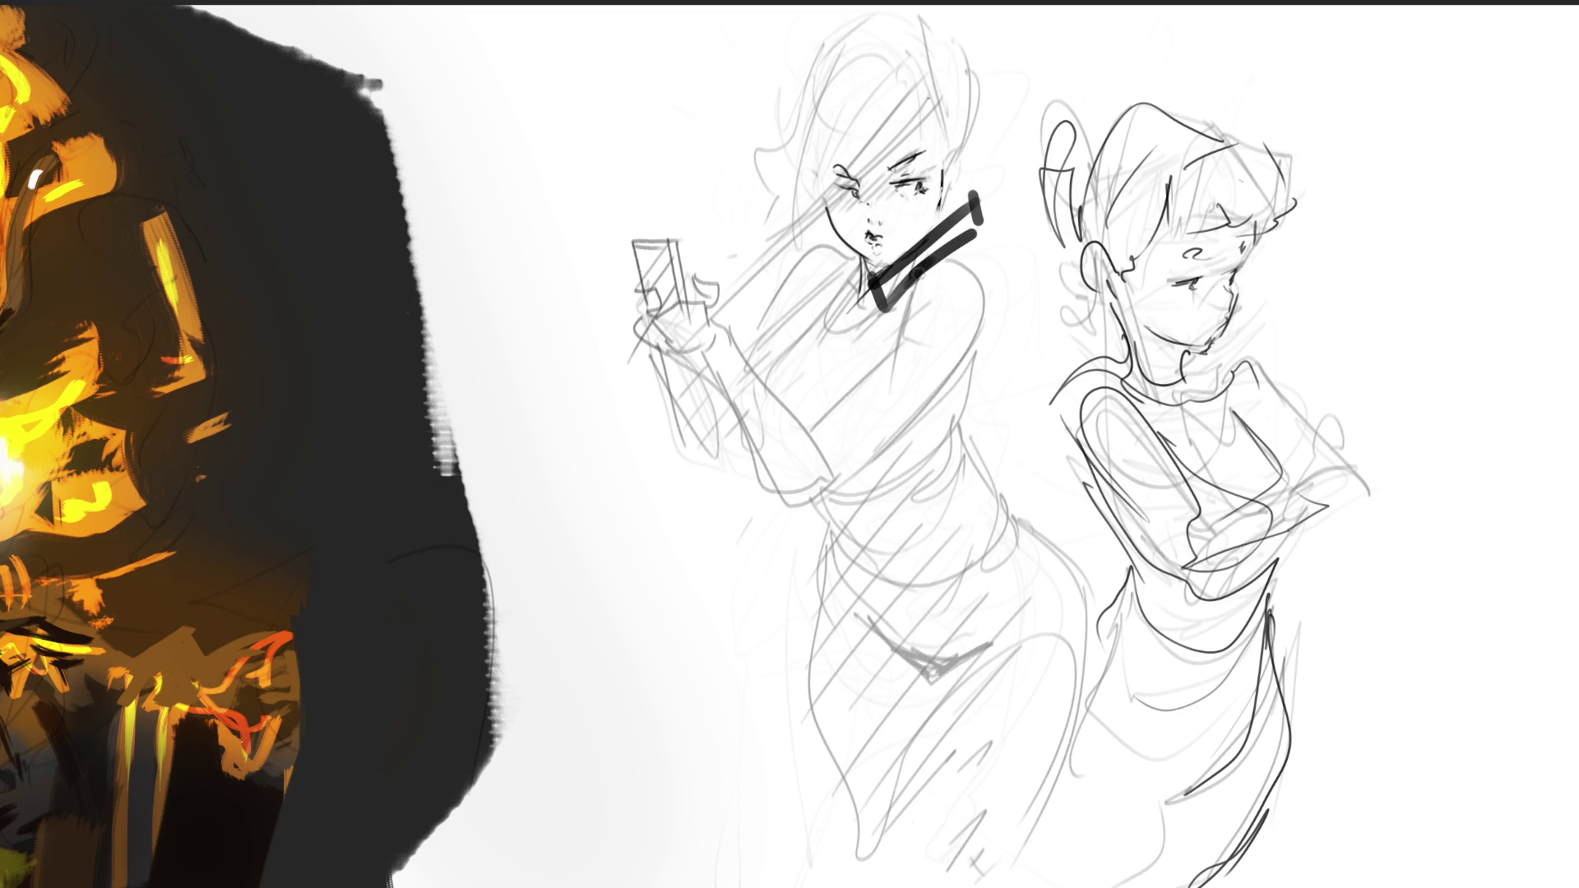
pyautogui.moveTo(961, 189)
pyautogui.mouseDown()
pyautogui.moveTo(972, 218)
pyautogui.moveTo(941, 190)
pyautogui.moveTo(981, 224)
pyautogui.moveTo(947, 236)
pyautogui.moveTo(979, 216)
pyautogui.moveTo(962, 275)
pyautogui.moveTo(996, 300)
pyautogui.mouseUp()
pyautogui.moveTo(979, 234)
pyautogui.mouseDown()
pyautogui.moveTo(995, 376)
pyautogui.moveTo(975, 384)
pyautogui.mouseUp()
pyautogui.moveTo(1018, 327); pyautogui.dragTo(978, 378)
pyautogui.moveTo(974, 181); pyautogui.dragTo(1025, 352)
pyautogui.moveTo(939, 171)
pyautogui.mouseDown()
pyautogui.moveTo(926, 119)
pyautogui.moveTo(940, 165)
pyautogui.mouseUp()
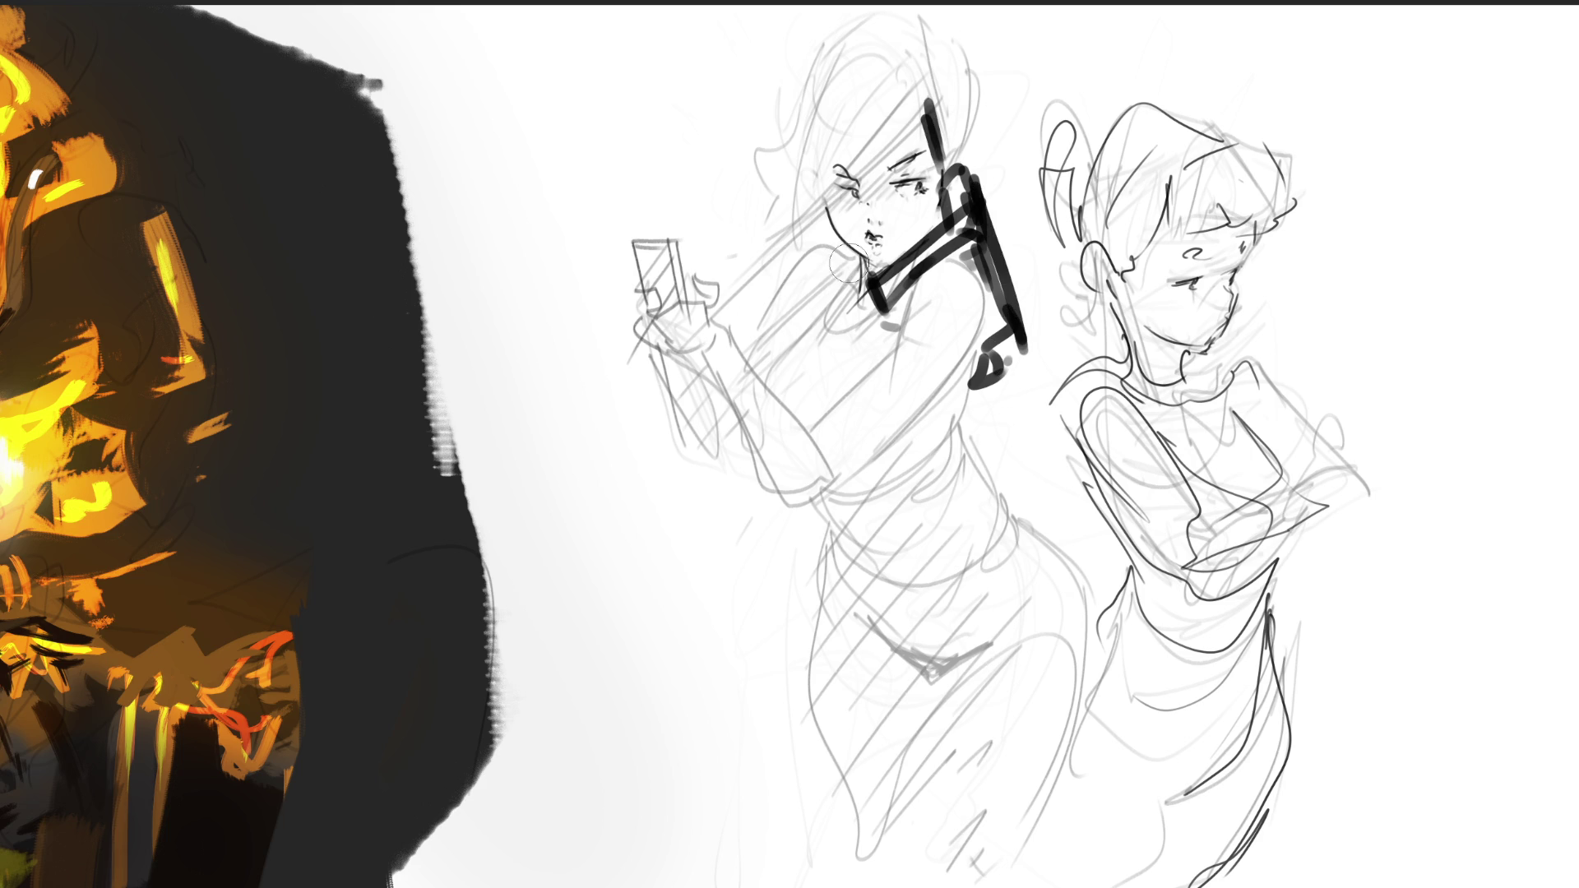
pyautogui.moveTo(855, 258)
pyautogui.mouseDown()
pyautogui.moveTo(805, 339)
pyautogui.moveTo(839, 329)
pyautogui.moveTo(789, 345)
pyautogui.moveTo(822, 325)
pyautogui.moveTo(761, 393)
pyautogui.mouseUp()
# Ink the girl's shoulder, chest and upper torso with detail lines.
pyautogui.moveTo(825, 323); pyautogui.dragTo(758, 400)
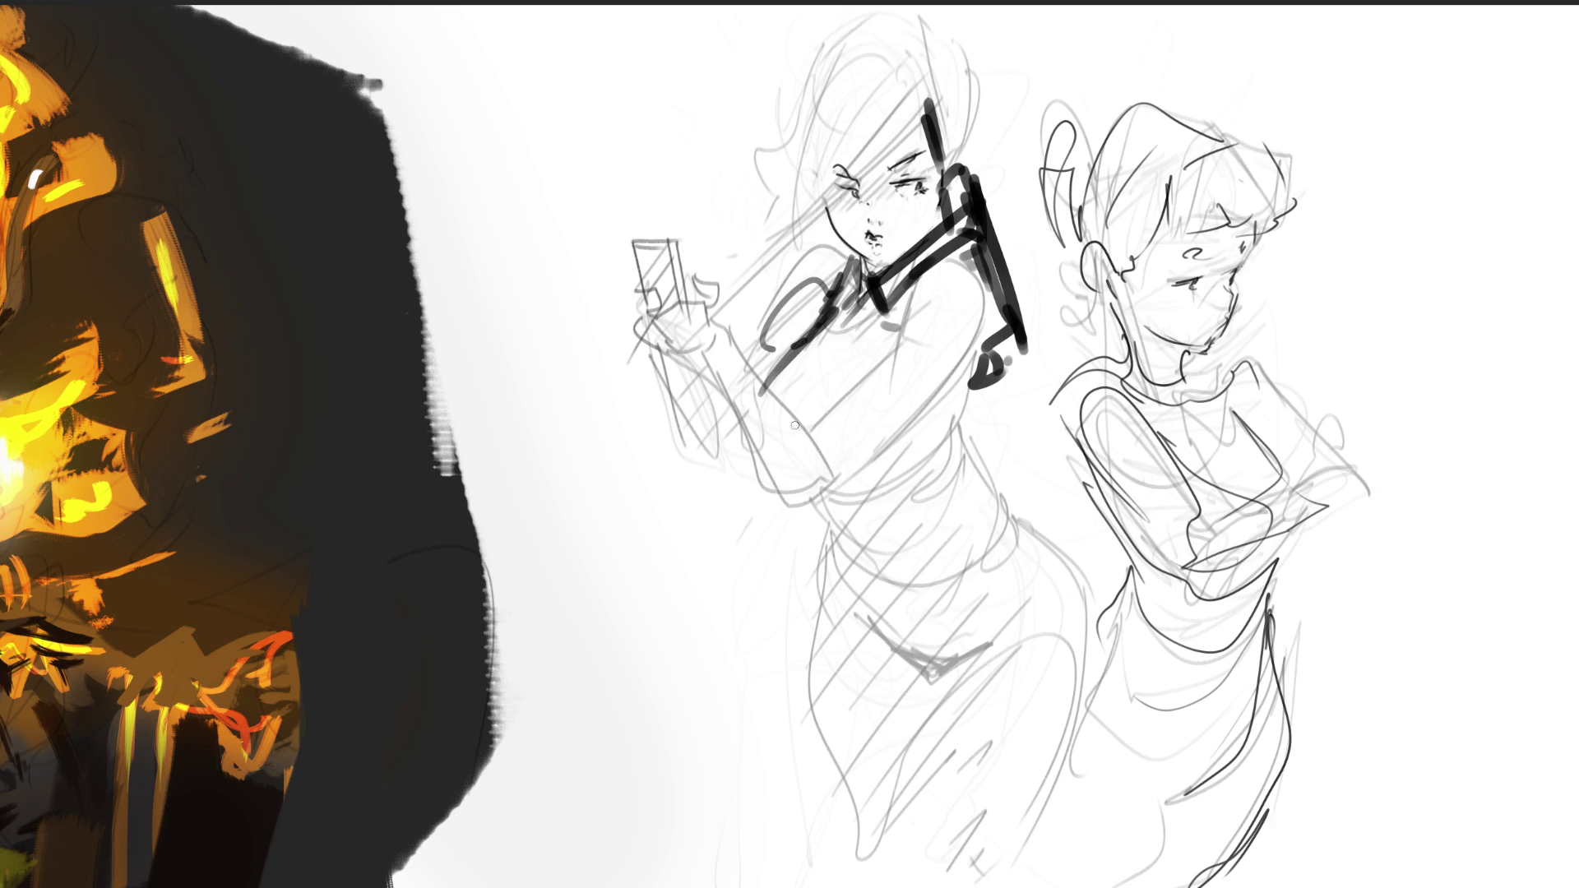
pyautogui.moveTo(823, 355)
pyautogui.mouseDown()
pyautogui.moveTo(788, 407)
pyautogui.moveTo(805, 386)
pyautogui.mouseUp()
pyautogui.moveTo(829, 409); pyautogui.dragTo(826, 413)
pyautogui.moveTo(894, 333); pyautogui.dragTo(892, 344)
pyautogui.moveTo(878, 469); pyautogui.dragTo(863, 478)
pyautogui.moveTo(939, 420); pyautogui.dragTo(890, 485)
pyautogui.moveTo(916, 460); pyautogui.dragTo(845, 505)
pyautogui.moveTo(984, 364); pyautogui.dragTo(911, 465)
pyautogui.moveTo(975, 383); pyautogui.dragTo(938, 452)
pyautogui.moveTo(906, 454); pyautogui.dragTo(870, 493)
pyautogui.moveTo(902, 493); pyautogui.dragTo(945, 496)
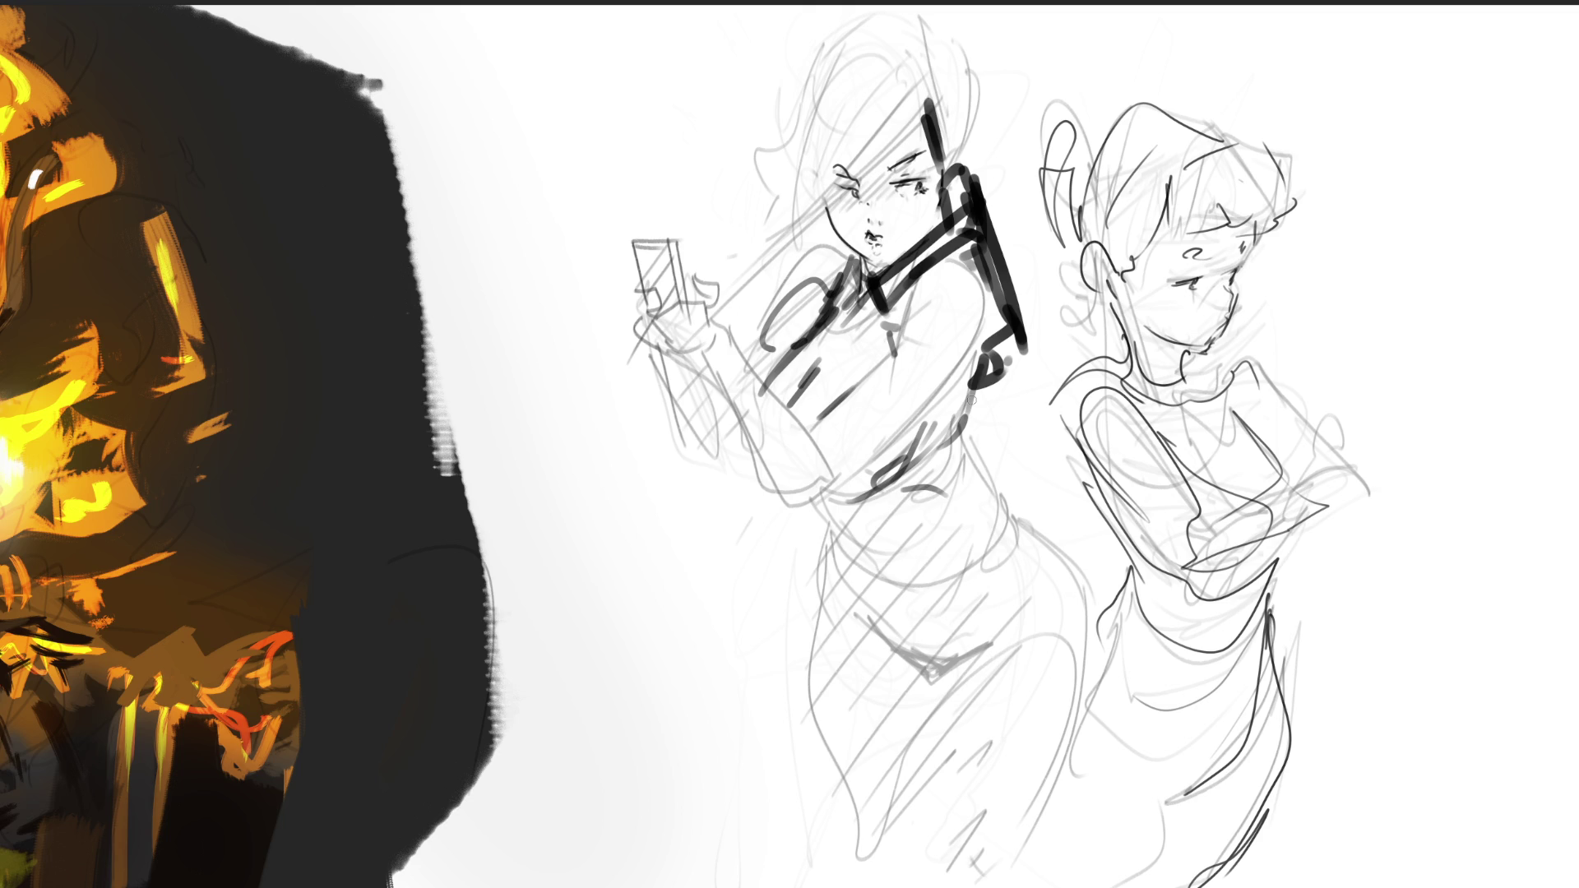
# Ink the line down the girl's side and her hip.
pyautogui.moveTo(1001, 265); pyautogui.dragTo(954, 460)
pyautogui.moveTo(986, 320); pyautogui.dragTo(955, 477)
pyautogui.moveTo(995, 527)
pyautogui.mouseDown()
pyautogui.moveTo(959, 453)
pyautogui.moveTo(994, 527)
pyautogui.mouseUp()
pyautogui.moveTo(824, 497); pyautogui.dragTo(889, 604)
pyautogui.moveTo(849, 569); pyautogui.dragTo(881, 638)
pyautogui.moveTo(853, 539); pyautogui.dragTo(842, 567)
pyautogui.moveTo(845, 544)
pyautogui.mouseDown()
pyautogui.moveTo(861, 640)
pyautogui.moveTo(993, 684)
pyautogui.moveTo(1102, 533)
pyautogui.moveTo(1114, 588)
pyautogui.mouseUp()
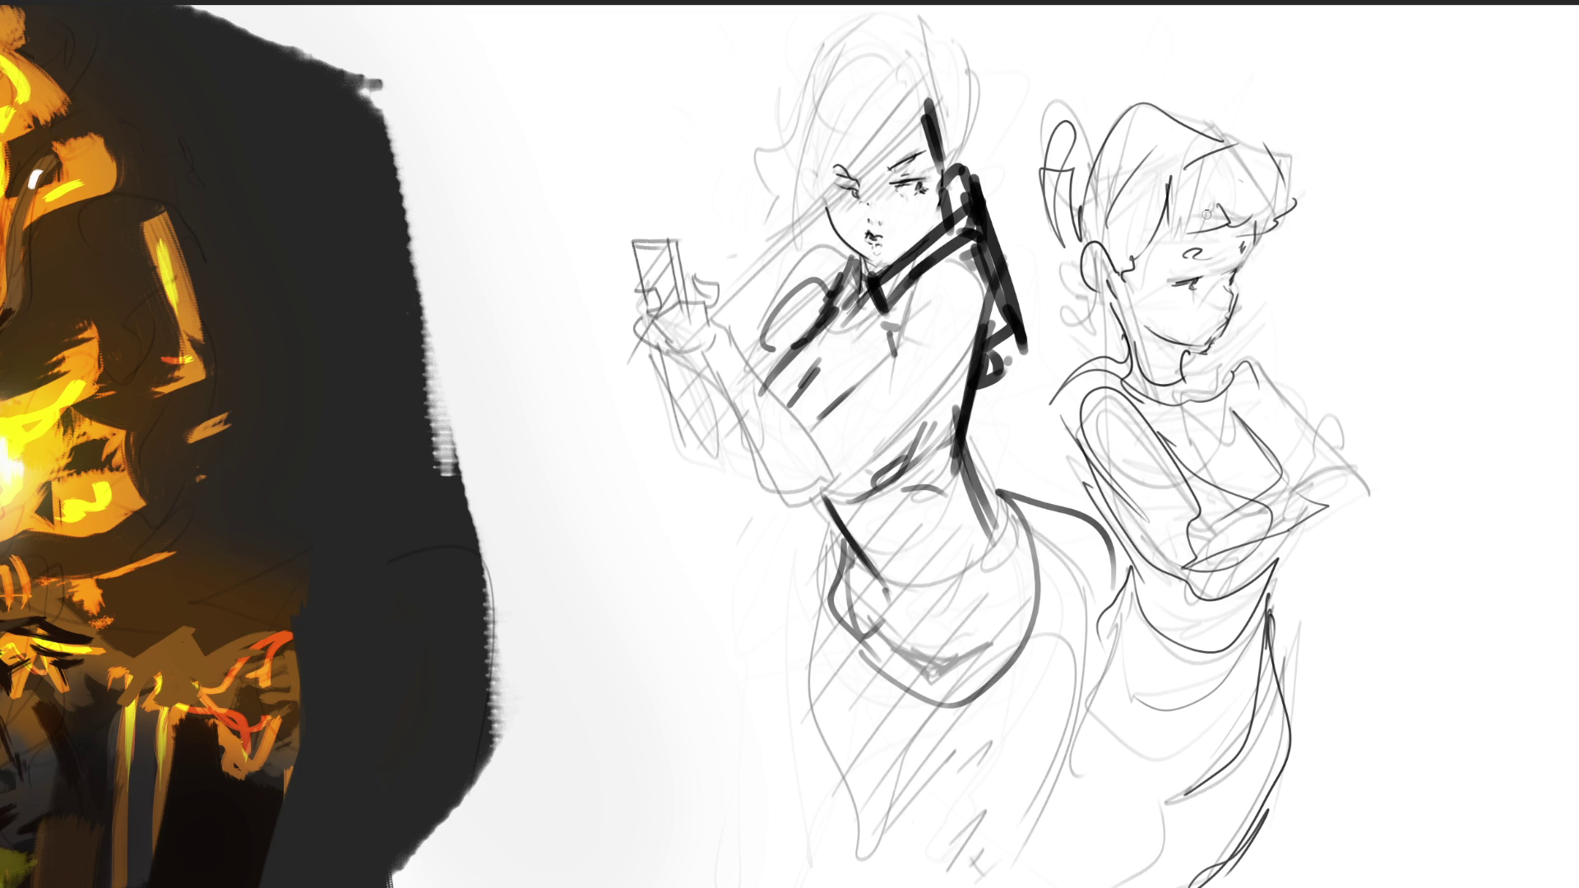
# Slash bold diagonal strokes across the right figure's face, chin and ear.
pyautogui.moveTo(1151, 294)
pyautogui.mouseDown()
pyautogui.moveTo(1224, 265)
pyautogui.moveTo(1193, 375)
pyautogui.mouseUp()
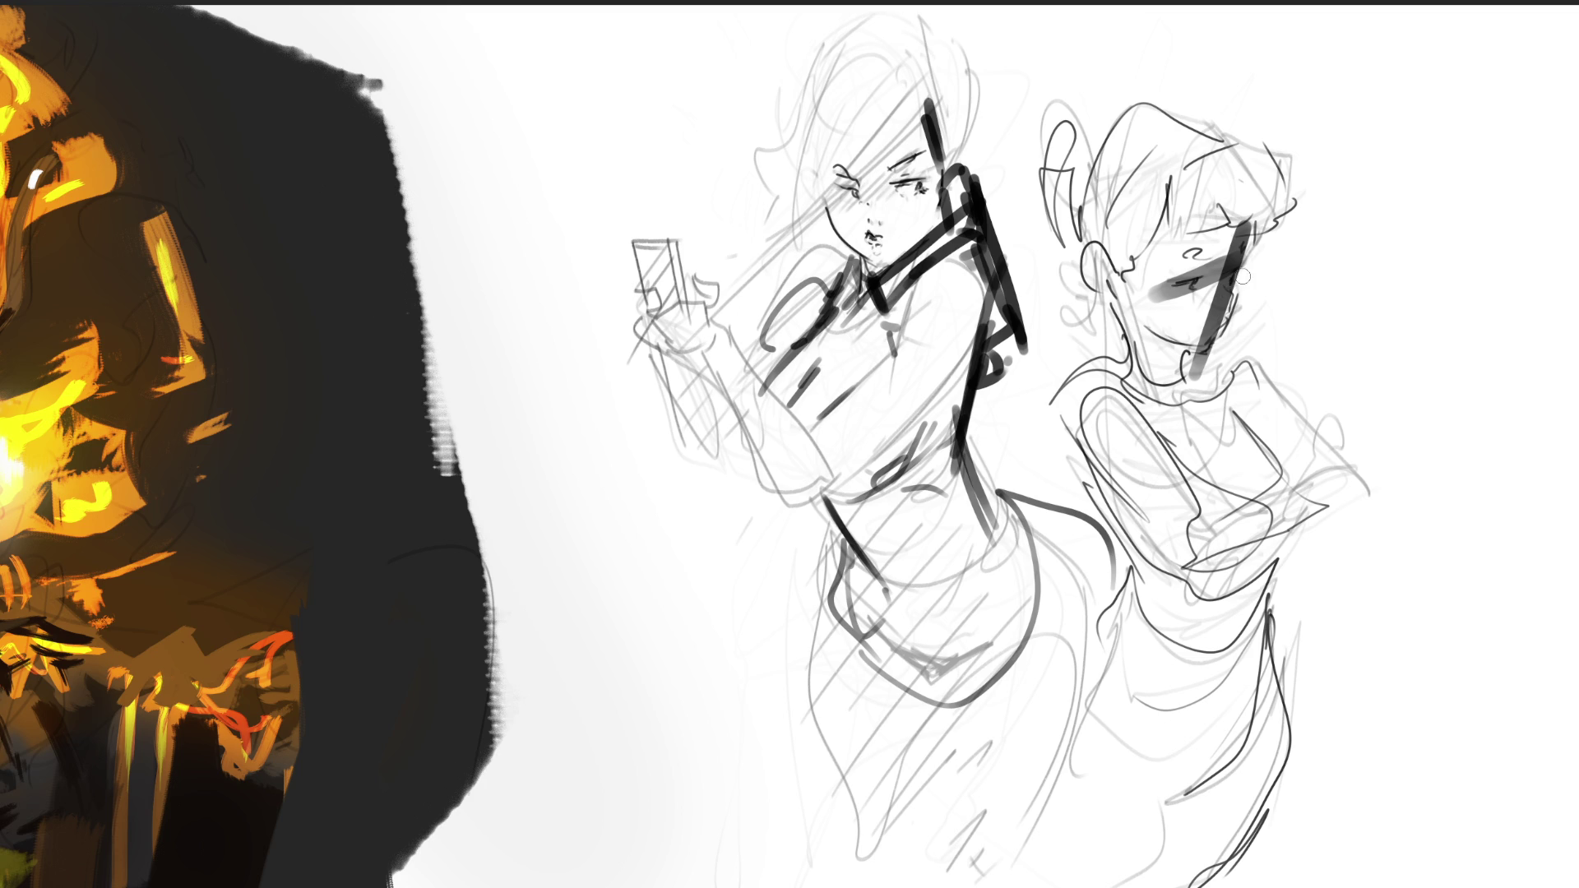
pyautogui.moveTo(1251, 237); pyautogui.dragTo(1262, 301)
pyautogui.moveTo(1206, 368); pyautogui.dragTo(1369, 241)
pyautogui.moveTo(1214, 327); pyautogui.dragTo(1300, 372)
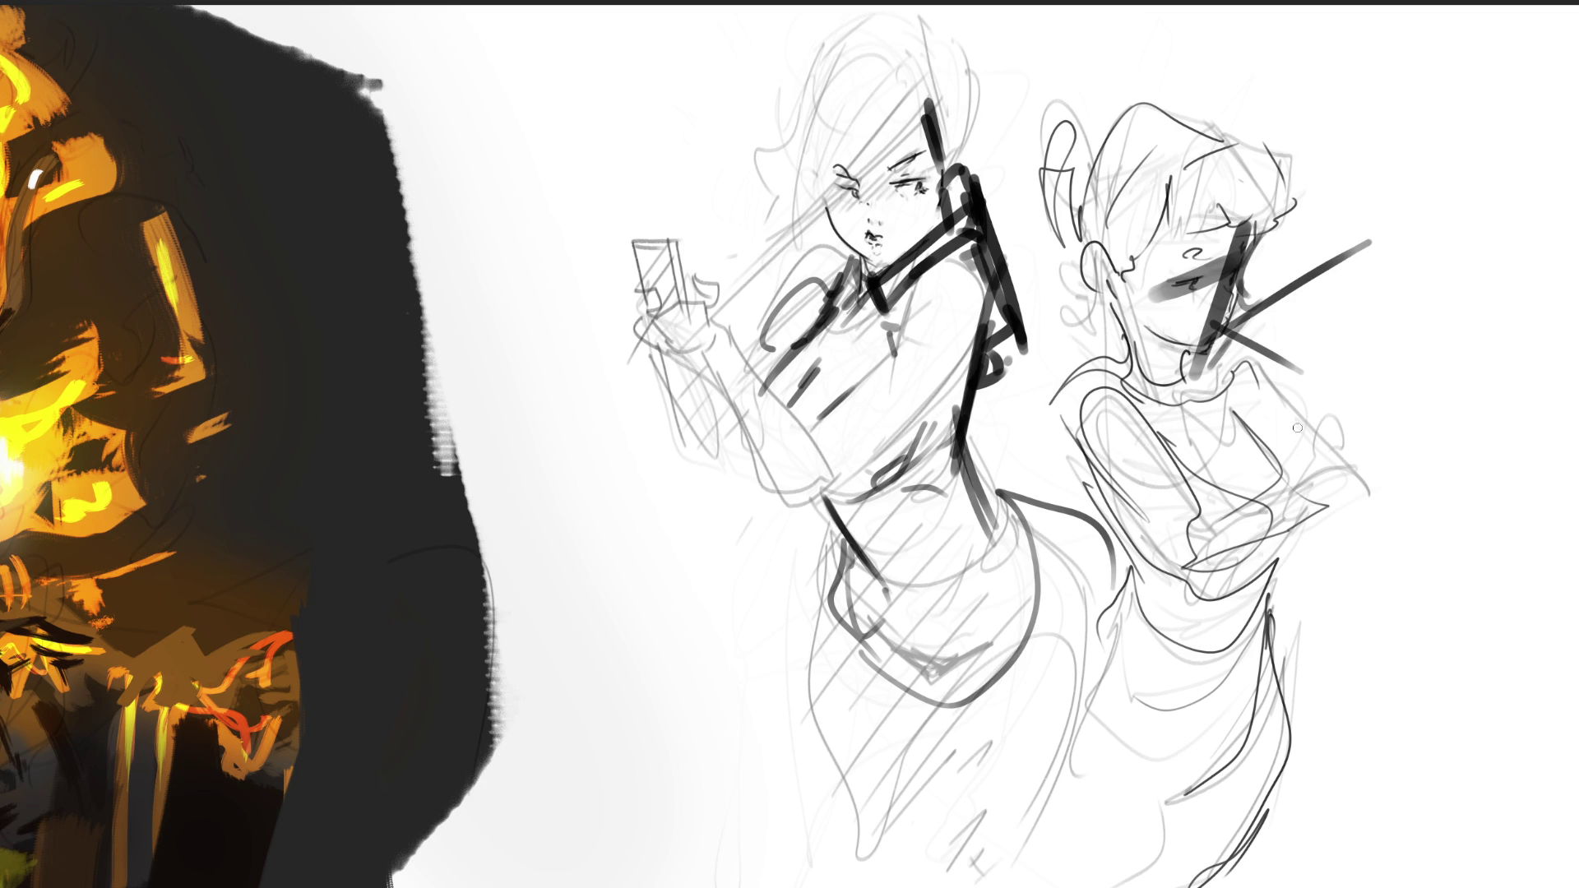
pyautogui.moveTo(1065, 252)
pyautogui.mouseDown()
pyautogui.moveTo(1107, 289)
pyautogui.moveTo(998, 366)
pyautogui.mouseUp()
pyautogui.moveTo(1094, 314); pyautogui.dragTo(1140, 288)
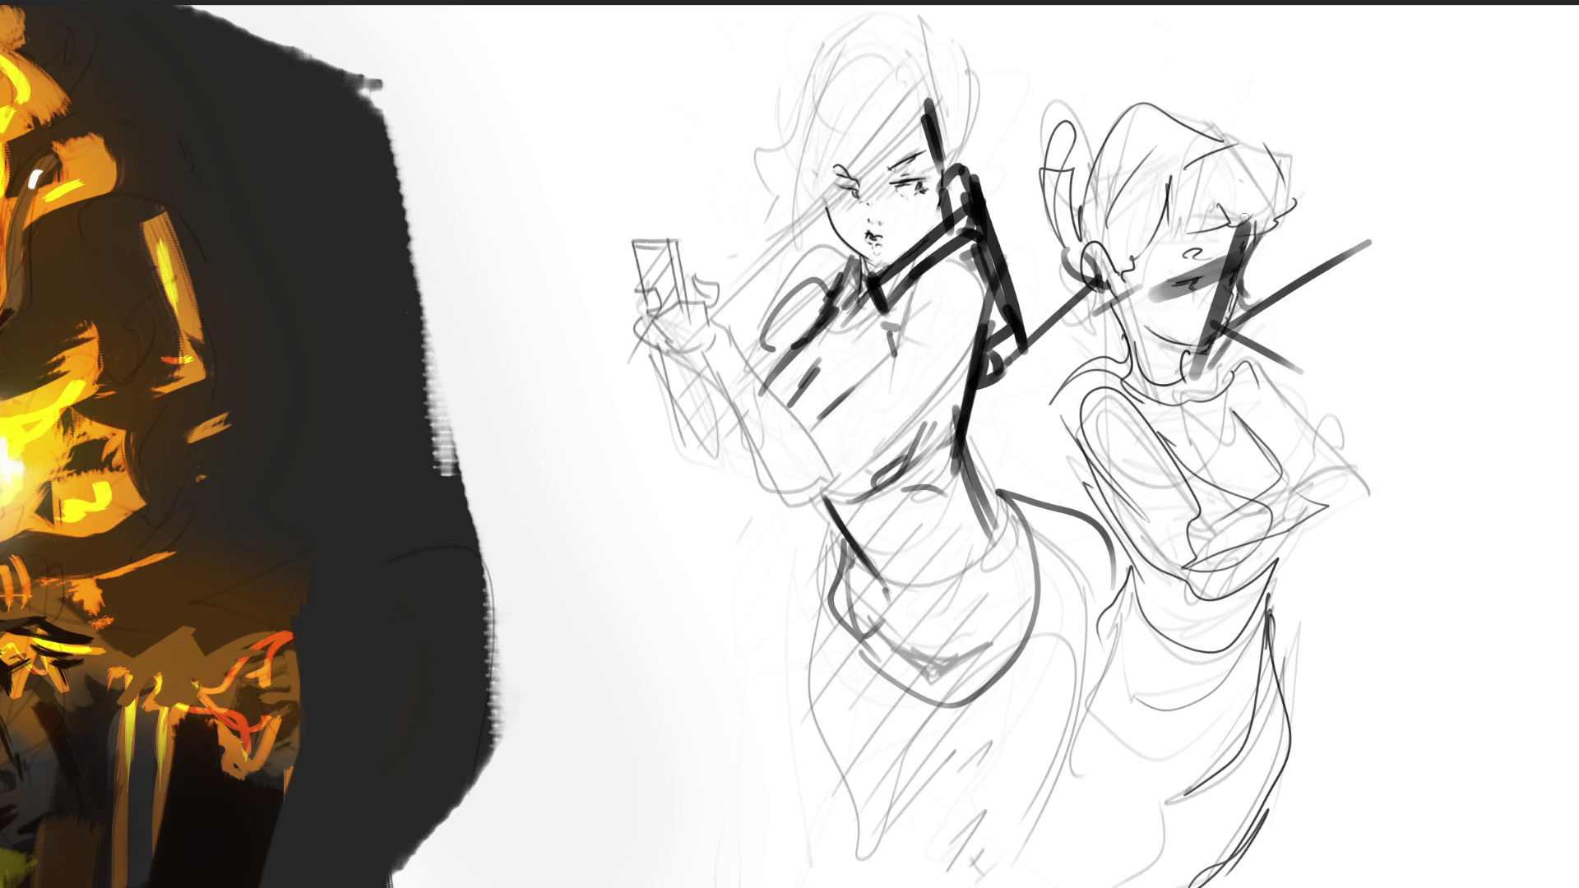
pyautogui.moveTo(1307, 183); pyautogui.dragTo(1415, 103)
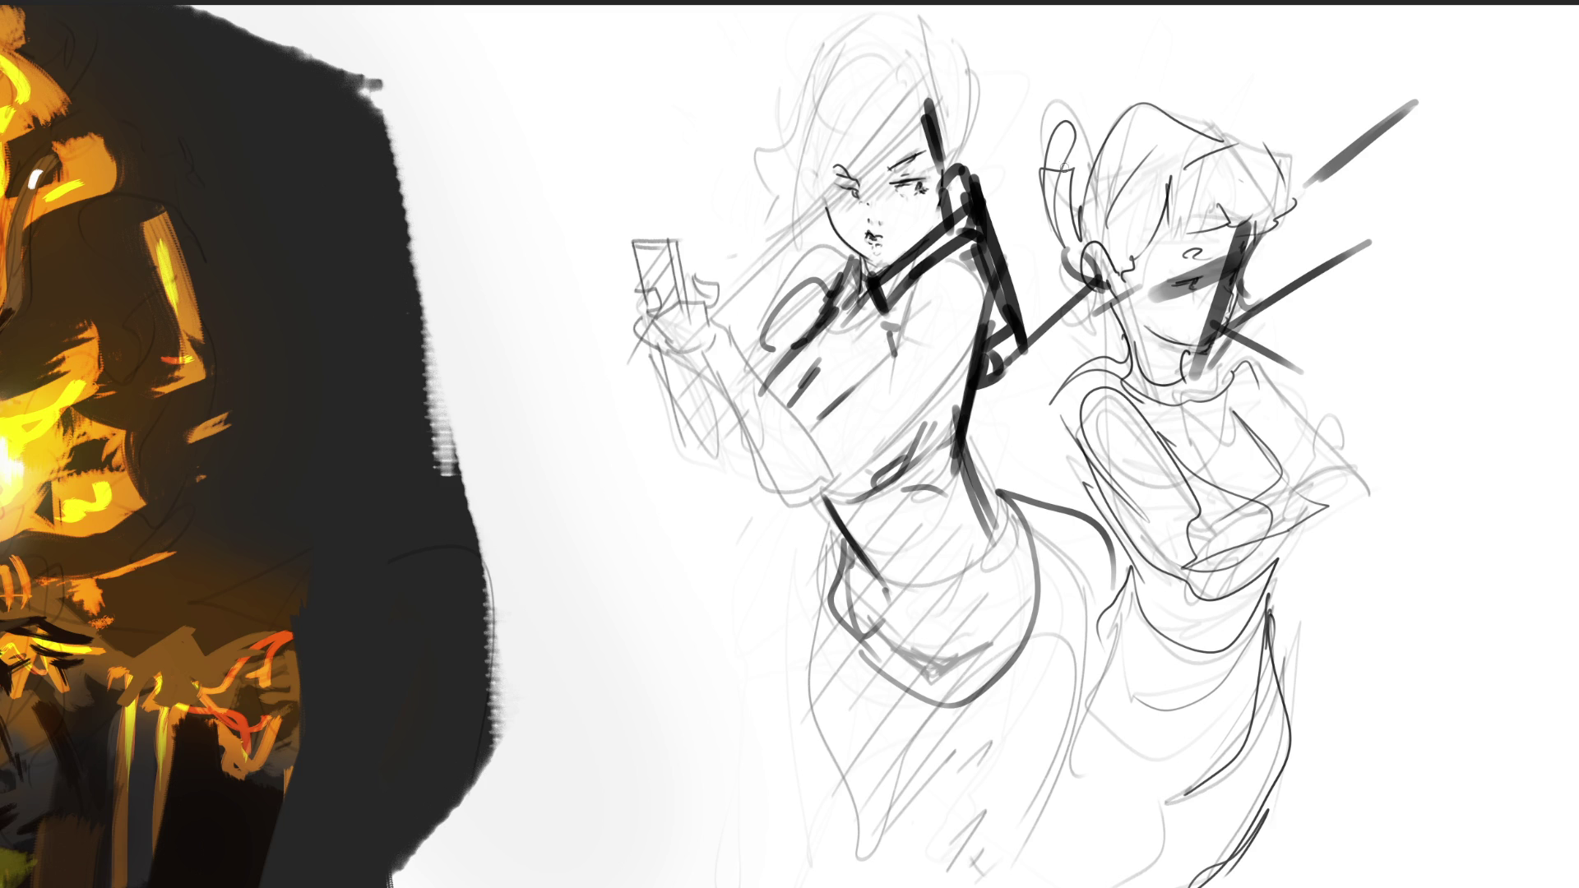
# Block heavy black strokes over the right figure's hair and forehead strands.
pyautogui.moveTo(1029, 144)
pyautogui.mouseDown()
pyautogui.moveTo(1069, 105)
pyautogui.moveTo(1048, 249)
pyautogui.mouseUp()
pyautogui.moveTo(1114, 104)
pyautogui.mouseDown()
pyautogui.moveTo(1207, 115)
pyautogui.moveTo(1258, 169)
pyautogui.mouseUp()
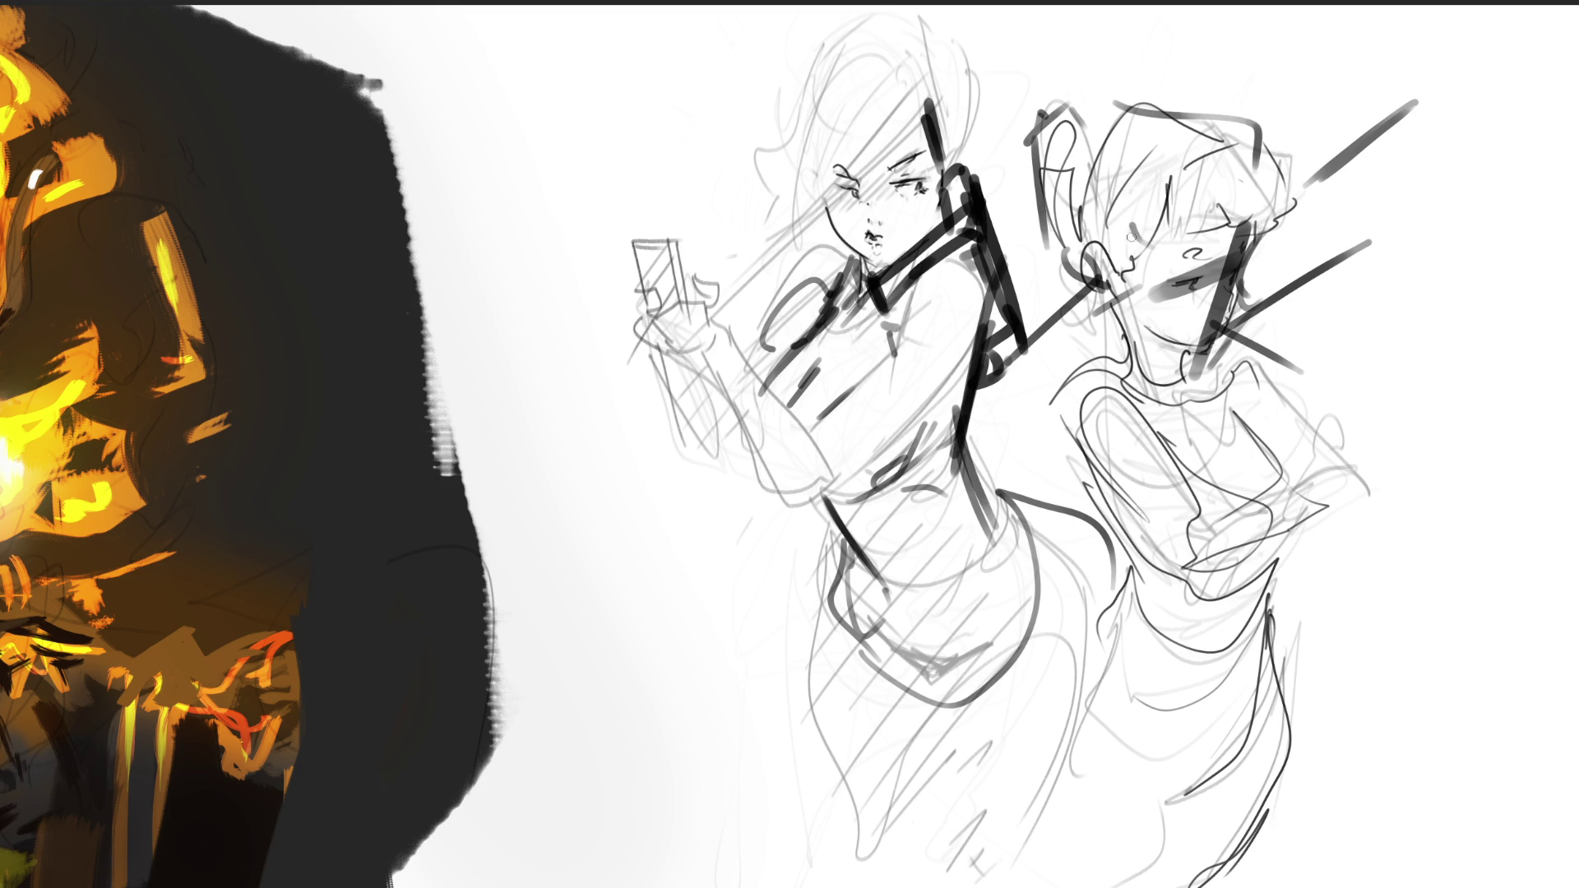
pyautogui.moveTo(1133, 226); pyautogui.dragTo(1128, 276)
pyautogui.moveTo(1165, 227); pyautogui.dragTo(1158, 257)
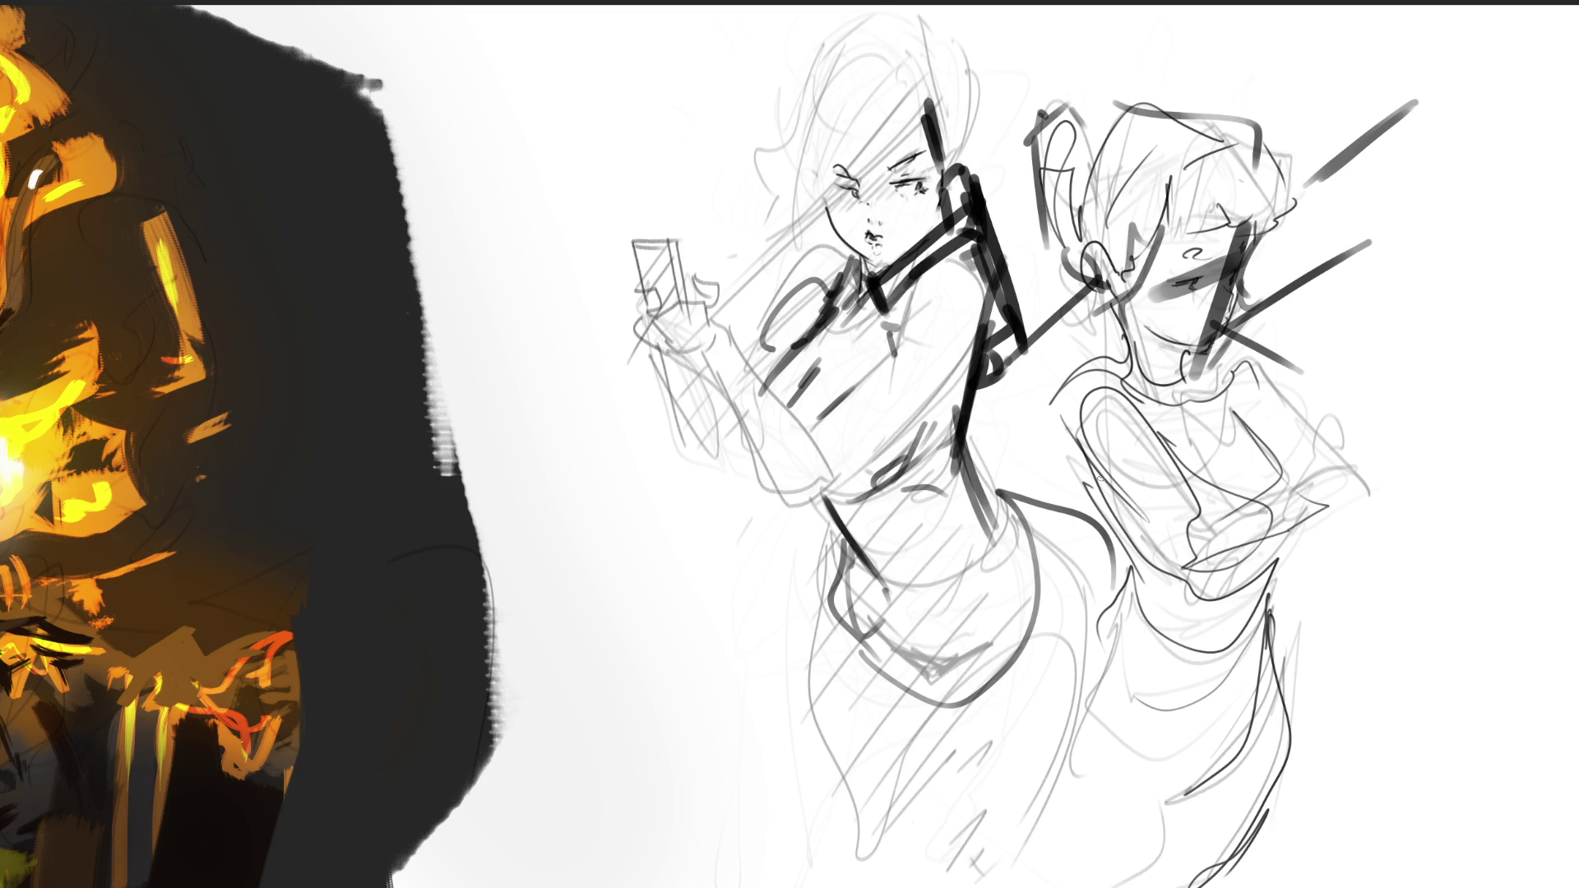
pyautogui.moveTo(1064, 123); pyautogui.dragTo(1118, 210)
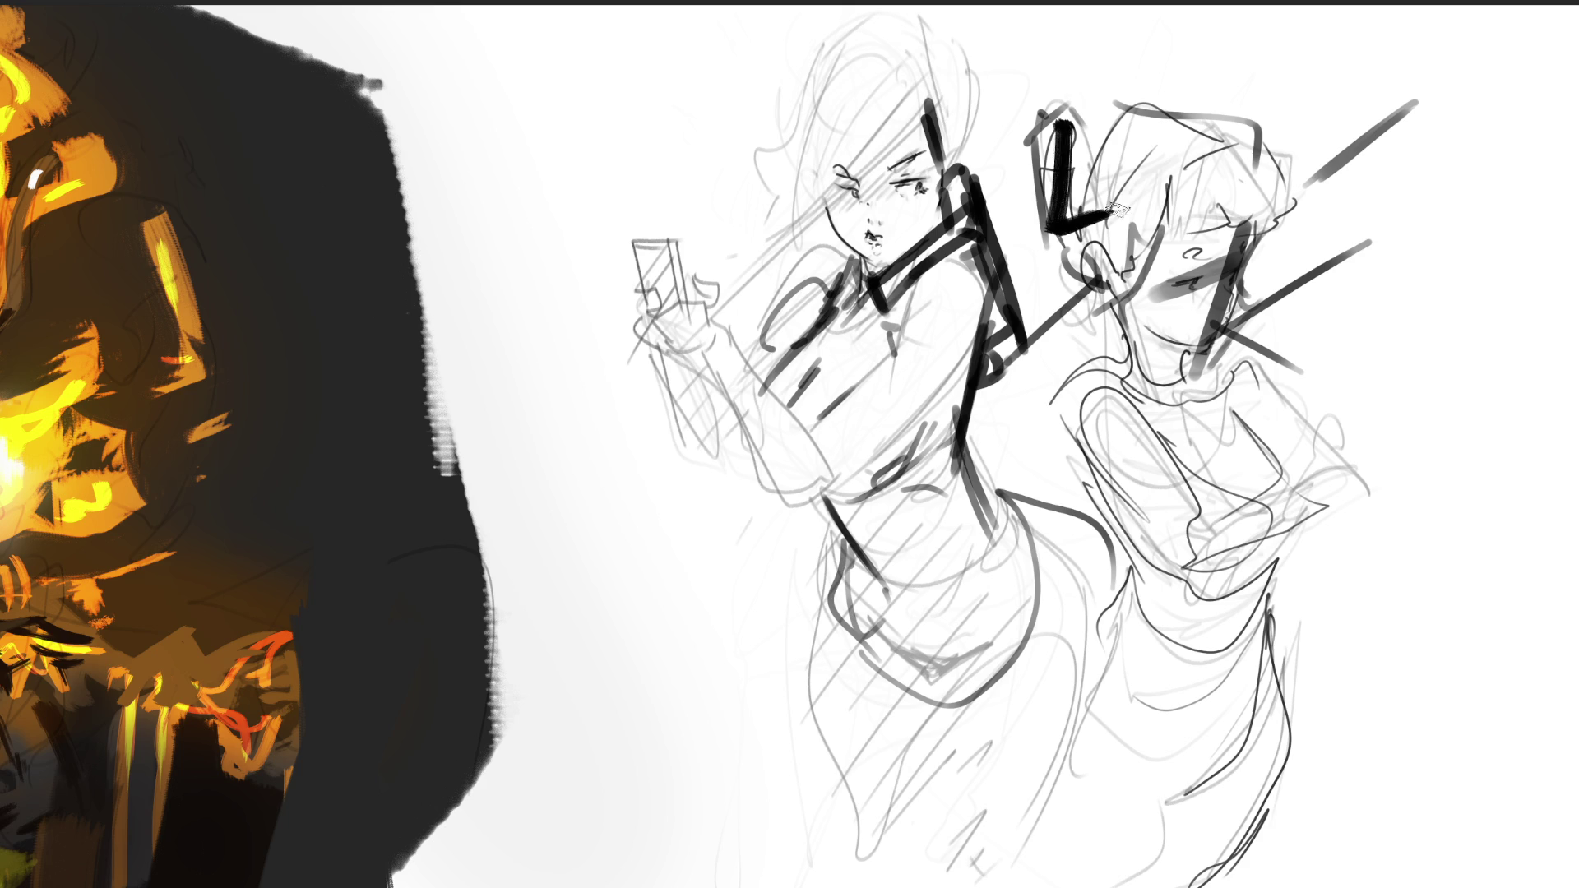
# Fill the right figure's hair in black and ink its shadow, smiling mouth, shoulder and chest curves.
pyautogui.moveTo(1147, 103)
pyautogui.mouseDown()
pyautogui.moveTo(1069, 235)
pyautogui.moveTo(1159, 109)
pyautogui.moveTo(1139, 257)
pyautogui.moveTo(1193, 128)
pyautogui.moveTo(1217, 144)
pyautogui.moveTo(1240, 220)
pyautogui.moveTo(1110, 280)
pyautogui.moveTo(1250, 160)
pyautogui.moveTo(1108, 222)
pyautogui.mouseUp()
pyautogui.moveTo(1196, 286)
pyautogui.mouseDown()
pyautogui.moveTo(1163, 276)
pyautogui.moveTo(1188, 317)
pyautogui.moveTo(1209, 271)
pyautogui.moveTo(1201, 304)
pyautogui.moveTo(1177, 280)
pyautogui.moveTo(1184, 292)
pyautogui.moveTo(1250, 247)
pyautogui.moveTo(1238, 284)
pyautogui.moveTo(1258, 215)
pyautogui.moveTo(1229, 333)
pyautogui.moveTo(1193, 344)
pyautogui.moveTo(1220, 312)
pyautogui.moveTo(1217, 329)
pyautogui.moveTo(1233, 238)
pyautogui.moveTo(1171, 326)
pyautogui.moveTo(1192, 353)
pyautogui.moveTo(1184, 390)
pyautogui.moveTo(1270, 322)
pyautogui.moveTo(1188, 374)
pyautogui.moveTo(1205, 393)
pyautogui.moveTo(1090, 298)
pyautogui.moveTo(1139, 378)
pyautogui.moveTo(1175, 403)
pyautogui.moveTo(1076, 397)
pyautogui.moveTo(1070, 436)
pyautogui.moveTo(1126, 534)
pyautogui.mouseUp()
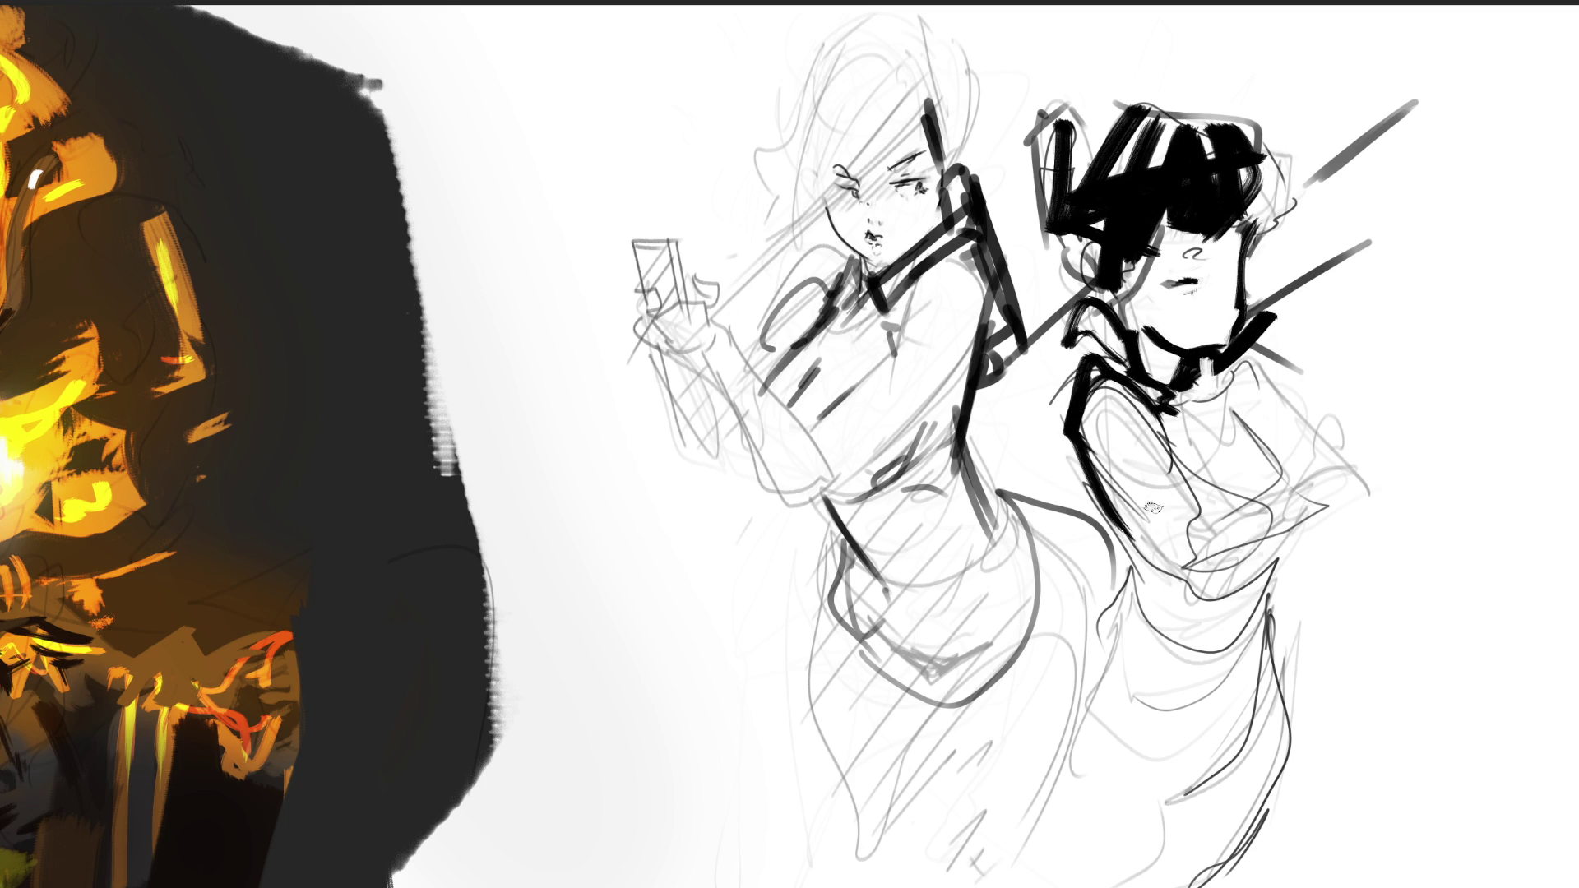
pyautogui.moveTo(1223, 315); pyautogui.dragTo(1210, 335)
pyautogui.moveTo(1237, 429); pyautogui.dragTo(1256, 451)
pyautogui.moveTo(1188, 314); pyautogui.dragTo(1225, 309)
pyautogui.moveTo(1243, 235); pyautogui.dragTo(1246, 273)
pyautogui.moveTo(1243, 456); pyautogui.dragTo(1275, 492)
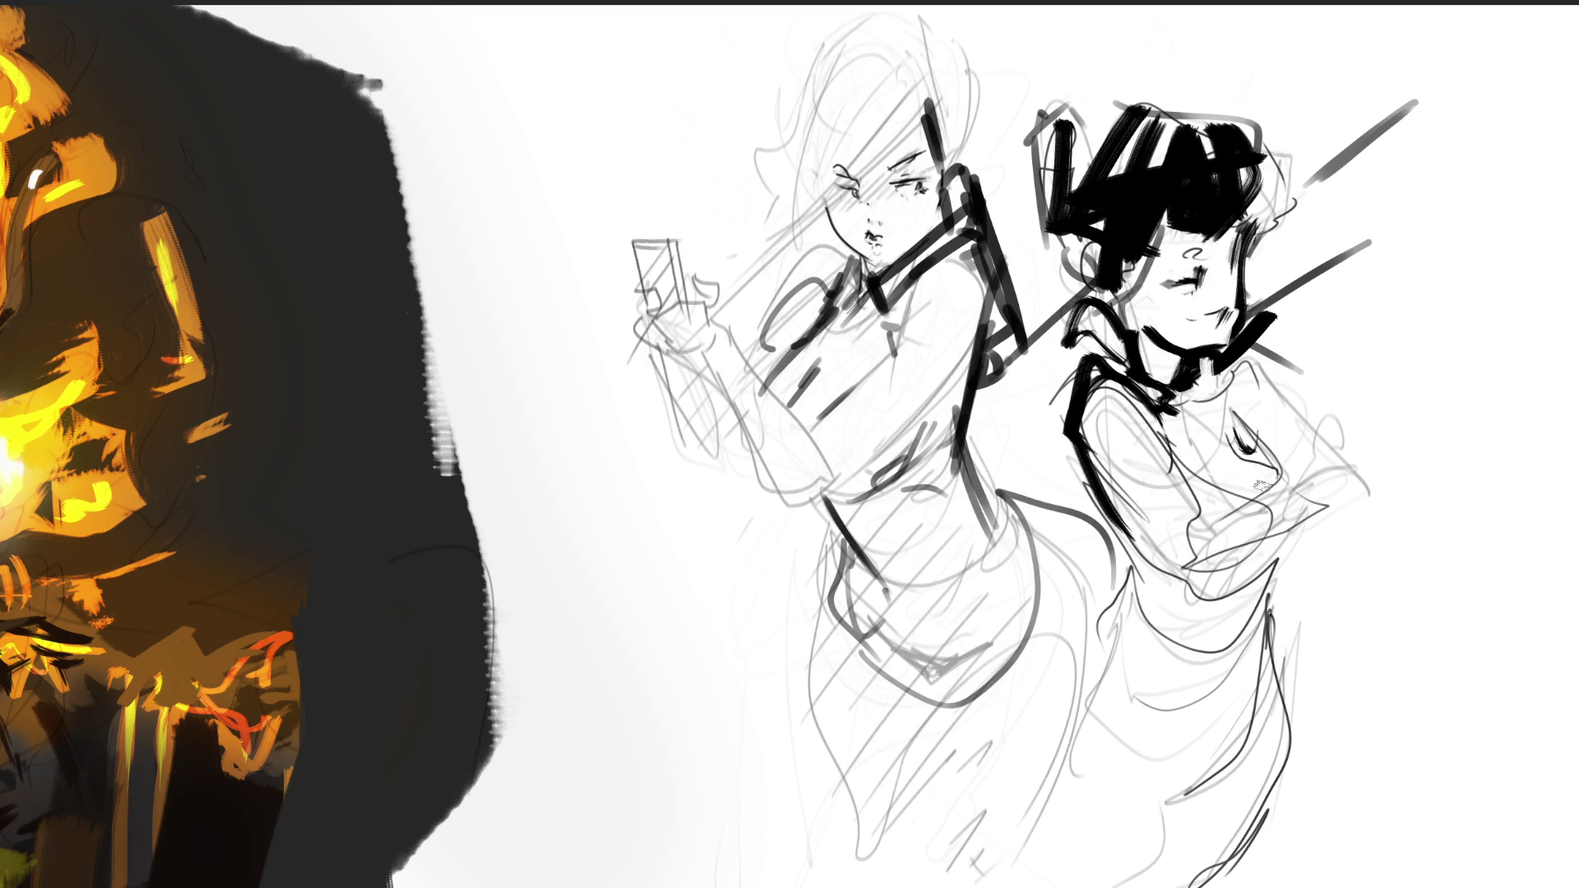
pyautogui.moveTo(1238, 380); pyautogui.dragTo(1289, 448)
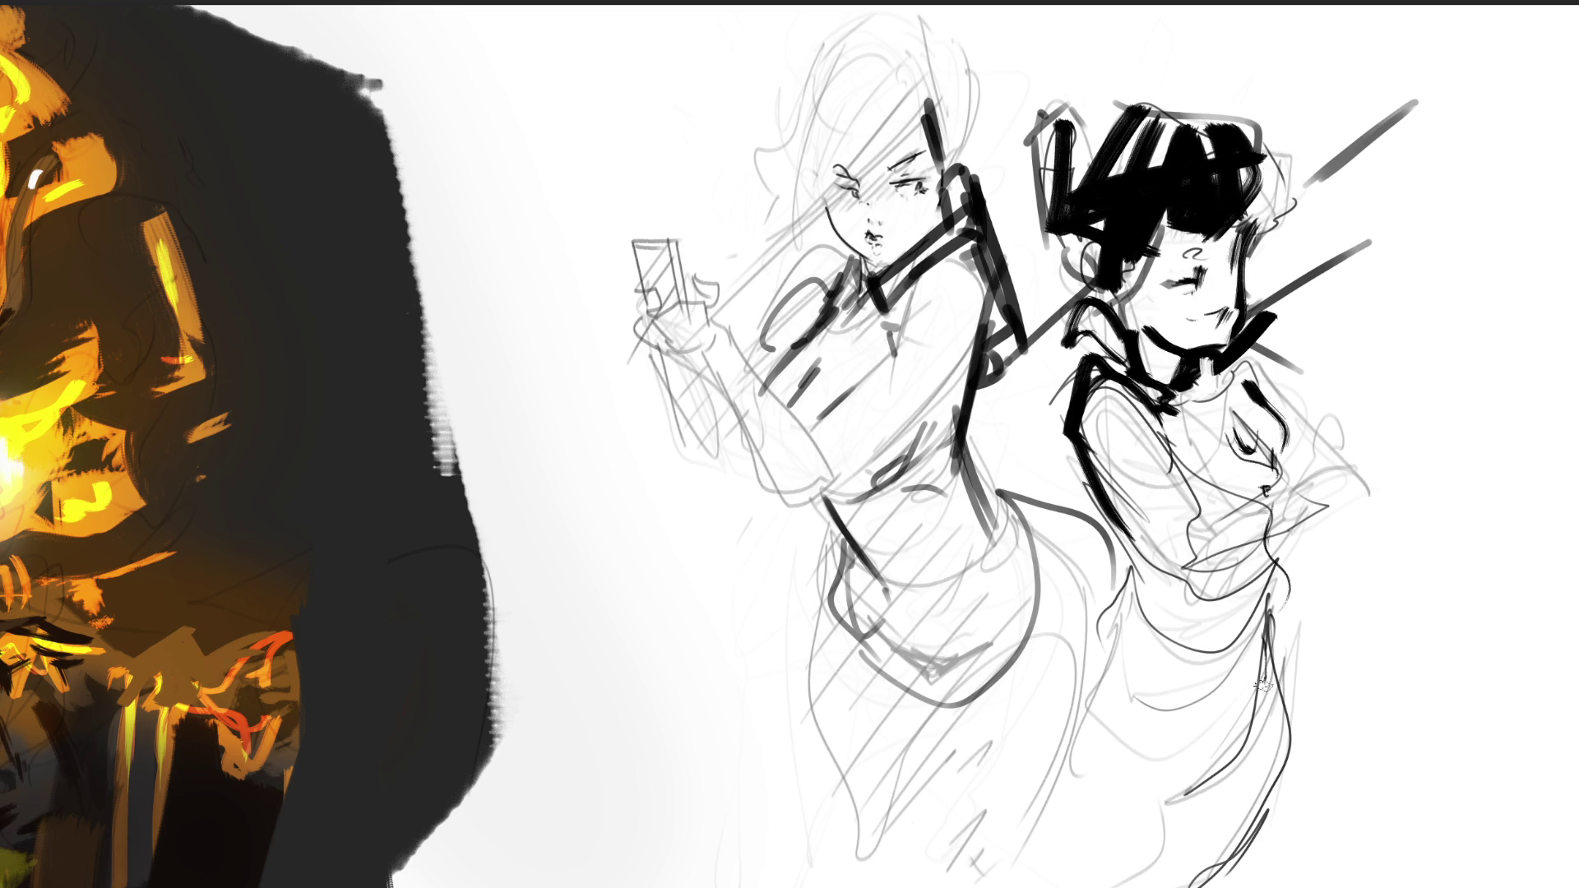
# Ink the right figure's chest contour, crossed arms, hand, collar line and forearm.
pyautogui.moveTo(1259, 682); pyautogui.dragTo(1313, 604)
pyautogui.moveTo(1277, 408); pyautogui.dragTo(1307, 546)
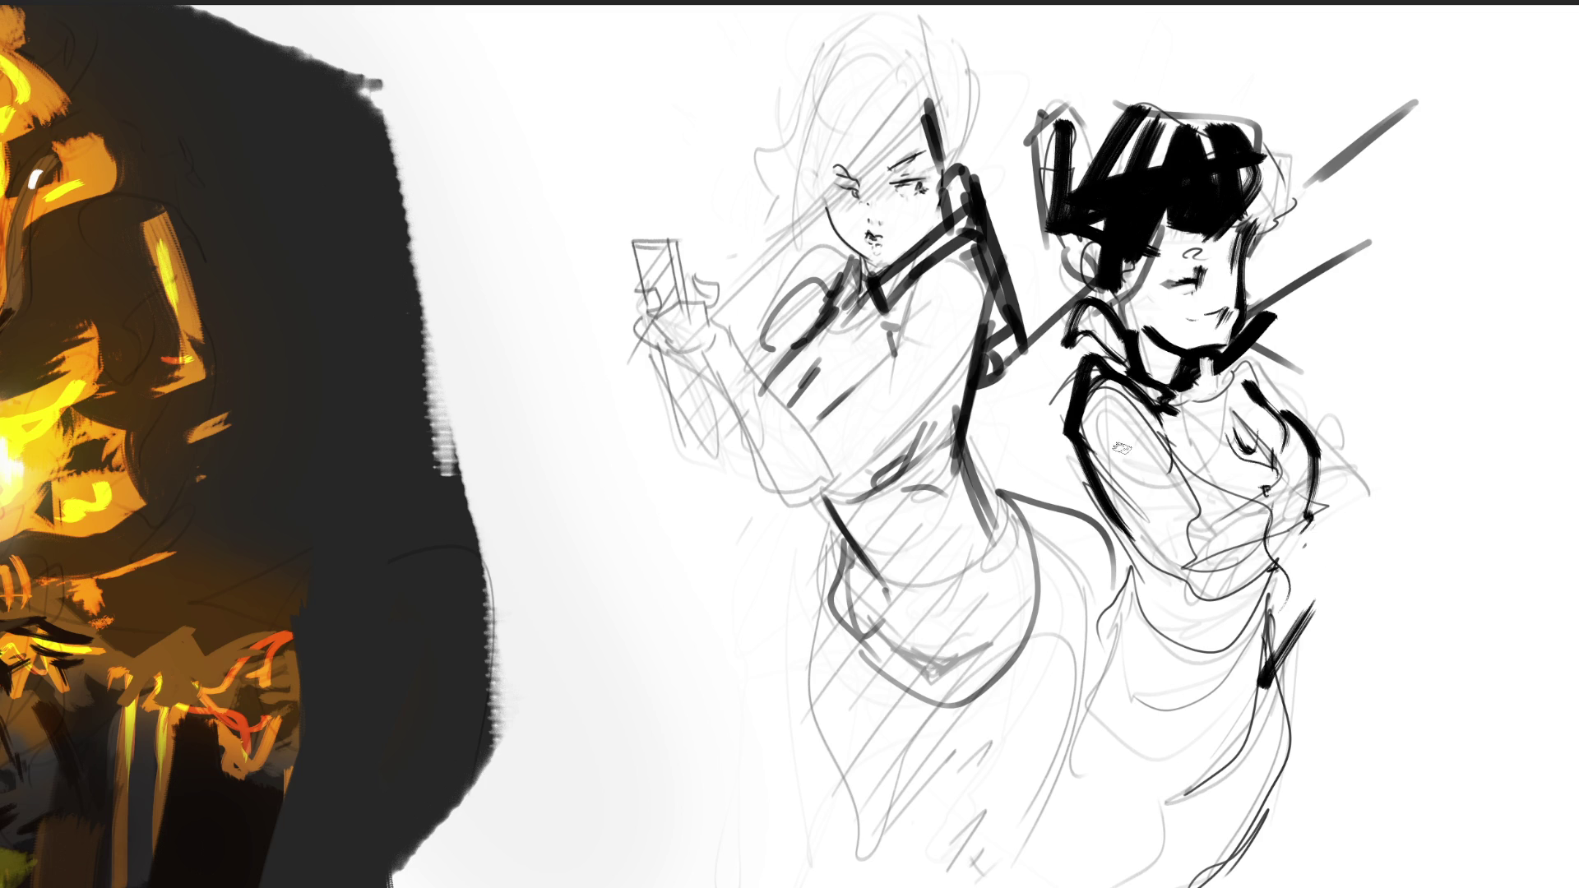
pyautogui.moveTo(1080, 417)
pyautogui.mouseDown()
pyautogui.moveTo(1181, 572)
pyautogui.moveTo(1176, 448)
pyautogui.moveTo(1279, 556)
pyautogui.mouseUp()
pyautogui.moveTo(1201, 487); pyautogui.dragTo(1341, 494)
pyautogui.moveTo(1315, 551); pyautogui.dragTo(1361, 505)
pyautogui.moveTo(1348, 481); pyautogui.dragTo(1345, 512)
pyautogui.moveTo(1234, 367)
pyautogui.mouseDown()
pyautogui.moveTo(1291, 427)
pyautogui.moveTo(1311, 481)
pyautogui.moveTo(1258, 477)
pyautogui.moveTo(1263, 497)
pyautogui.moveTo(1230, 386)
pyautogui.moveTo(1155, 568)
pyautogui.mouseUp()
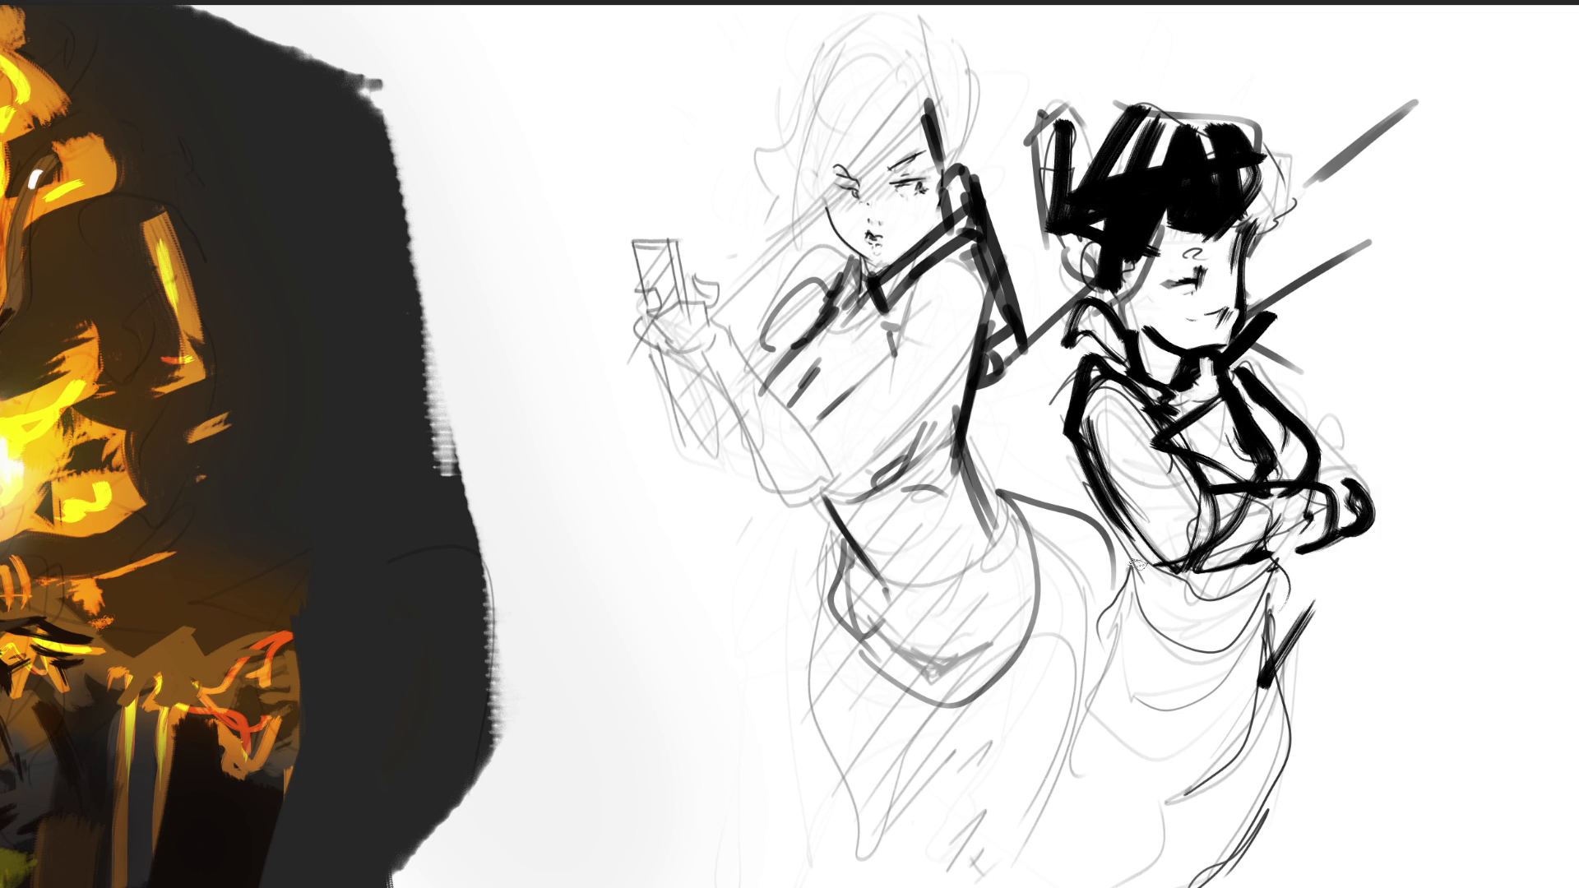
pyautogui.moveTo(1069, 473); pyautogui.dragTo(1219, 672)
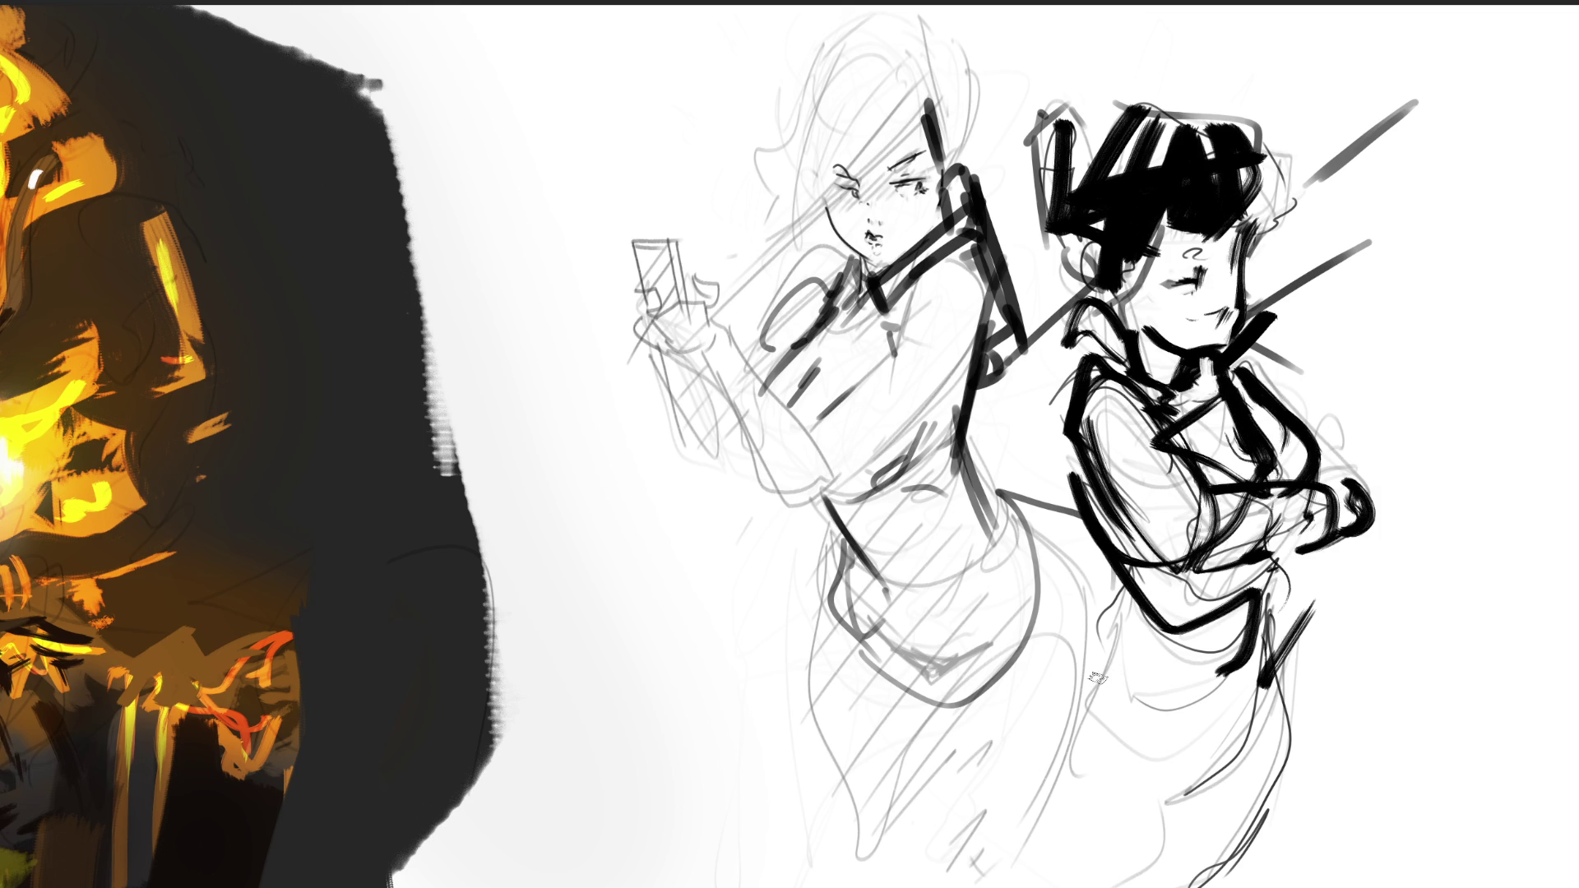
# Ink the right figure's lower coat edges, hem and leg, plus a U-shaped stroke beside it.
pyautogui.moveTo(1117, 539)
pyautogui.mouseDown()
pyautogui.moveTo(1098, 689)
pyautogui.moveTo(1240, 623)
pyautogui.moveTo(1213, 759)
pyautogui.moveTo(1133, 633)
pyautogui.mouseUp()
pyautogui.moveTo(1139, 612)
pyautogui.mouseDown()
pyautogui.moveTo(1082, 652)
pyautogui.moveTo(1208, 781)
pyautogui.mouseUp()
pyautogui.moveTo(1270, 592)
pyautogui.mouseDown()
pyautogui.moveTo(1287, 695)
pyautogui.moveTo(1315, 728)
pyautogui.mouseUp()
pyautogui.moveTo(1311, 719)
pyautogui.mouseDown()
pyautogui.moveTo(1234, 834)
pyautogui.moveTo(1245, 859)
pyautogui.moveTo(1282, 847)
pyautogui.mouseUp()
pyautogui.moveTo(1295, 855); pyautogui.dragTo(1217, 884)
pyautogui.moveTo(1279, 709); pyautogui.dragTo(1197, 848)
pyautogui.moveTo(1094, 684); pyautogui.dragTo(1169, 865)
pyautogui.moveTo(1102, 641)
pyautogui.mouseDown()
pyautogui.moveTo(1036, 789)
pyautogui.moveTo(1176, 885)
pyautogui.mouseUp()
pyautogui.moveTo(1159, 884); pyautogui.dragTo(1250, 818)
pyautogui.moveTo(1282, 703); pyautogui.dragTo(1258, 867)
pyautogui.moveTo(1326, 613); pyautogui.dragTo(1303, 740)
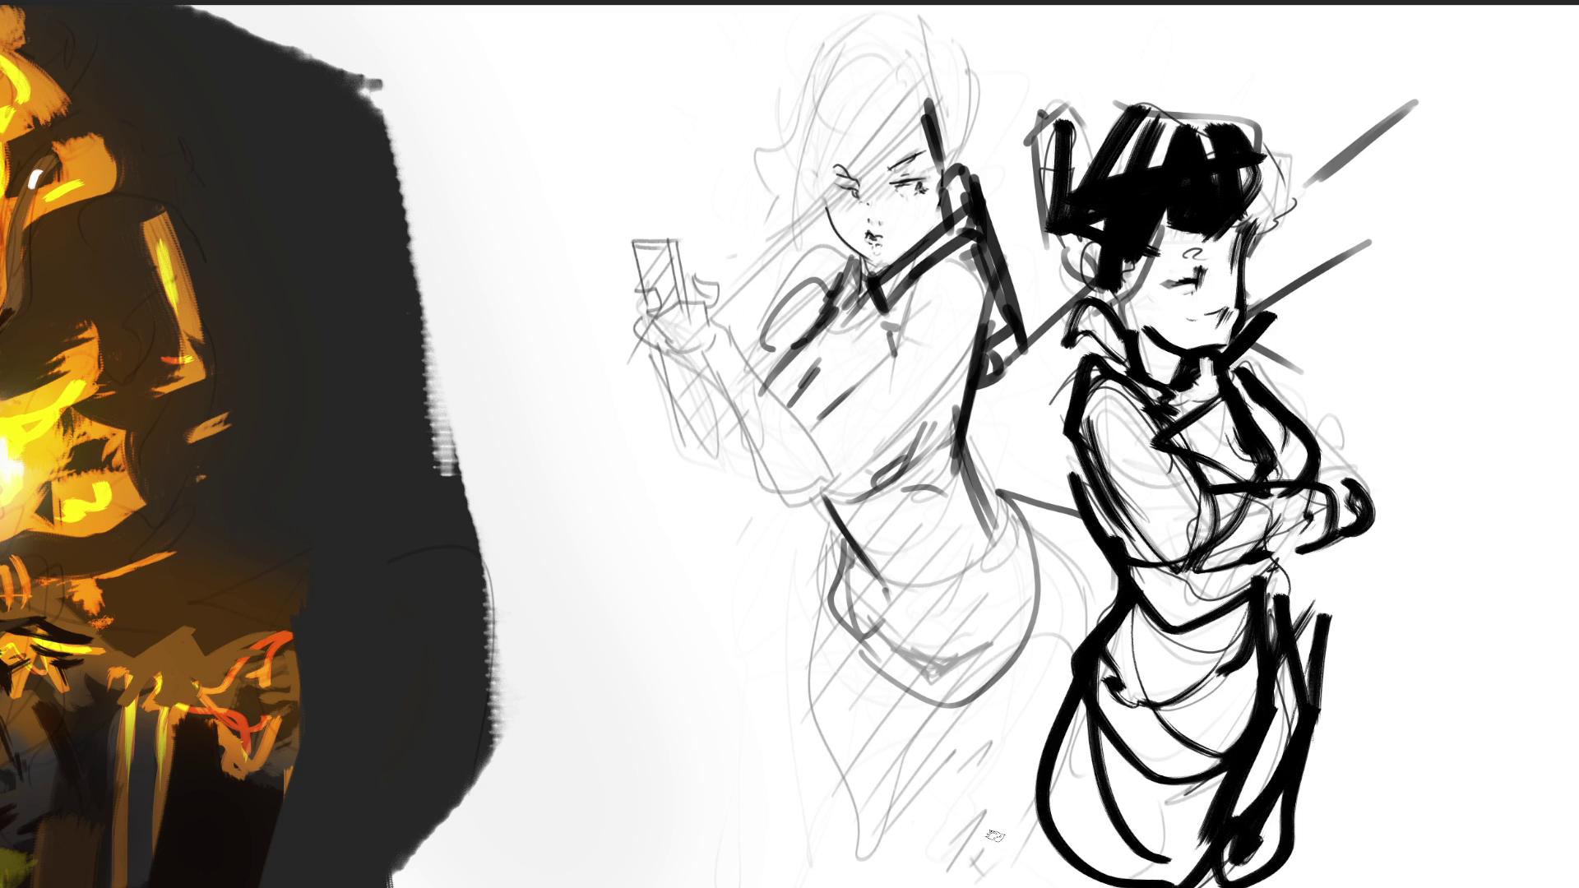
pyautogui.moveTo(1423, 306)
pyautogui.mouseDown()
pyautogui.moveTo(1406, 436)
pyautogui.moveTo(1429, 447)
pyautogui.mouseUp()
pyautogui.moveTo(1432, 446)
pyautogui.mouseDown()
pyautogui.moveTo(1441, 347)
pyautogui.moveTo(1478, 438)
pyautogui.mouseUp()
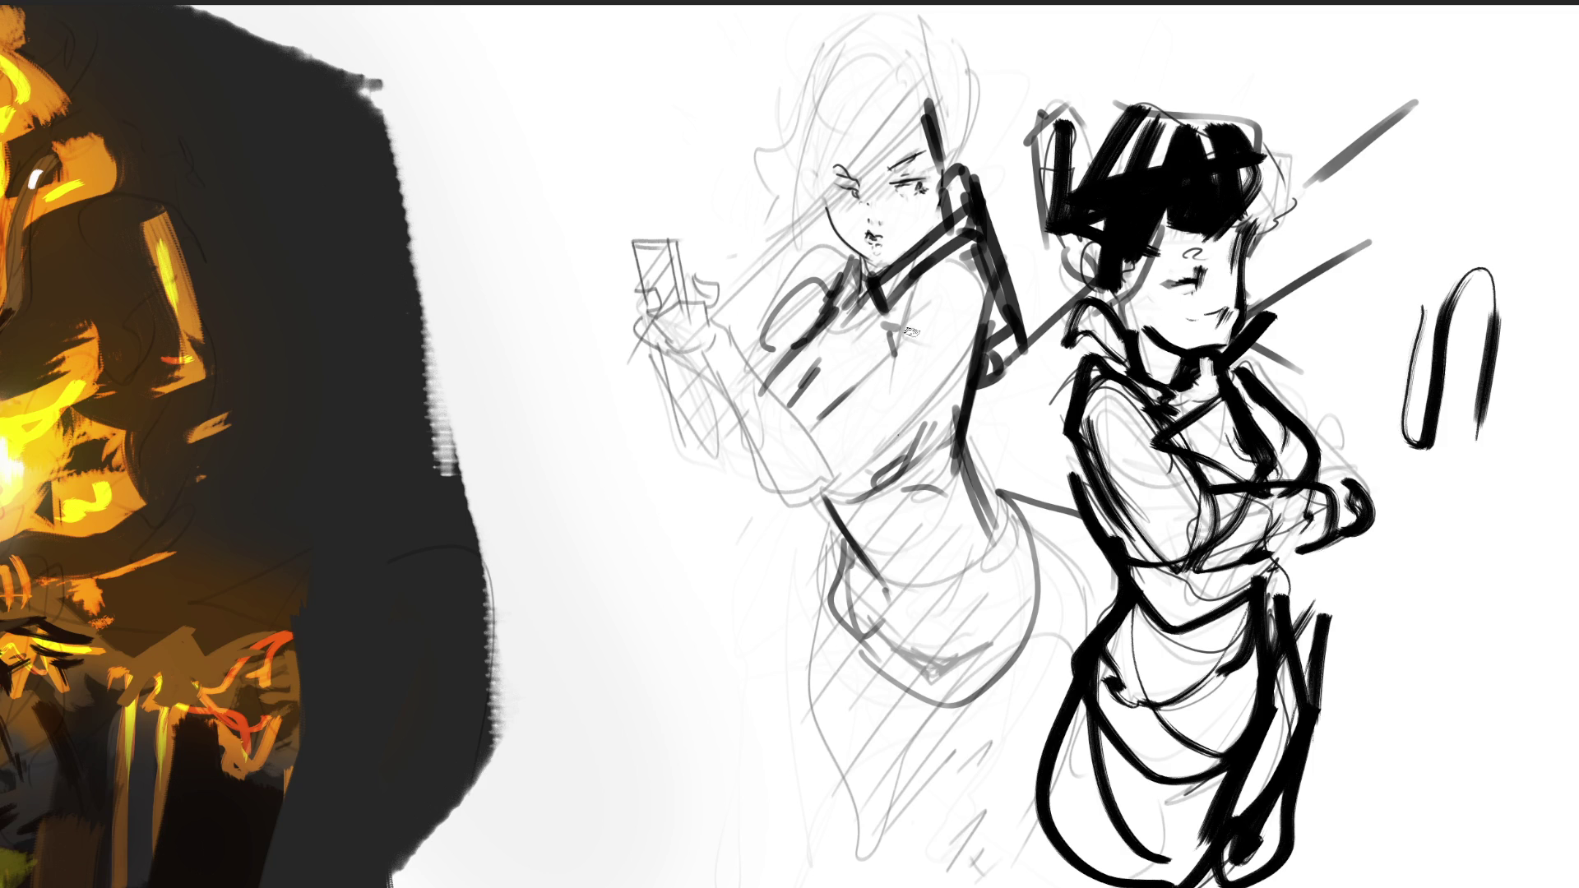
# Add short ink marks on the left figure's collar and shoulder, her lash line and forehead hair.
pyautogui.moveTo(899, 317); pyautogui.dragTo(898, 348)
pyautogui.moveTo(921, 292); pyautogui.dragTo(901, 326)
pyautogui.moveTo(975, 273); pyautogui.dragTo(965, 284)
pyautogui.moveTo(848, 260); pyautogui.dragTo(806, 289)
pyautogui.moveTo(810, 287); pyautogui.dragTo(814, 327)
pyautogui.moveTo(844, 188)
pyautogui.mouseDown()
pyautogui.moveTo(861, 197)
pyautogui.moveTo(914, 123)
pyautogui.mouseUp()
pyautogui.moveTo(798, 116); pyautogui.dragTo(805, 170)
# Ink the left figure's hair outline and forehead in bold black lines.
pyautogui.moveTo(779, 85); pyautogui.dragTo(773, 107)
pyautogui.moveTo(766, 173); pyautogui.dragTo(811, 176)
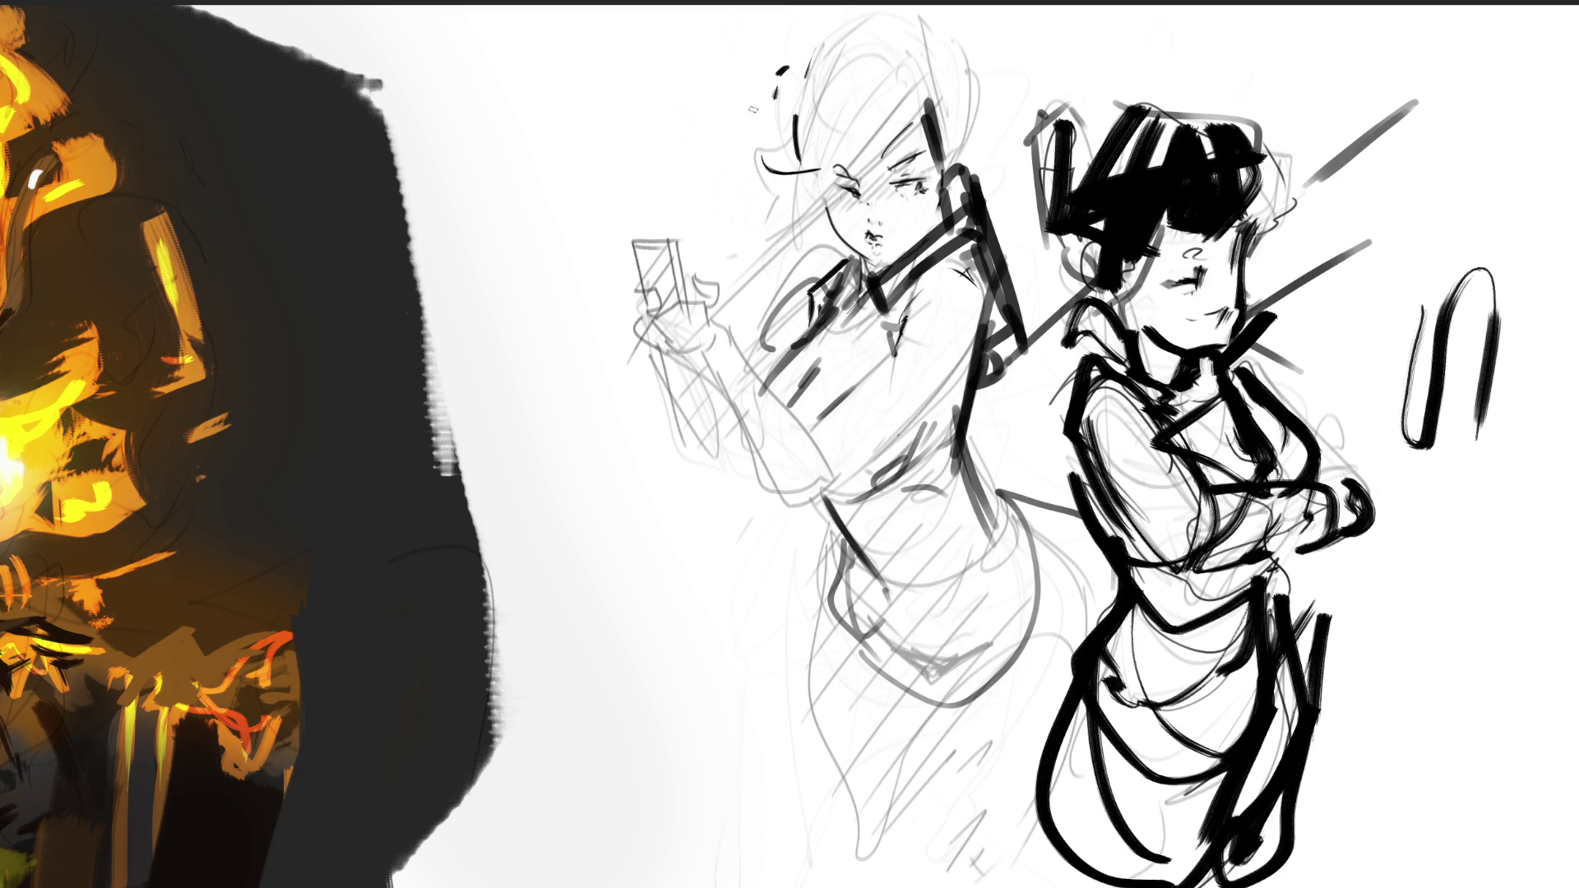
pyautogui.moveTo(783, 70); pyautogui.dragTo(746, 160)
pyautogui.moveTo(801, 176); pyautogui.dragTo(808, 202)
pyautogui.moveTo(832, 64); pyautogui.dragTo(793, 83)
pyautogui.moveTo(785, 85); pyautogui.dragTo(861, 16)
pyautogui.moveTo(954, 72); pyautogui.dragTo(967, 133)
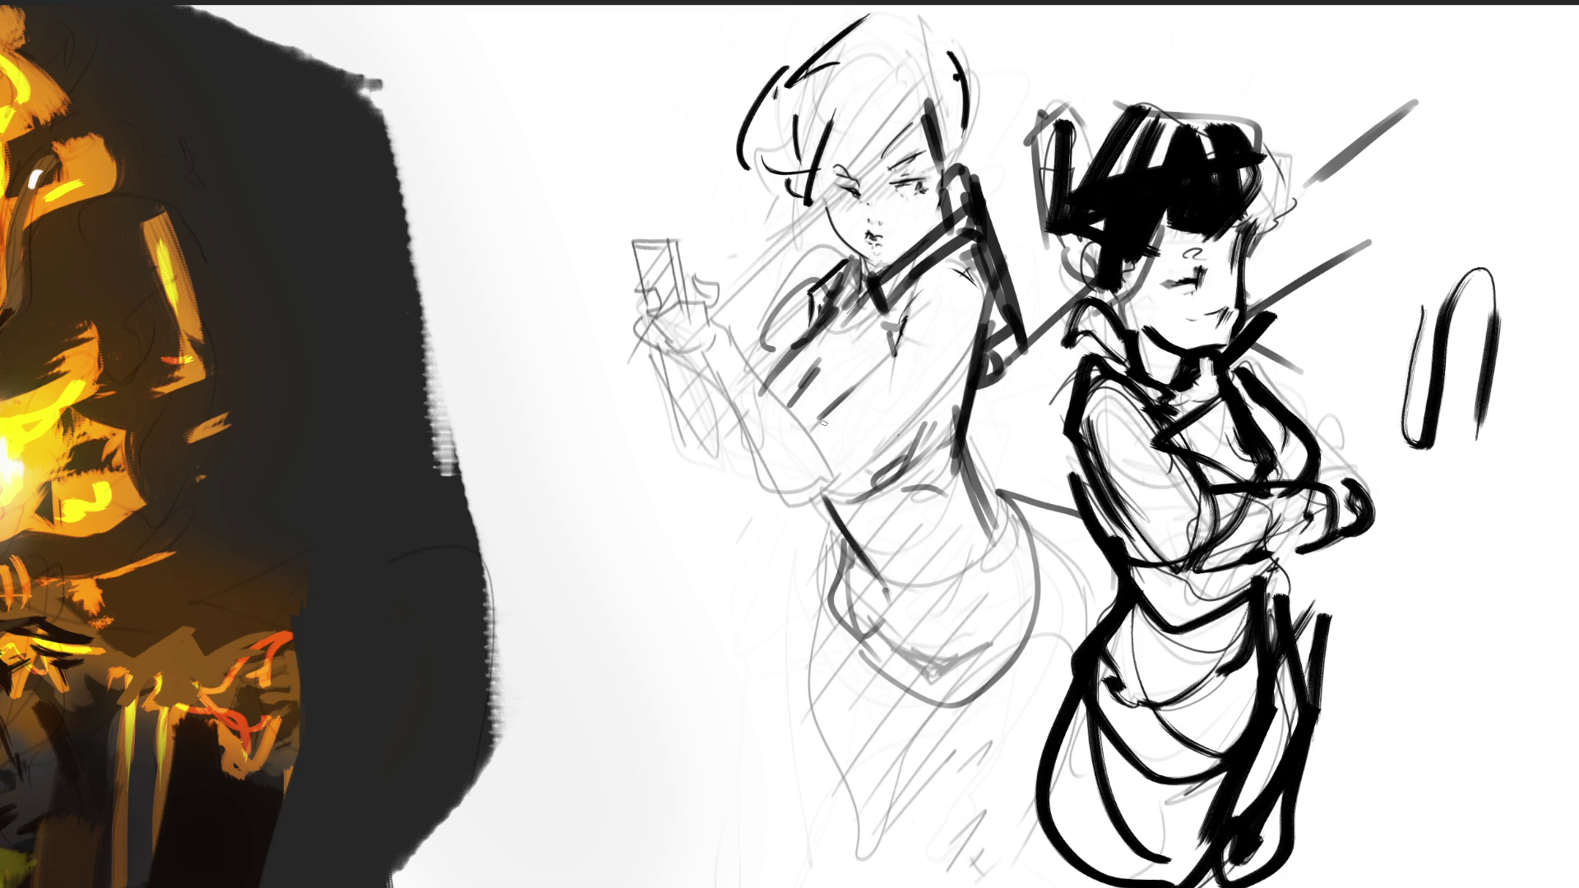
# Ink the diagonal lines across the left figure's arm and torso, extending down to the hand.
pyautogui.moveTo(702, 386); pyautogui.dragTo(855, 486)
pyautogui.moveTo(1016, 337); pyautogui.dragTo(791, 576)
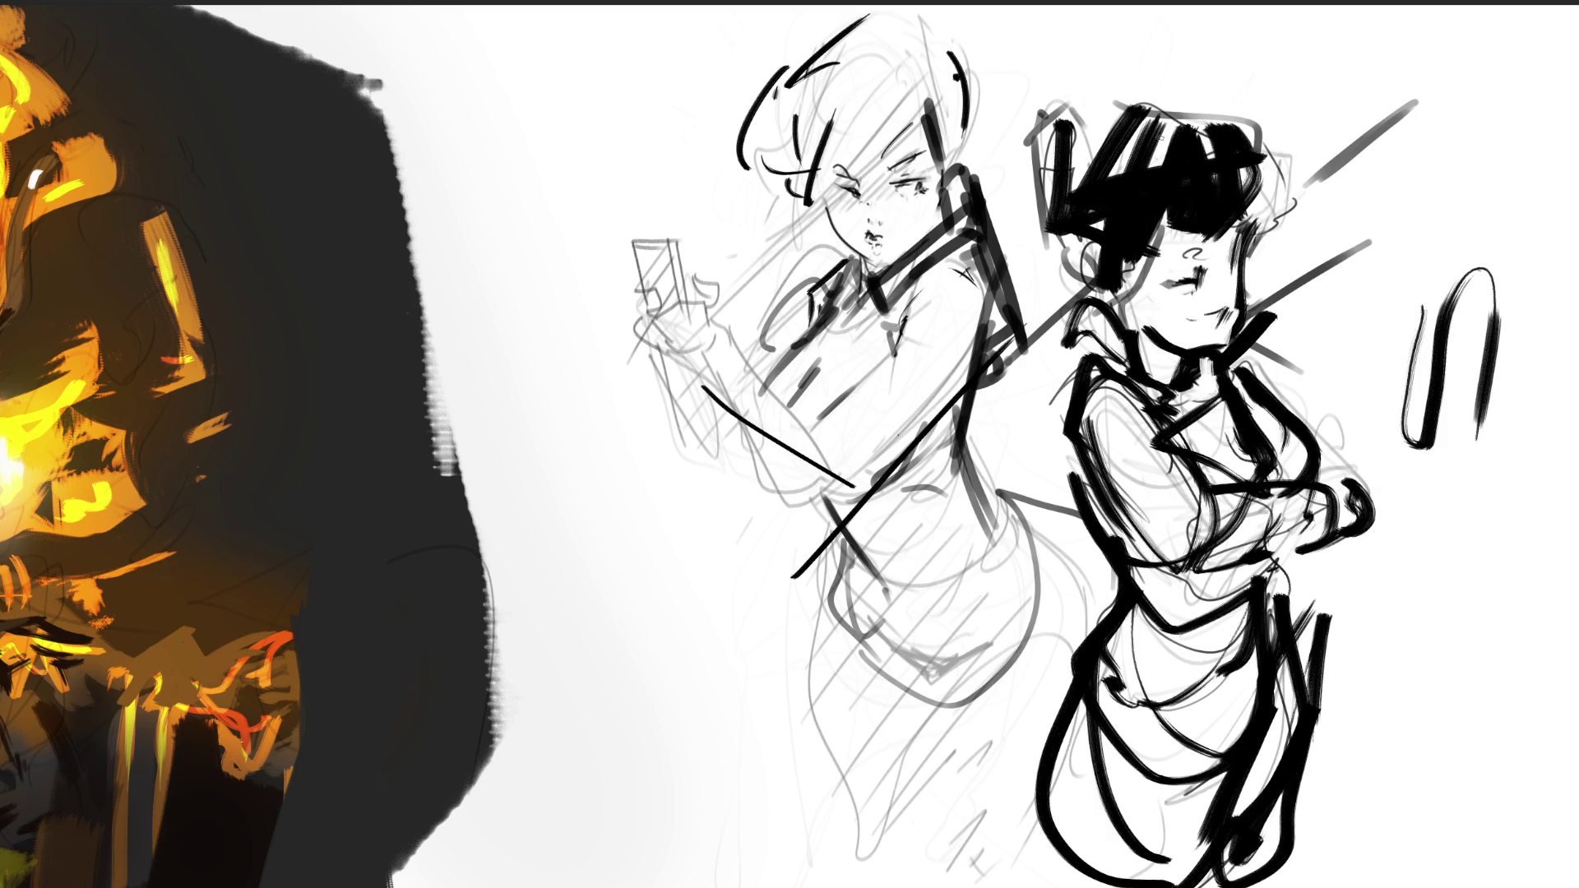
pyautogui.moveTo(1020, 238)
pyautogui.mouseDown()
pyautogui.moveTo(985, 308)
pyautogui.moveTo(864, 357)
pyautogui.mouseUp()
pyautogui.moveTo(932, 263); pyautogui.dragTo(795, 534)
pyautogui.moveTo(924, 289)
pyautogui.mouseDown()
pyautogui.moveTo(824, 453)
pyautogui.moveTo(730, 671)
pyautogui.mouseUp()
pyautogui.moveTo(927, 425)
pyautogui.mouseDown()
pyautogui.moveTo(797, 572)
pyautogui.moveTo(917, 453)
pyautogui.mouseUp()
pyautogui.moveTo(930, 442); pyautogui.dragTo(888, 489)
pyautogui.moveTo(795, 577); pyautogui.dragTo(747, 638)
pyautogui.moveTo(757, 637)
pyautogui.mouseDown()
pyautogui.moveTo(720, 698)
pyautogui.moveTo(740, 746)
pyautogui.moveTo(747, 705)
pyautogui.mouseUp()
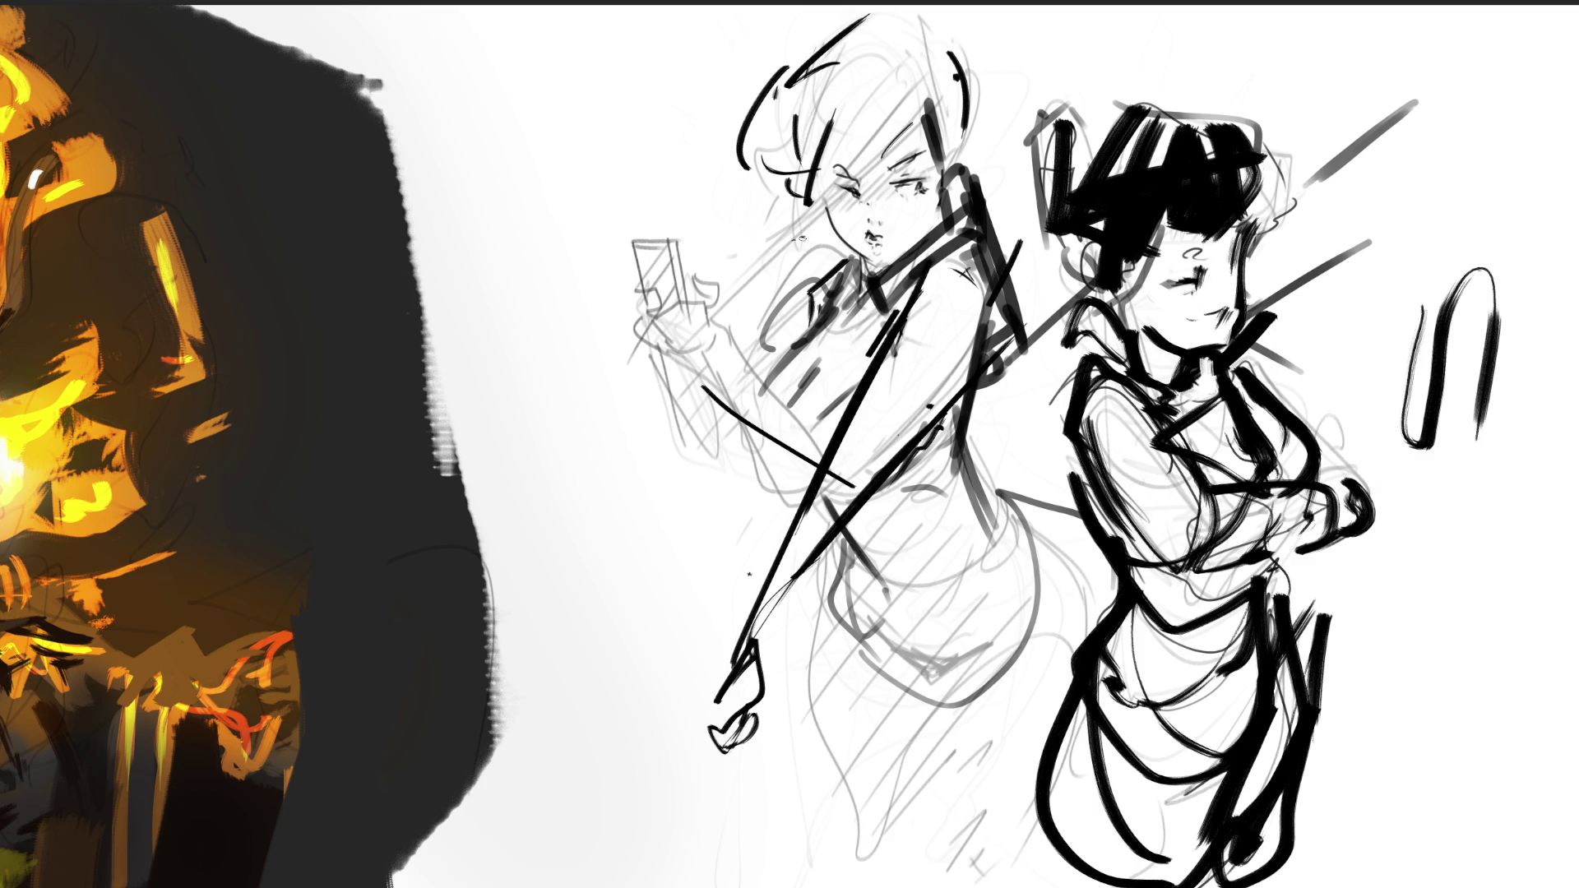
# Ink the left figure's collar, shoulder and midsection lines.
pyautogui.moveTo(832, 235)
pyautogui.mouseDown()
pyautogui.moveTo(806, 274)
pyautogui.moveTo(822, 284)
pyautogui.moveTo(765, 294)
pyautogui.moveTo(755, 312)
pyautogui.mouseUp()
pyautogui.moveTo(779, 278)
pyautogui.mouseDown()
pyautogui.moveTo(716, 415)
pyautogui.moveTo(814, 491)
pyautogui.mouseUp()
pyautogui.moveTo(729, 438); pyautogui.dragTo(948, 612)
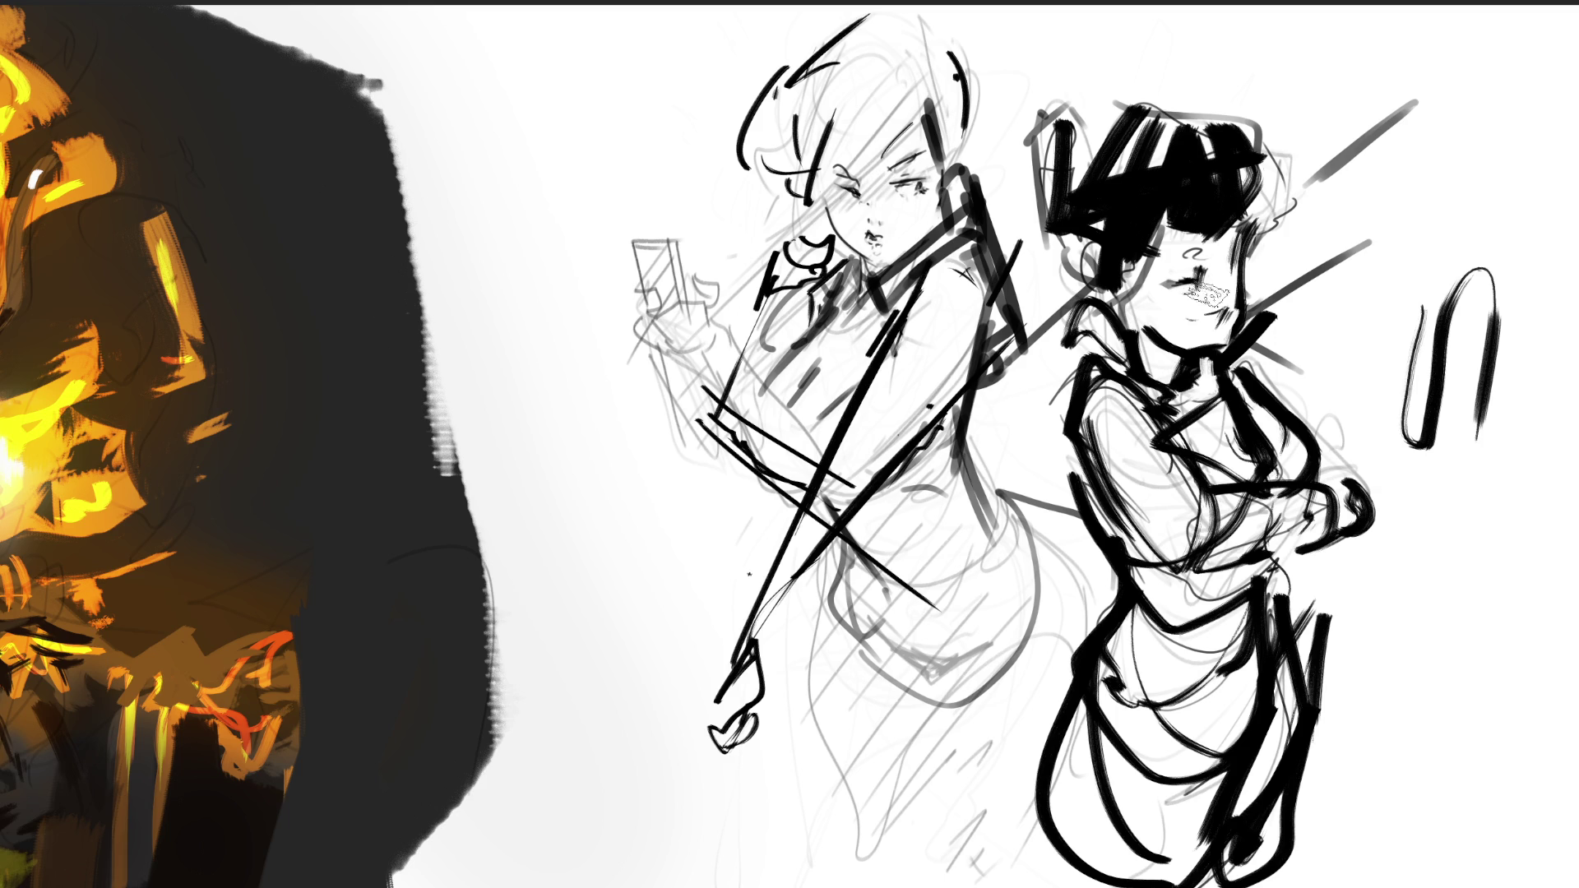
# Resize the brush, then ink the left figure's hip, lower back and leg lines.
pyautogui.press(']')
pyautogui.press(']')
pyautogui.press(']')
pyautogui.press('[')
pyautogui.press('[')
pyautogui.press('[')
pyautogui.moveTo(966, 411)
pyautogui.mouseDown()
pyautogui.moveTo(1003, 563)
pyautogui.moveTo(978, 621)
pyautogui.mouseUp()
pyautogui.moveTo(1000, 540)
pyautogui.mouseDown()
pyautogui.moveTo(947, 713)
pyautogui.moveTo(847, 612)
pyautogui.mouseUp()
pyautogui.moveTo(843, 612); pyautogui.dragTo(895, 640)
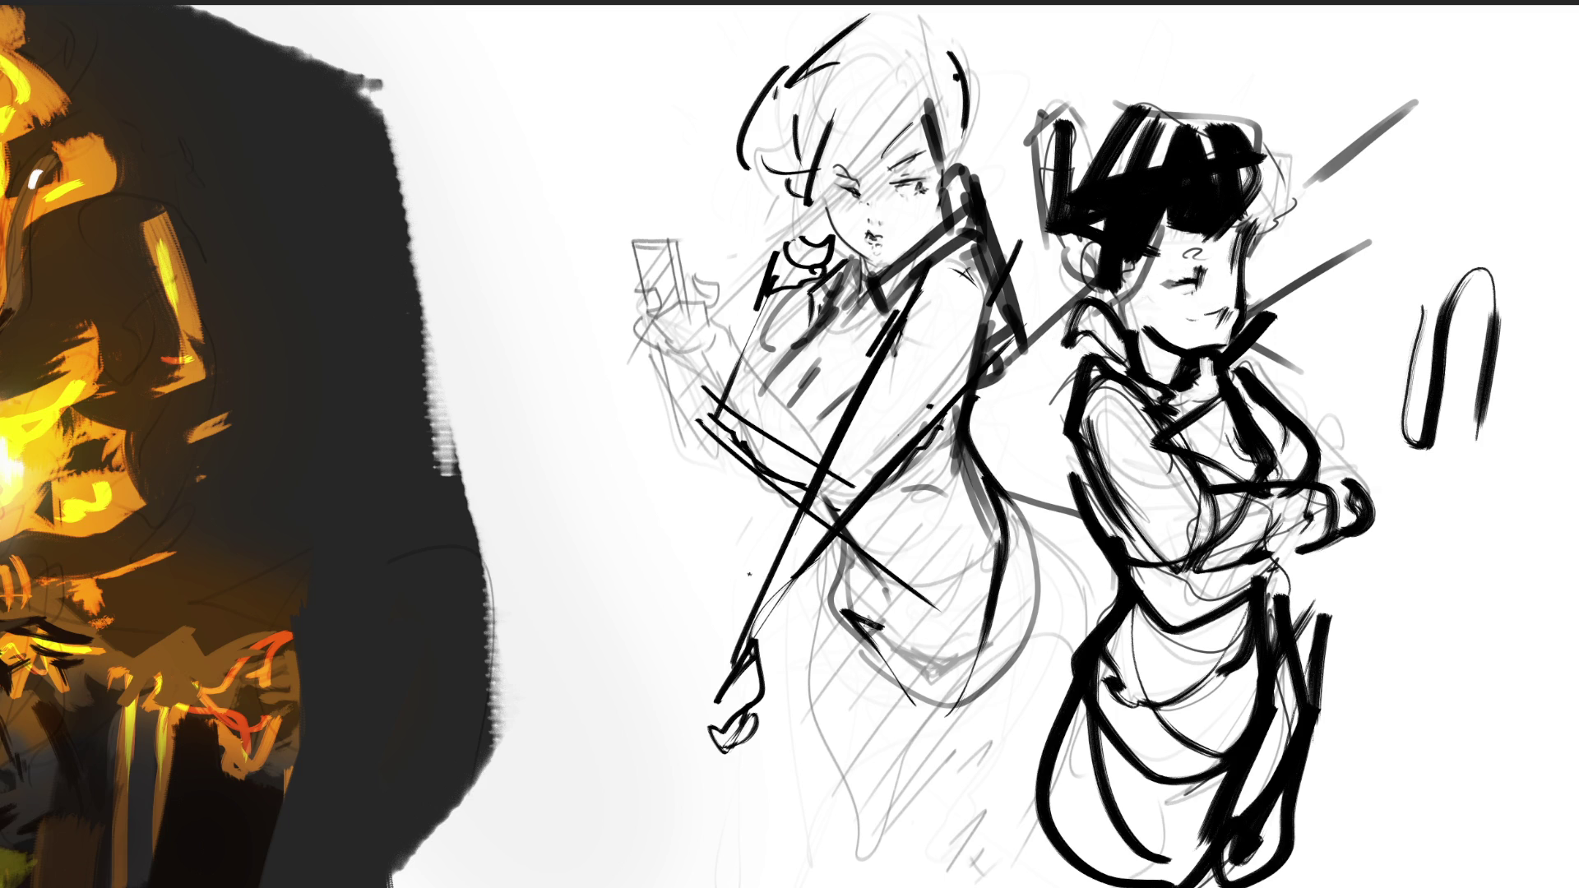
pyautogui.moveTo(1042, 533); pyautogui.dragTo(1033, 612)
pyautogui.moveTo(844, 553)
pyautogui.mouseDown()
pyautogui.moveTo(859, 609)
pyautogui.moveTo(829, 740)
pyautogui.mouseUp()
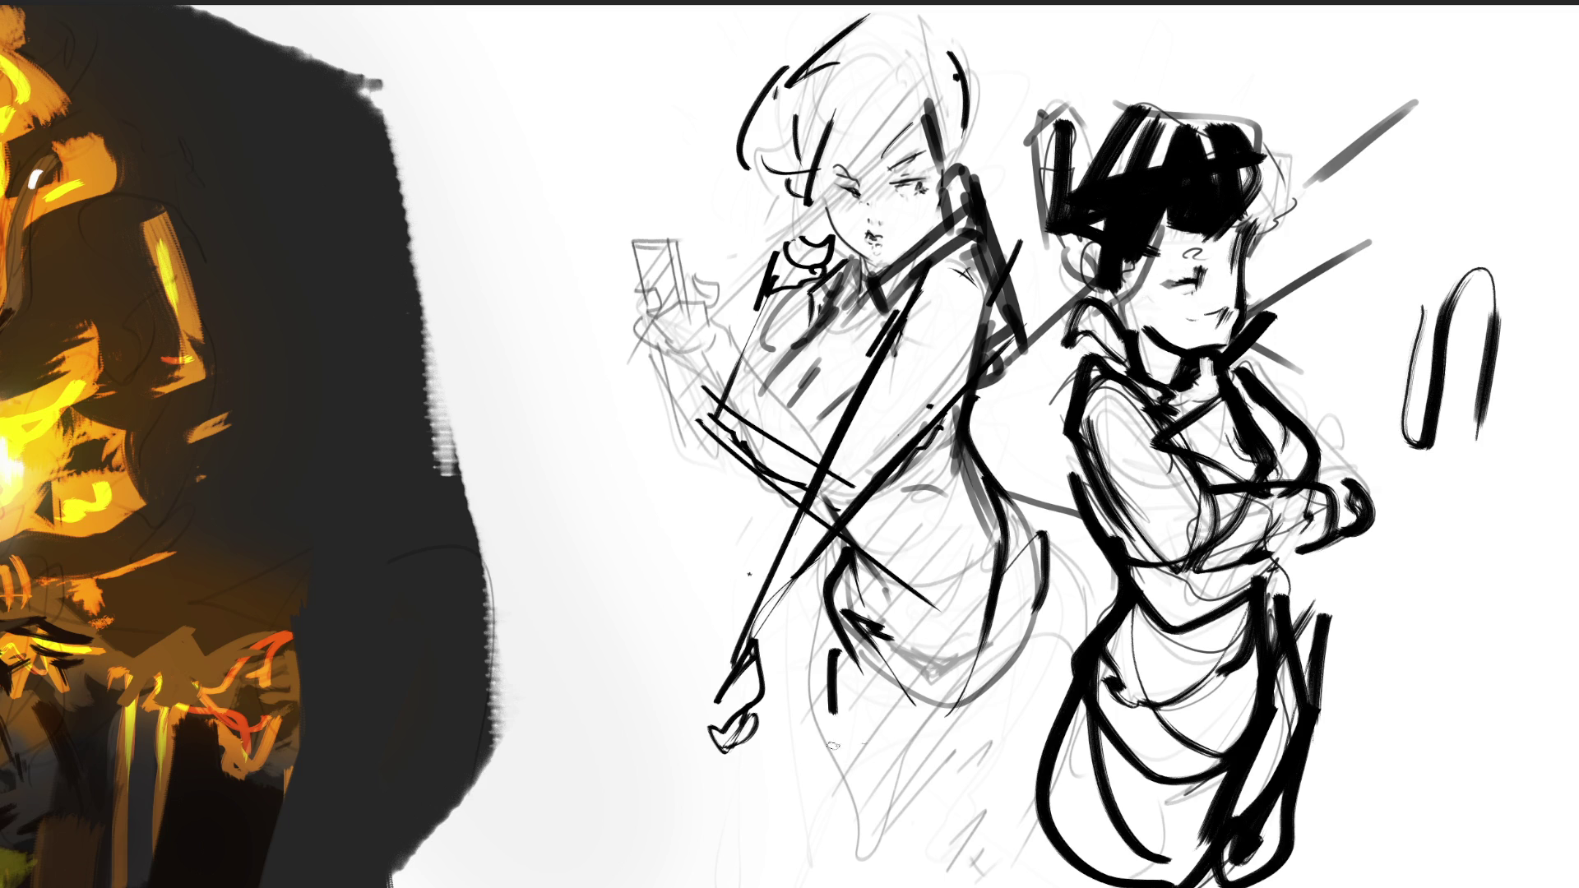
pyautogui.moveTo(826, 634); pyautogui.dragTo(822, 781)
pyautogui.moveTo(824, 691); pyautogui.dragTo(823, 806)
pyautogui.moveTo(822, 651); pyautogui.dragTo(956, 727)
pyautogui.moveTo(843, 618); pyautogui.dragTo(980, 730)
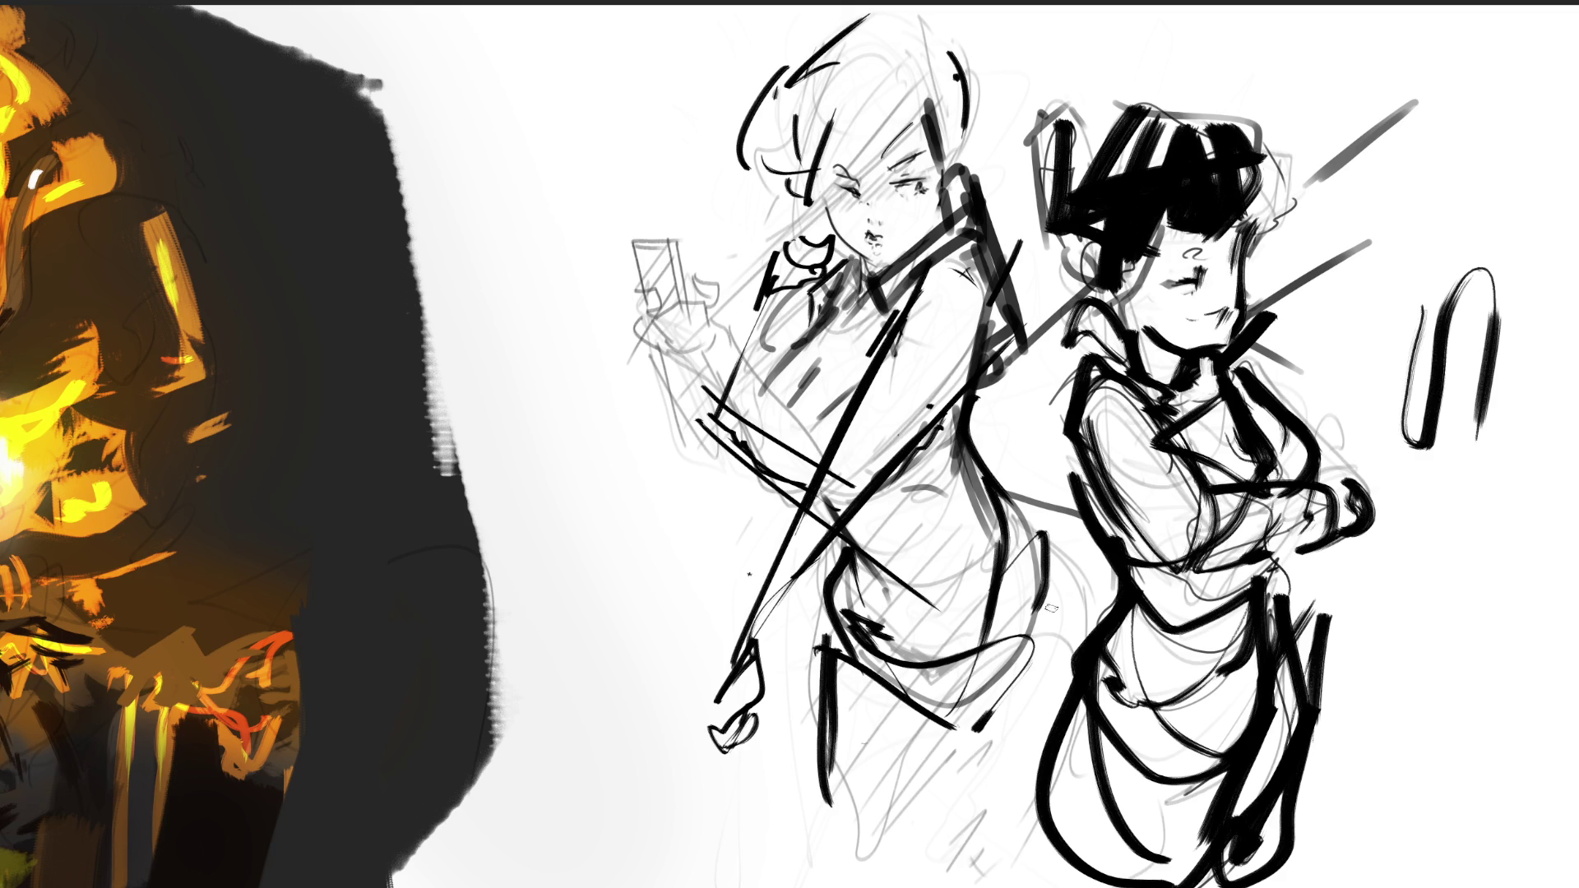
pyautogui.moveTo(1084, 533); pyautogui.dragTo(1097, 608)
# Ink a V shape on the left figure's chest and the curve of her side.
pyautogui.moveTo(789, 411)
pyautogui.mouseDown()
pyautogui.moveTo(913, 284)
pyautogui.moveTo(851, 402)
pyautogui.mouseUp()
pyautogui.moveTo(826, 319); pyautogui.dragTo(790, 432)
pyautogui.moveTo(799, 355); pyautogui.dragTo(764, 460)
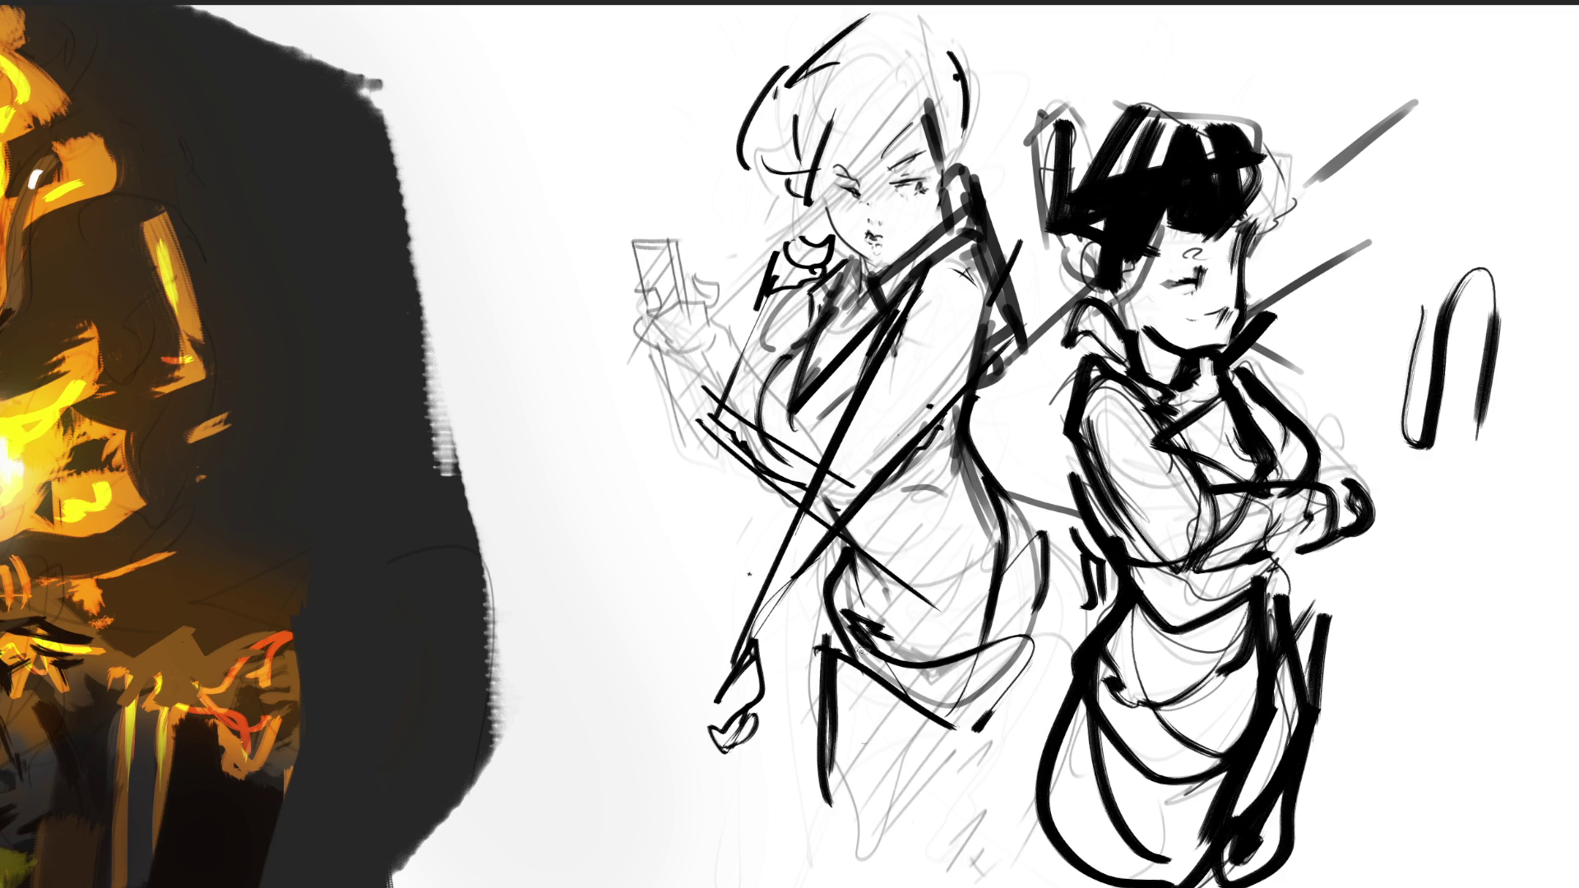
# Ink the right figure's waist, chin, elbow, shoulder-to-waist side and forearm.
pyautogui.moveTo(1122, 662); pyautogui.dragTo(1320, 549)
pyautogui.moveTo(1221, 316); pyautogui.dragTo(1243, 372)
pyautogui.moveTo(1287, 426); pyautogui.dragTo(1361, 516)
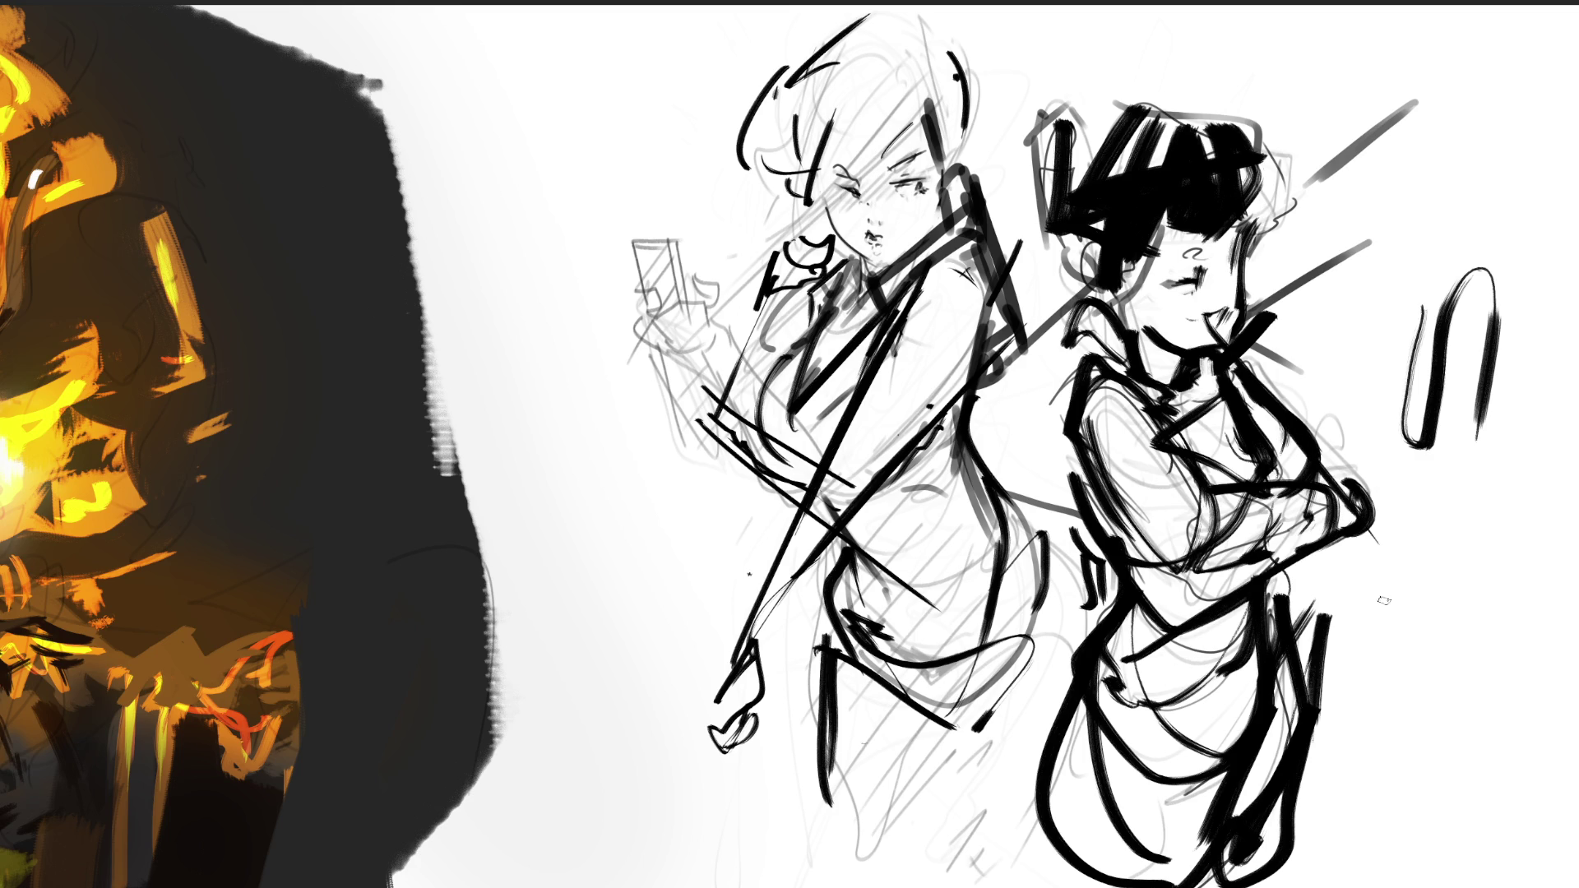
pyautogui.moveTo(1032, 306); pyautogui.dragTo(1068, 400)
pyautogui.moveTo(1090, 345)
pyautogui.mouseDown()
pyautogui.moveTo(1045, 498)
pyautogui.moveTo(1142, 629)
pyautogui.mouseUp()
pyautogui.moveTo(1246, 372); pyautogui.dragTo(1365, 493)
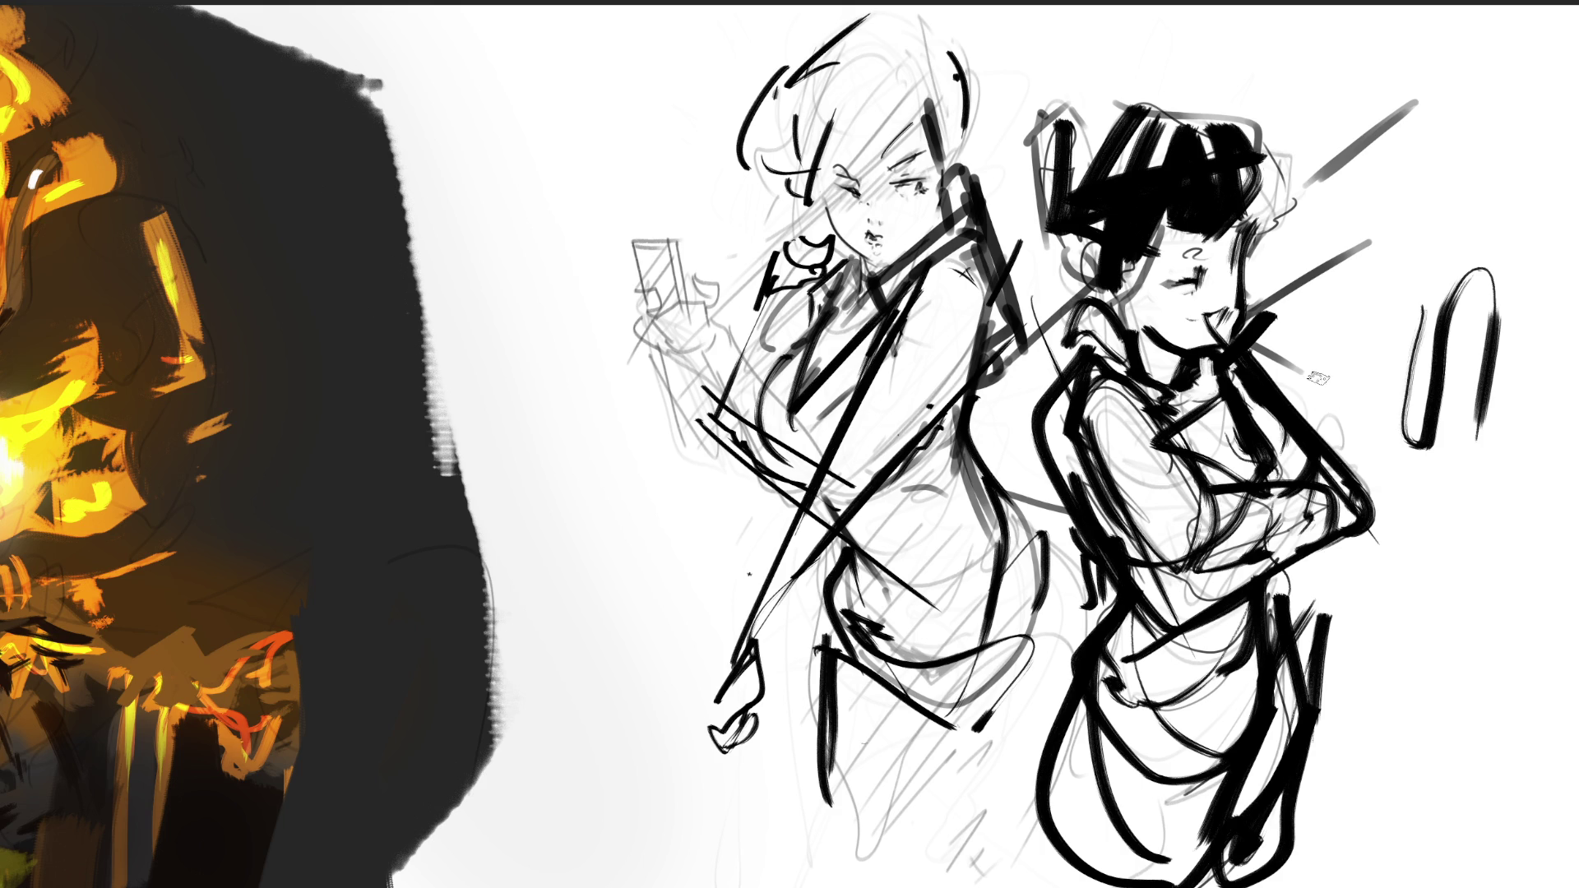
# Lower the line art's strength so both figures' black ink lines become a light grey ghost.
pyautogui.moveTo(1312, 362)
pyautogui.mouseDown()
pyautogui.moveTo(581, 219)
pyautogui.moveTo(1420, 370)
pyautogui.moveTo(716, 663)
pyautogui.moveTo(1322, 805)
pyautogui.moveTo(723, 670)
pyautogui.moveTo(1497, 274)
pyautogui.moveTo(723, 123)
pyautogui.moveTo(1316, 699)
pyautogui.moveTo(1398, 707)
pyautogui.moveTo(699, 493)
pyautogui.moveTo(1365, 74)
pyautogui.mouseUp()
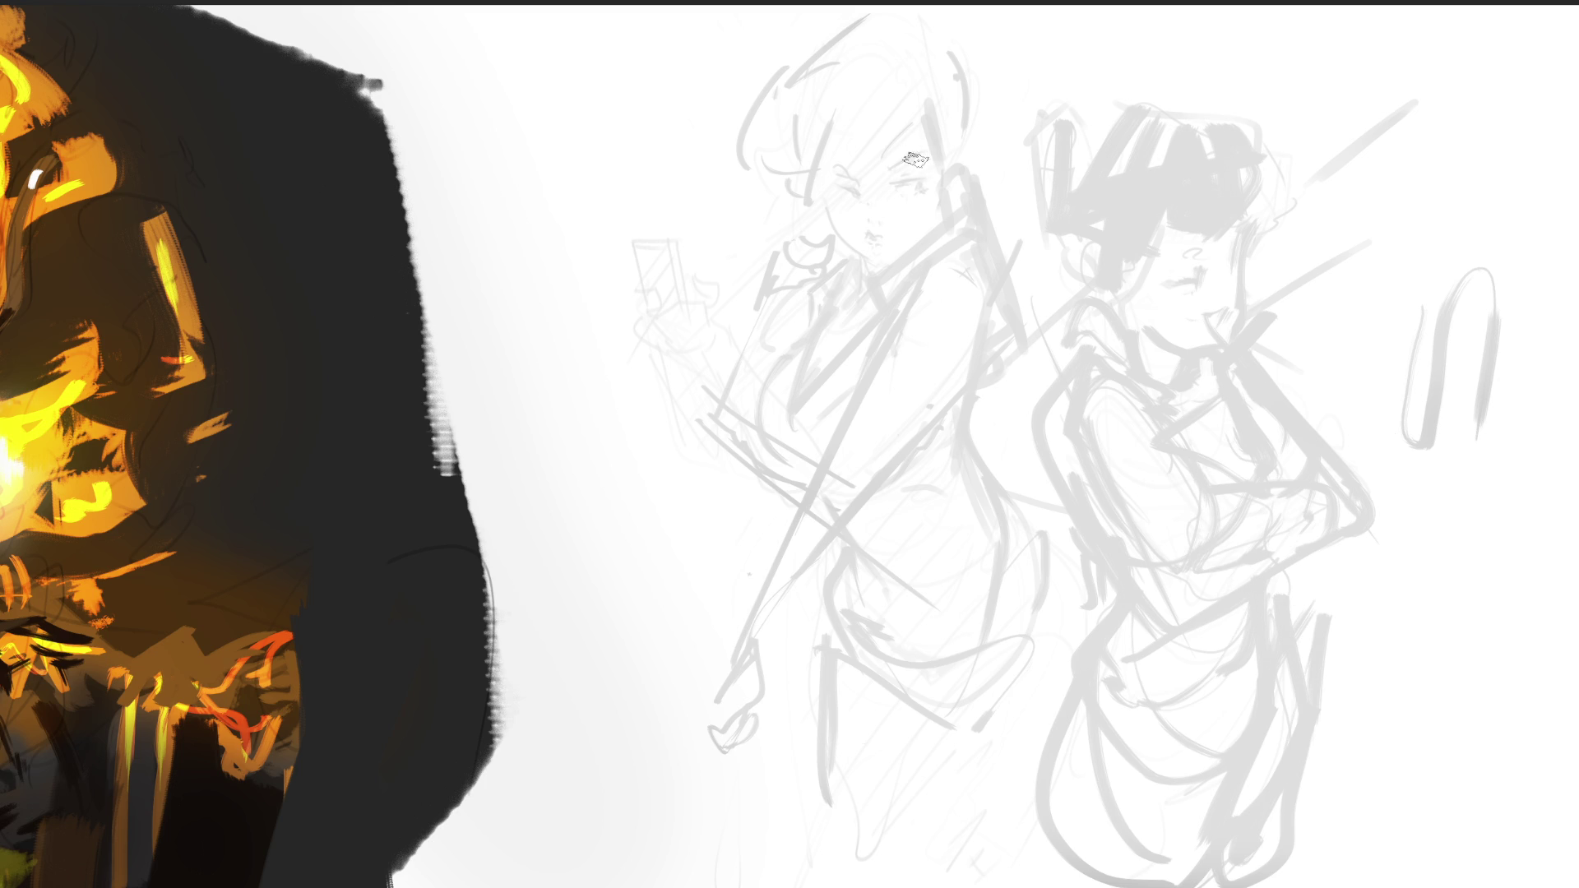
# Paint thick black hair strands over the left, top and right of the girl's head.
pyautogui.moveTo(934, 55); pyautogui.dragTo(777, 384)
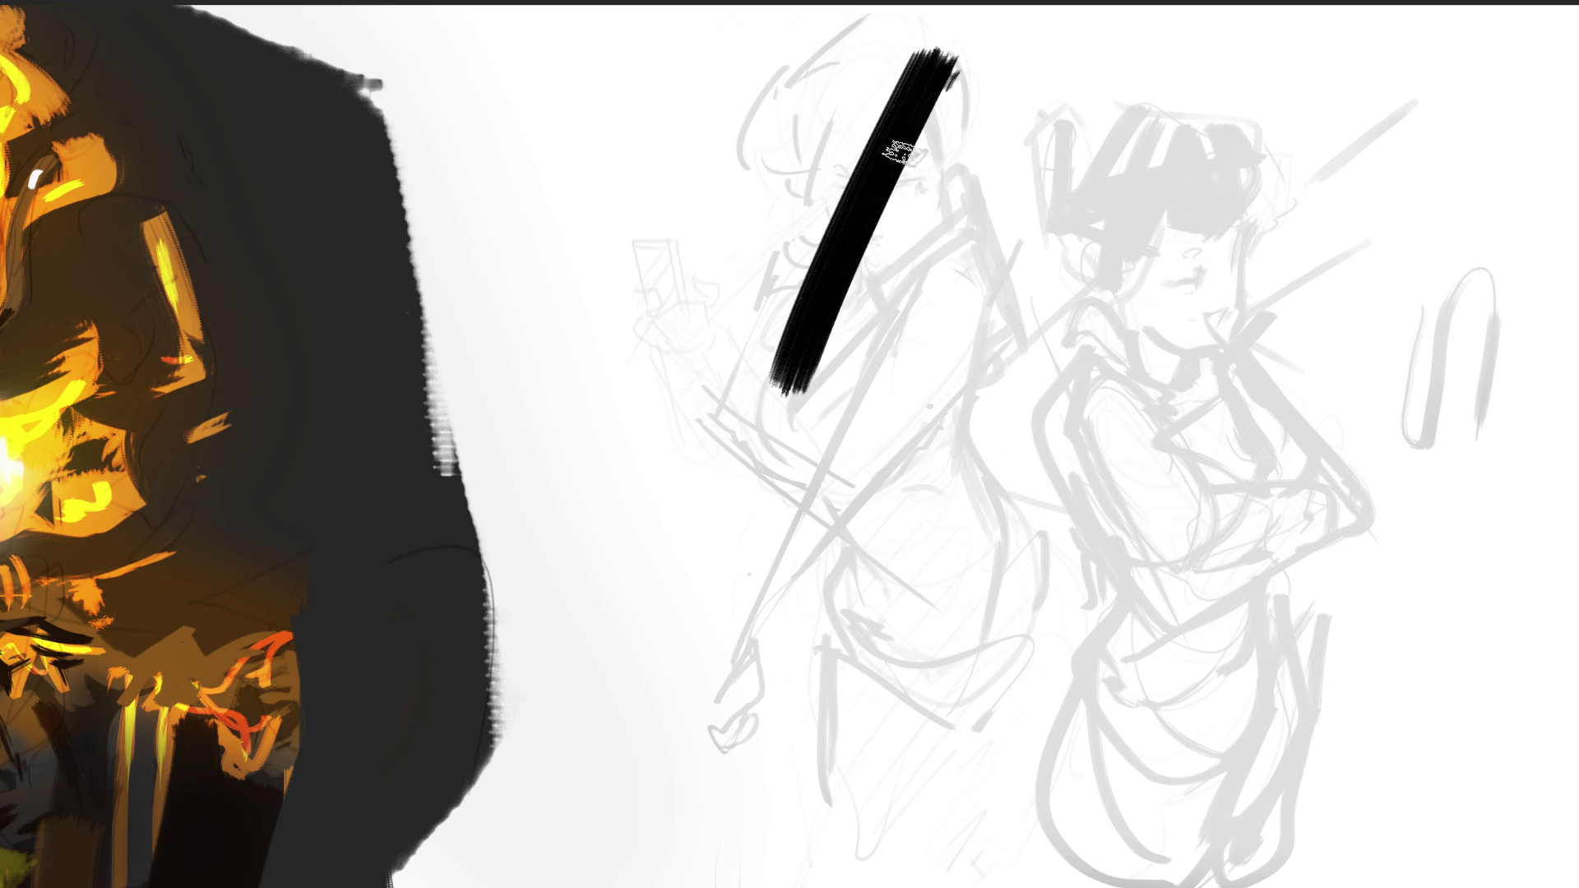
pyautogui.moveTo(946, 82)
pyautogui.mouseDown()
pyautogui.moveTo(814, 448)
pyautogui.moveTo(879, 497)
pyautogui.mouseUp()
pyautogui.moveTo(790, 403); pyautogui.dragTo(842, 473)
pyautogui.moveTo(937, 136); pyautogui.dragTo(917, 238)
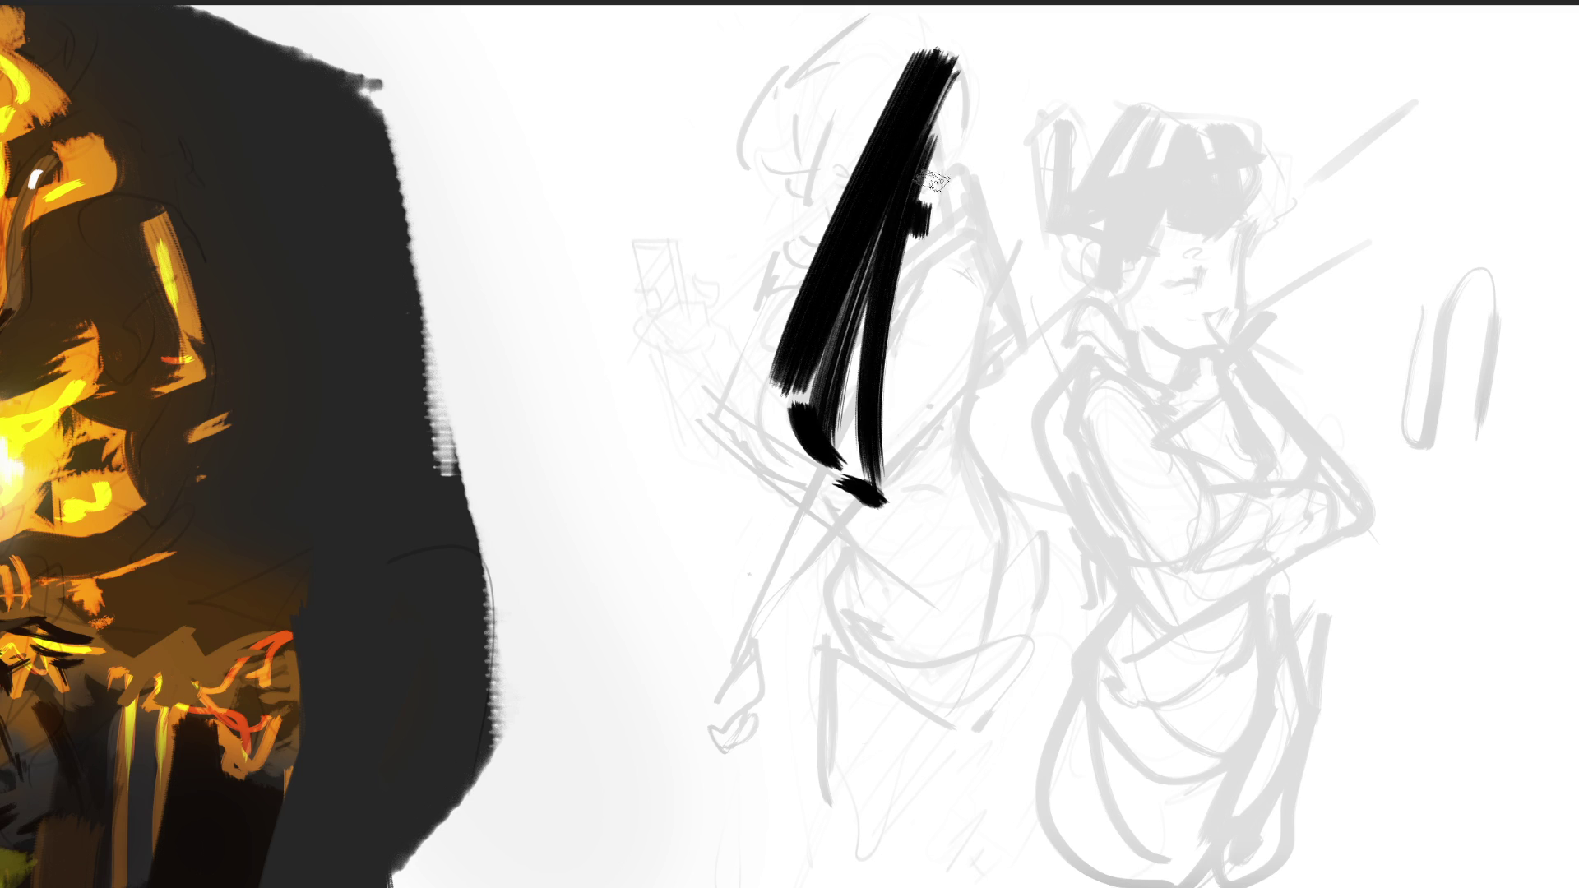
pyautogui.moveTo(954, 65)
pyautogui.mouseDown()
pyautogui.moveTo(879, 460)
pyautogui.moveTo(947, 296)
pyautogui.moveTo(1004, 305)
pyautogui.mouseUp()
pyautogui.moveTo(982, 119); pyautogui.dragTo(1007, 309)
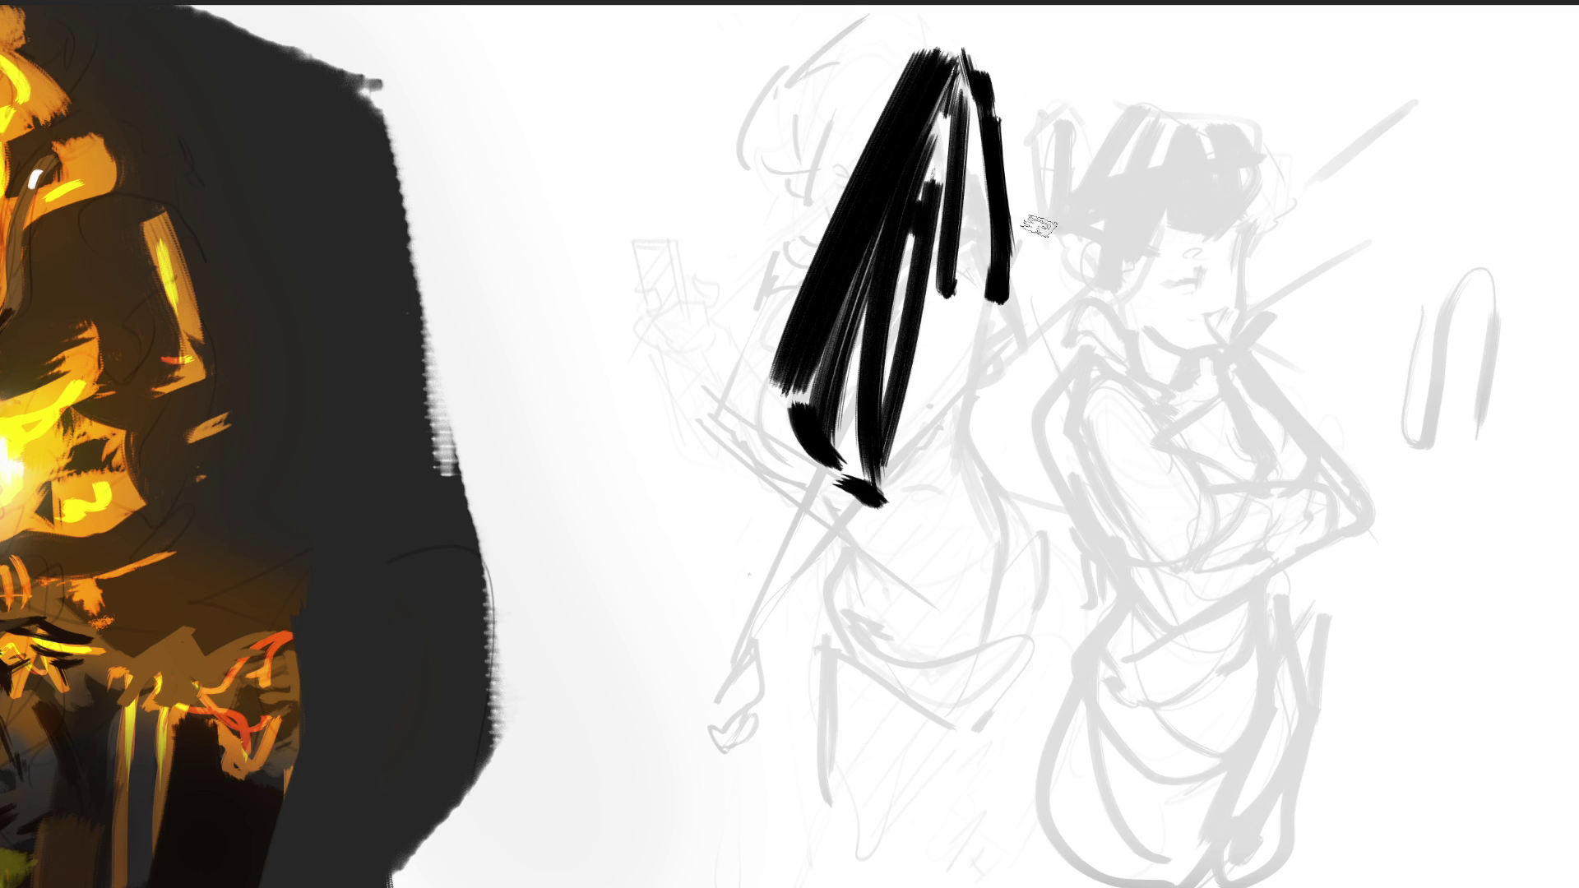
pyautogui.moveTo(1044, 49); pyautogui.dragTo(1075, 103)
pyautogui.moveTo(1102, 238)
pyautogui.mouseDown()
pyautogui.moveTo(1027, 49)
pyautogui.moveTo(1135, 312)
pyautogui.mouseUp()
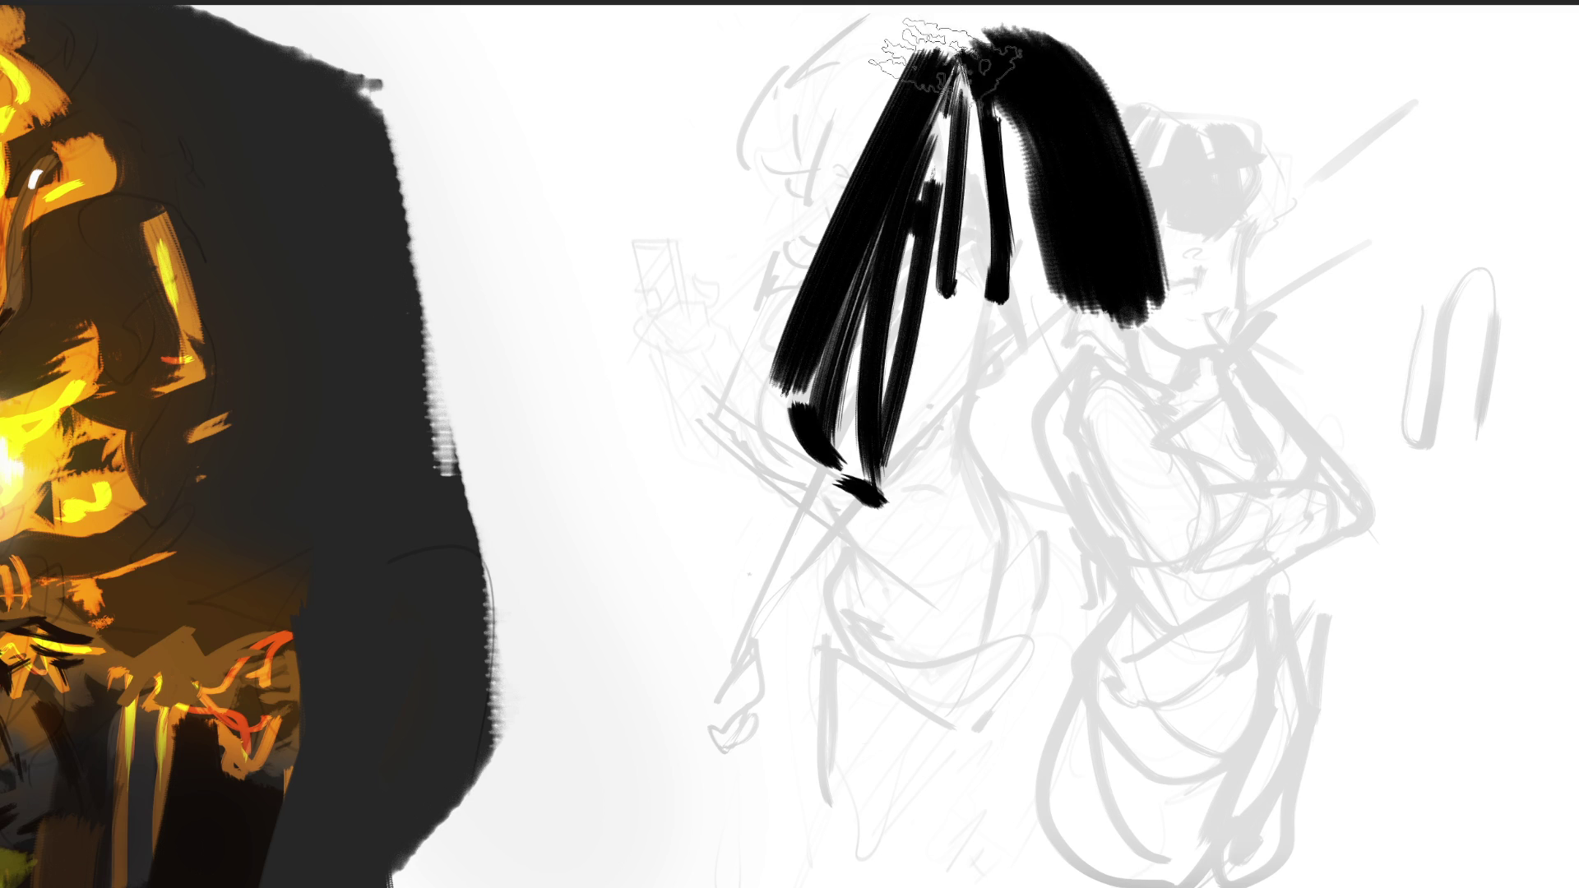
pyautogui.moveTo(945, 41)
pyautogui.mouseDown()
pyautogui.moveTo(1093, 24)
pyautogui.moveTo(1192, 255)
pyautogui.moveTo(1208, 74)
pyautogui.mouseUp()
pyautogui.moveTo(1234, 230)
pyautogui.mouseDown()
pyautogui.moveTo(1211, 28)
pyautogui.moveTo(1402, 527)
pyautogui.mouseUp()
pyautogui.moveTo(1229, 164); pyautogui.dragTo(1316, 522)
pyautogui.moveTo(1307, 345)
pyautogui.mouseDown()
pyautogui.moveTo(1261, 211)
pyautogui.moveTo(1339, 476)
pyautogui.moveTo(1318, 310)
pyautogui.moveTo(1328, 222)
pyautogui.moveTo(1361, 547)
pyautogui.mouseUp()
pyautogui.moveTo(1319, 180); pyautogui.dragTo(1349, 528)
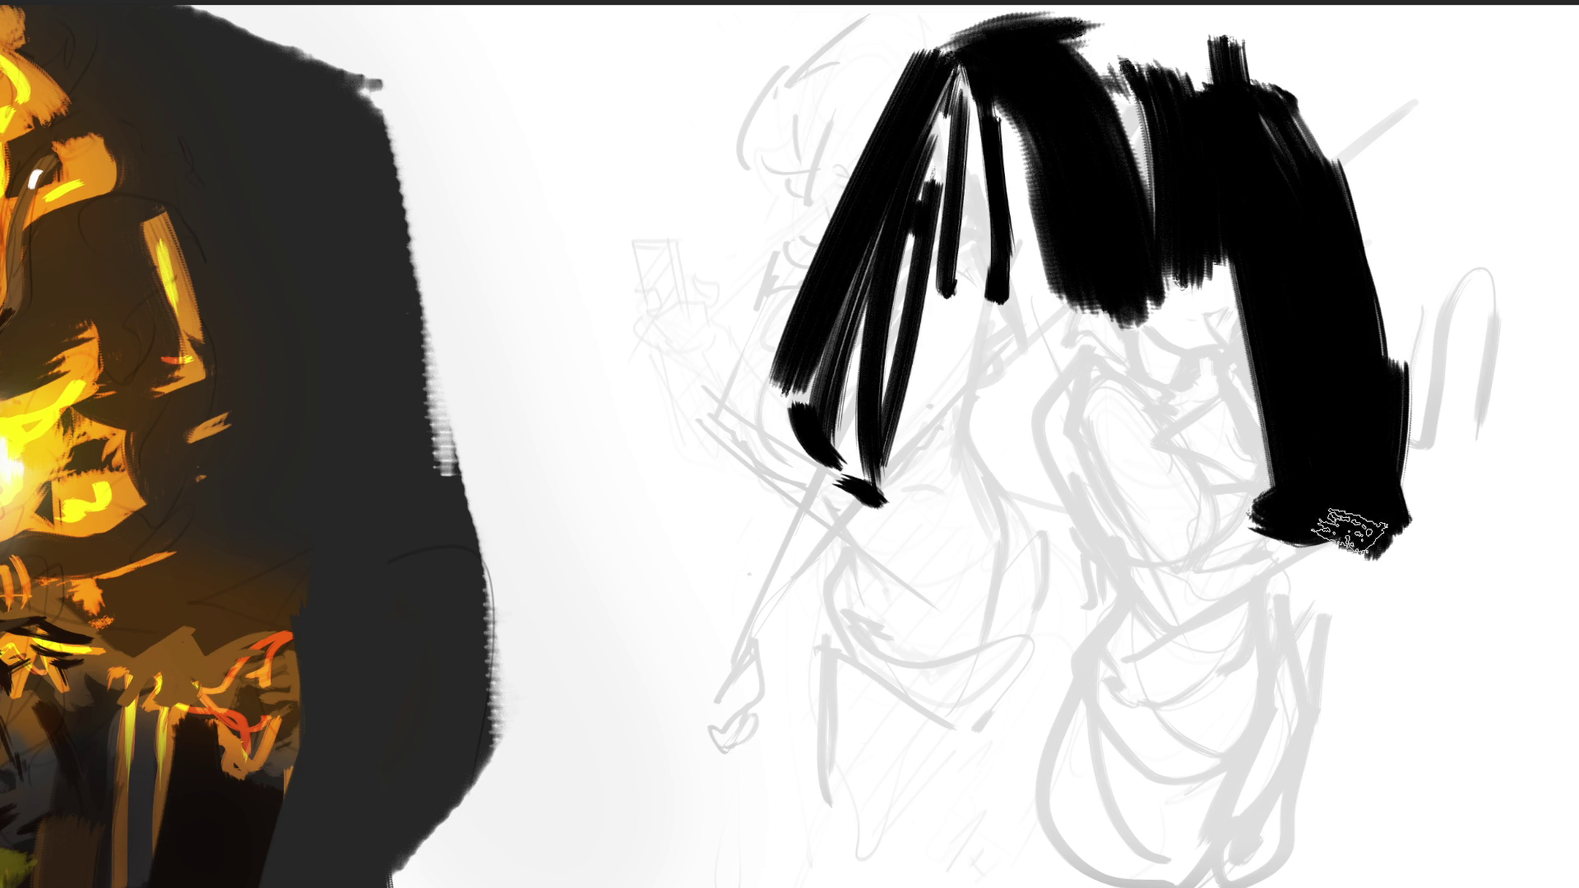
# Ink both eyes under the bangs, thin top strands, the nose shadow and the mouth line.
pyautogui.moveTo(960, 375)
pyautogui.mouseDown()
pyautogui.moveTo(1077, 355)
pyautogui.moveTo(1015, 372)
pyautogui.moveTo(1032, 380)
pyautogui.moveTo(978, 378)
pyautogui.moveTo(997, 388)
pyautogui.moveTo(1077, 356)
pyautogui.moveTo(1020, 379)
pyautogui.moveTo(1052, 342)
pyautogui.mouseUp()
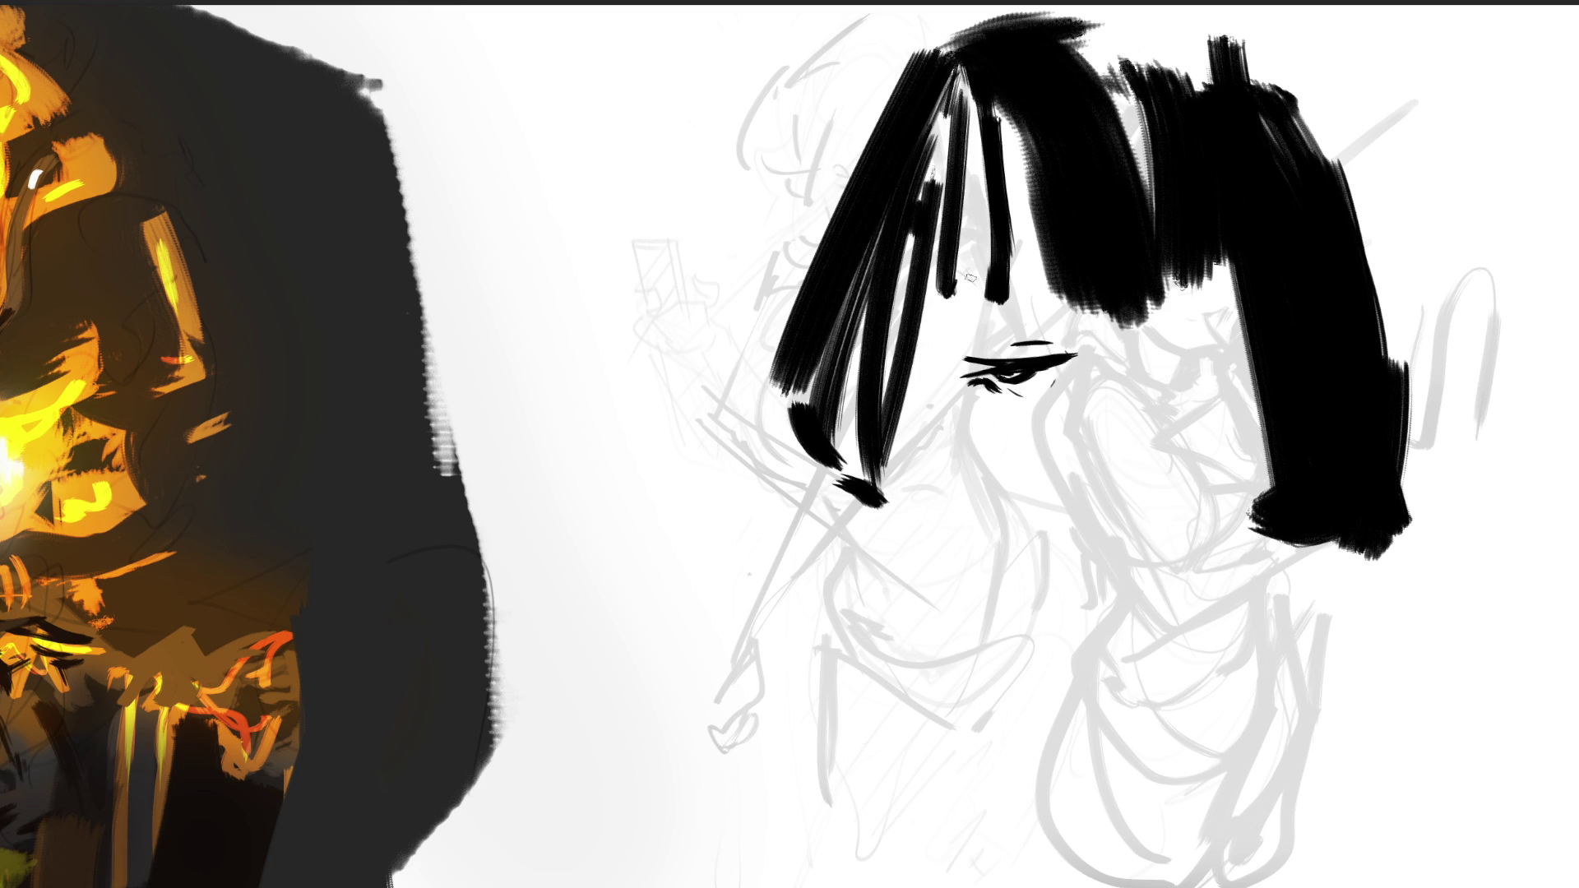
pyautogui.moveTo(954, 277); pyautogui.dragTo(1067, 271)
pyautogui.moveTo(1175, 342)
pyautogui.mouseDown()
pyautogui.moveTo(1242, 306)
pyautogui.moveTo(1197, 342)
pyautogui.moveTo(1223, 346)
pyautogui.moveTo(1240, 325)
pyautogui.moveTo(1226, 317)
pyautogui.mouseUp()
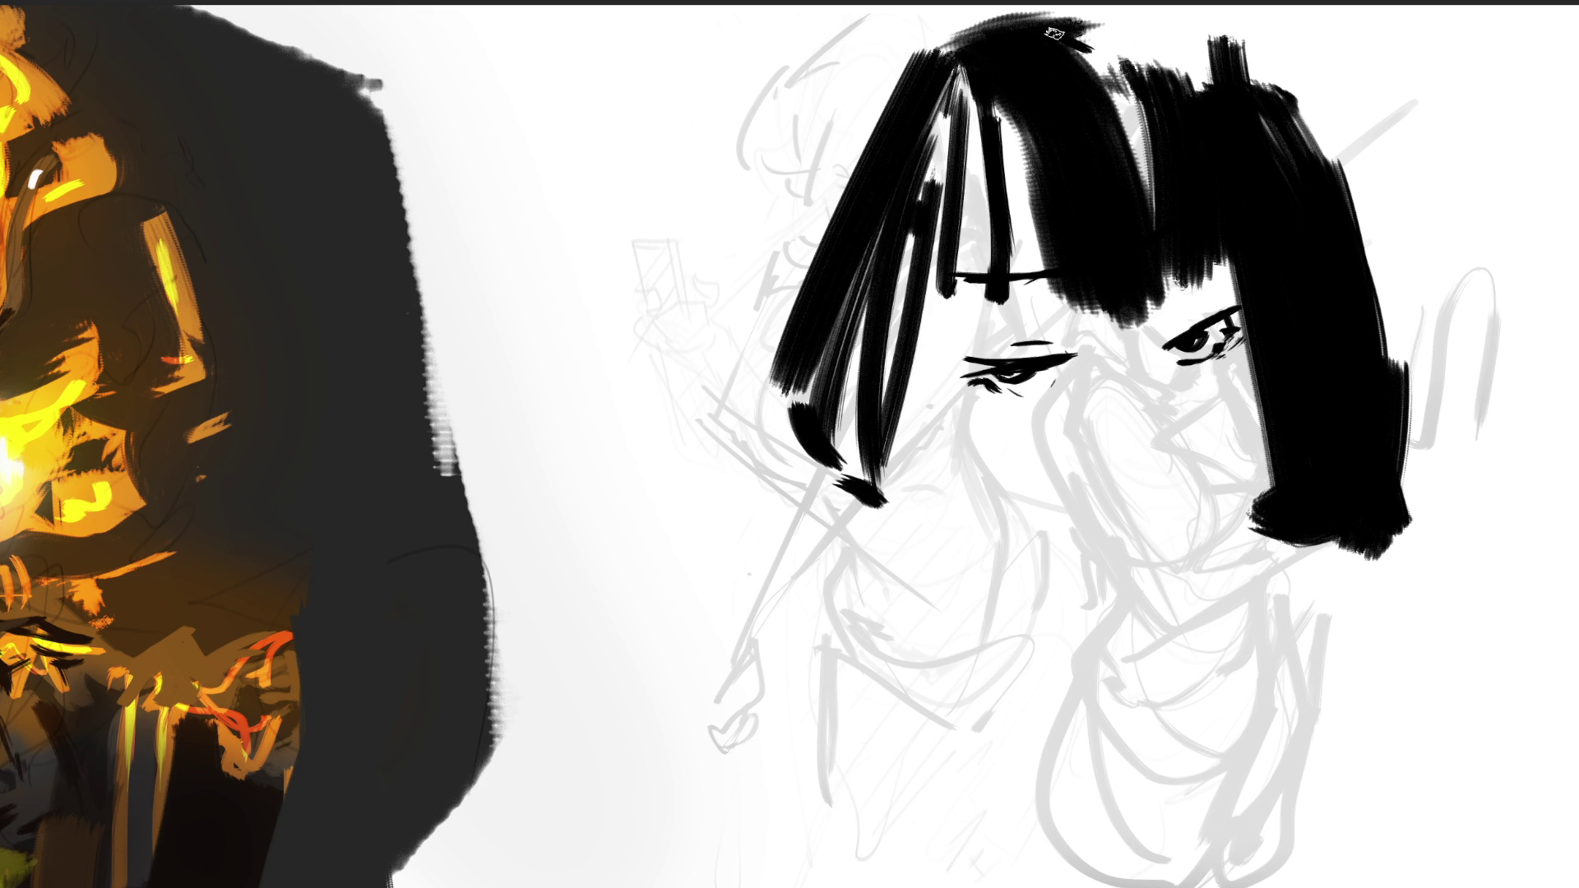
pyautogui.moveTo(1080, 37); pyautogui.dragTo(1217, 66)
pyautogui.moveTo(1093, 19); pyautogui.dragTo(1220, 59)
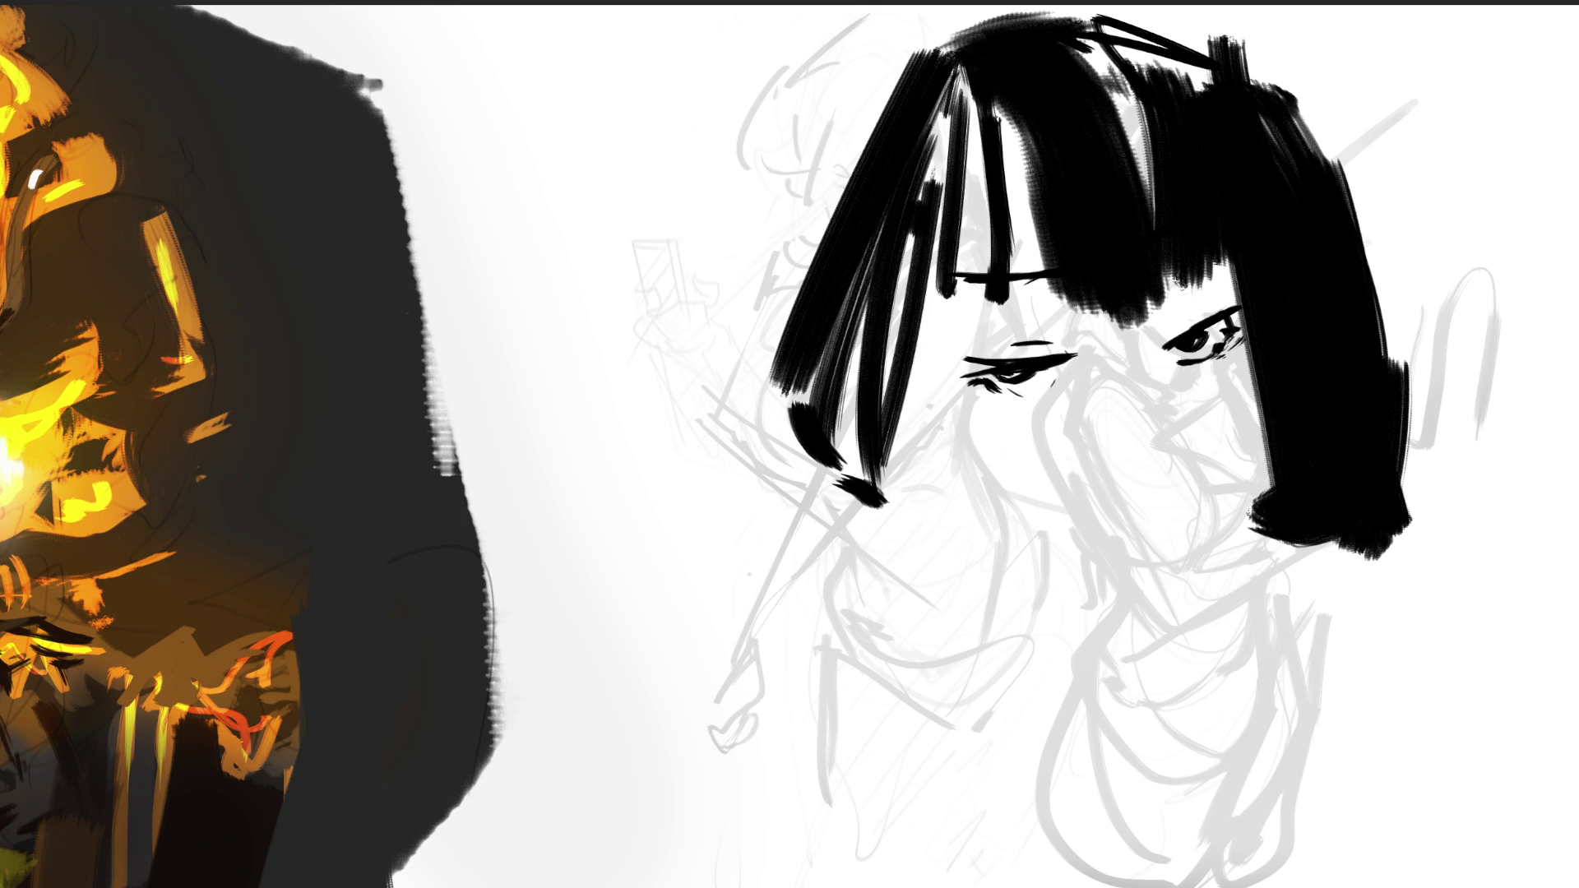
pyautogui.moveTo(1147, 374); pyautogui.dragTo(1176, 440)
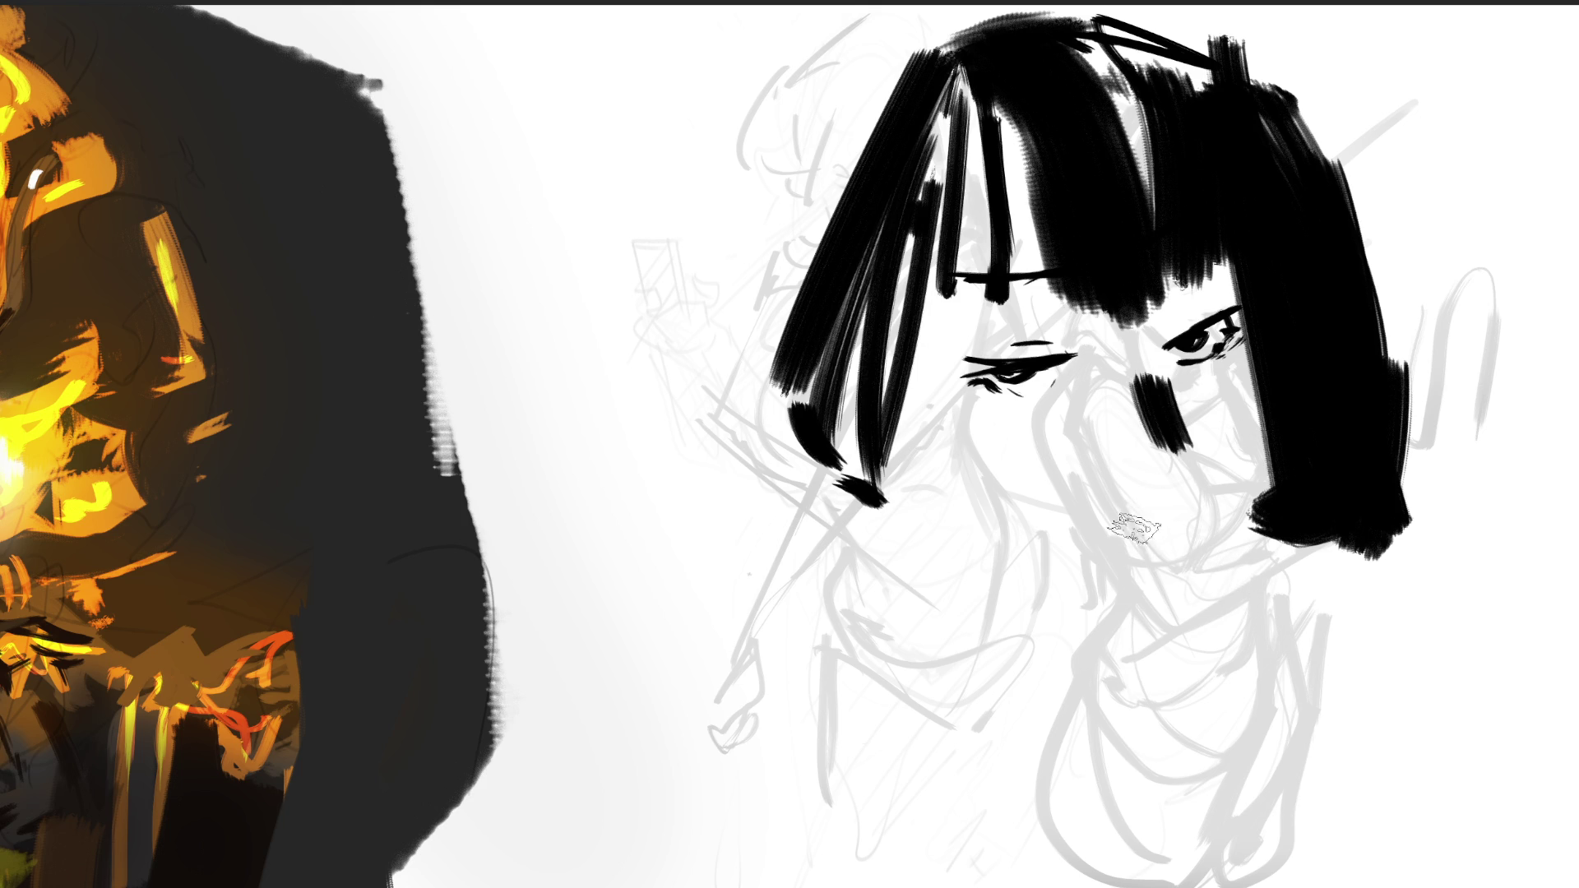
pyautogui.moveTo(1108, 533); pyautogui.dragTo(1163, 510)
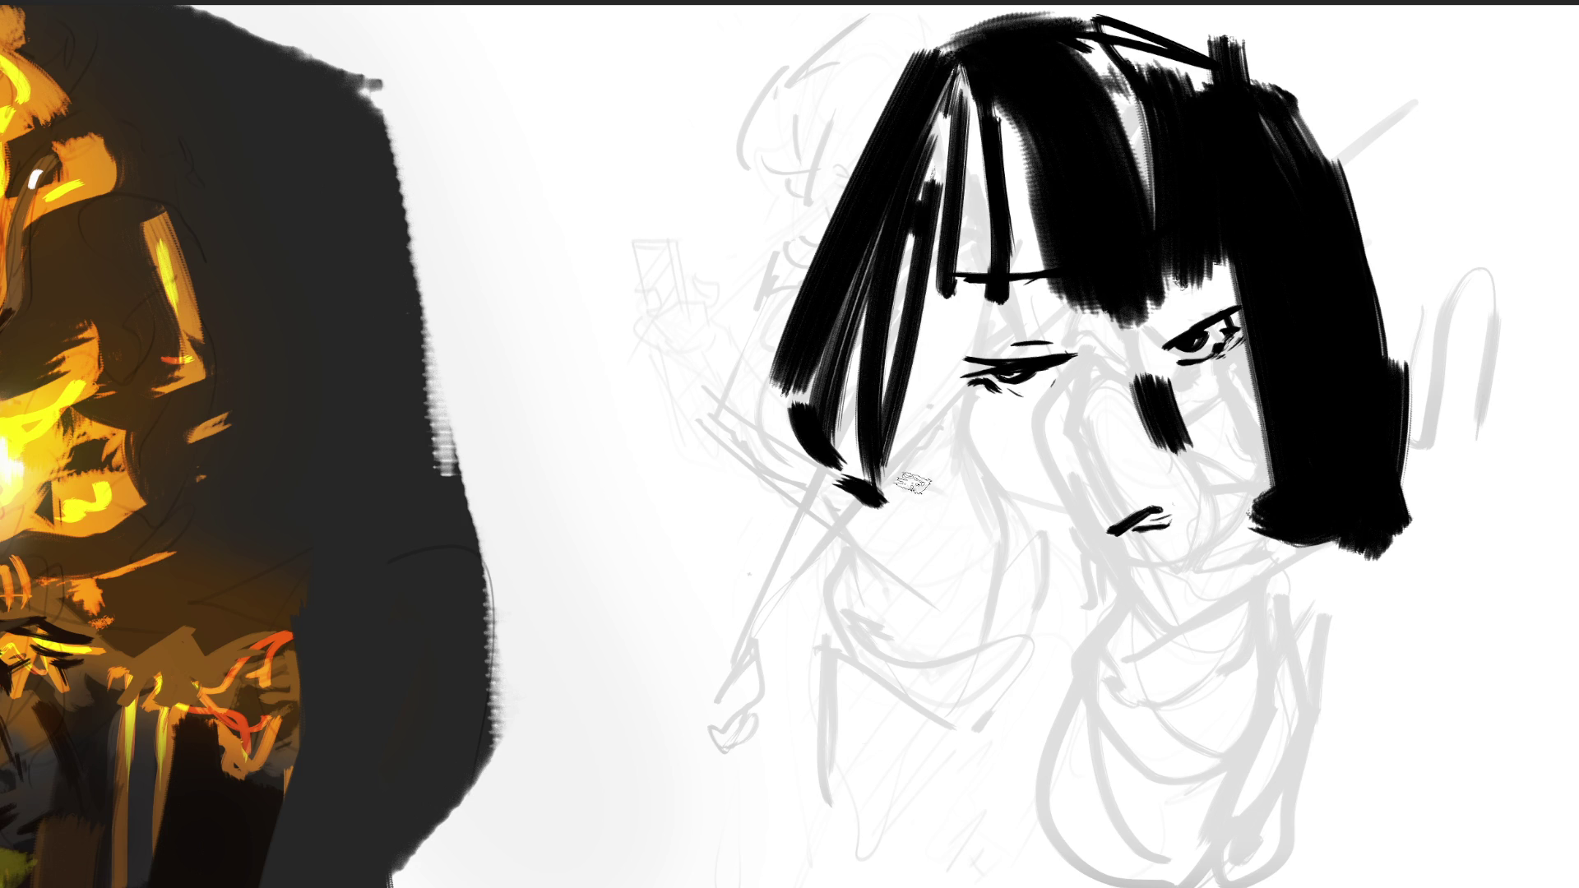
# Fill the white gaps in the bangs and crown, and extend and widen the bob's tips and sides.
pyautogui.moveTo(1056, 592); pyautogui.dragTo(904, 478)
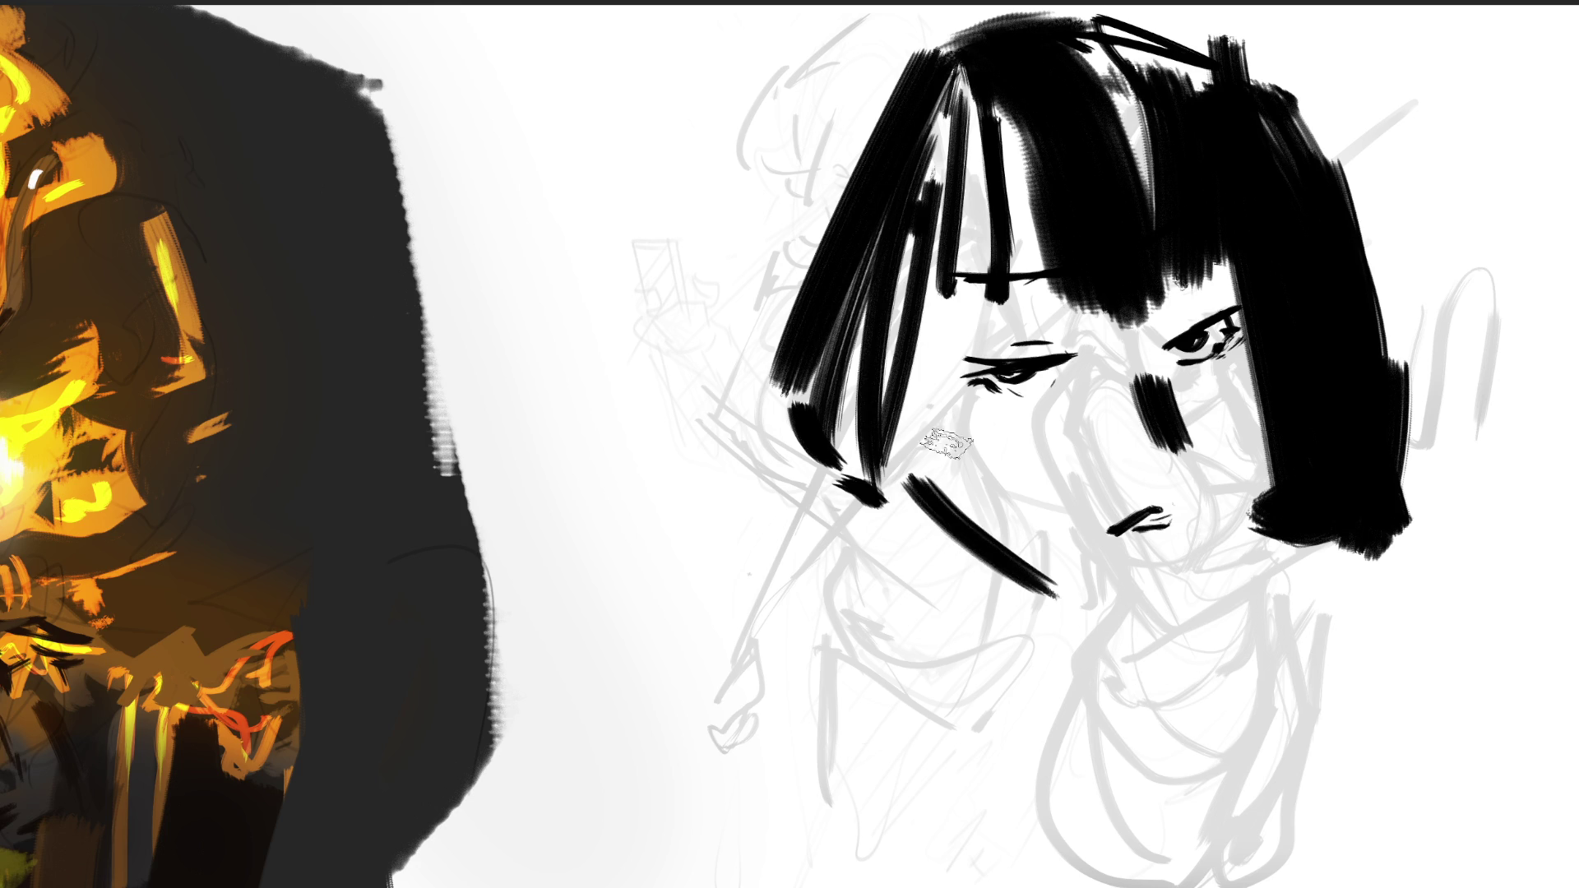
pyautogui.moveTo(983, 111); pyautogui.dragTo(884, 526)
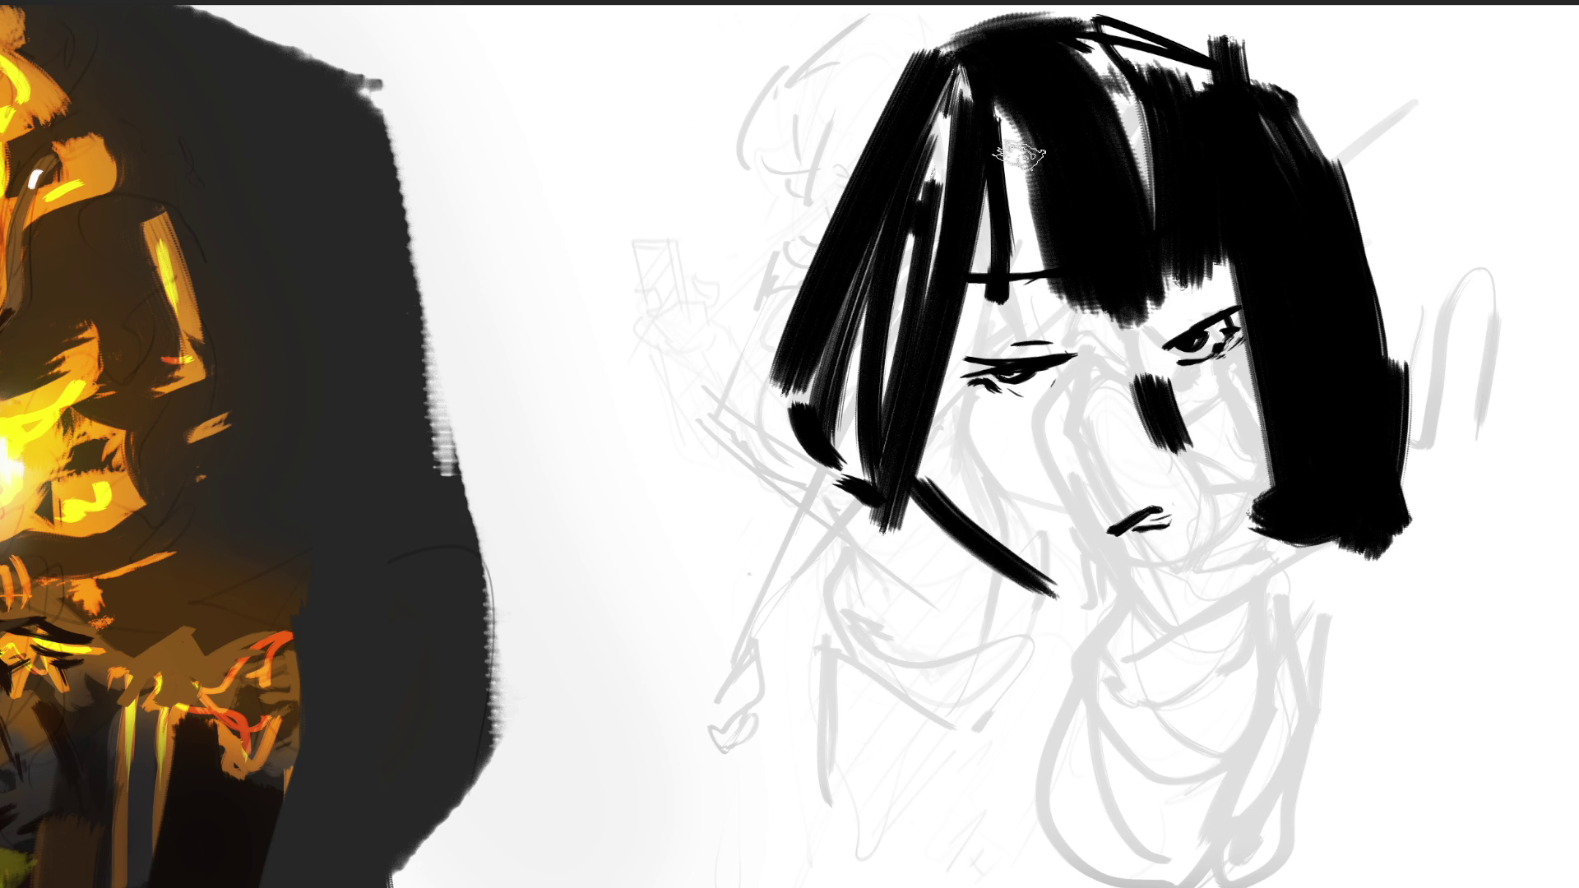
pyautogui.moveTo(970, 53); pyautogui.dragTo(899, 211)
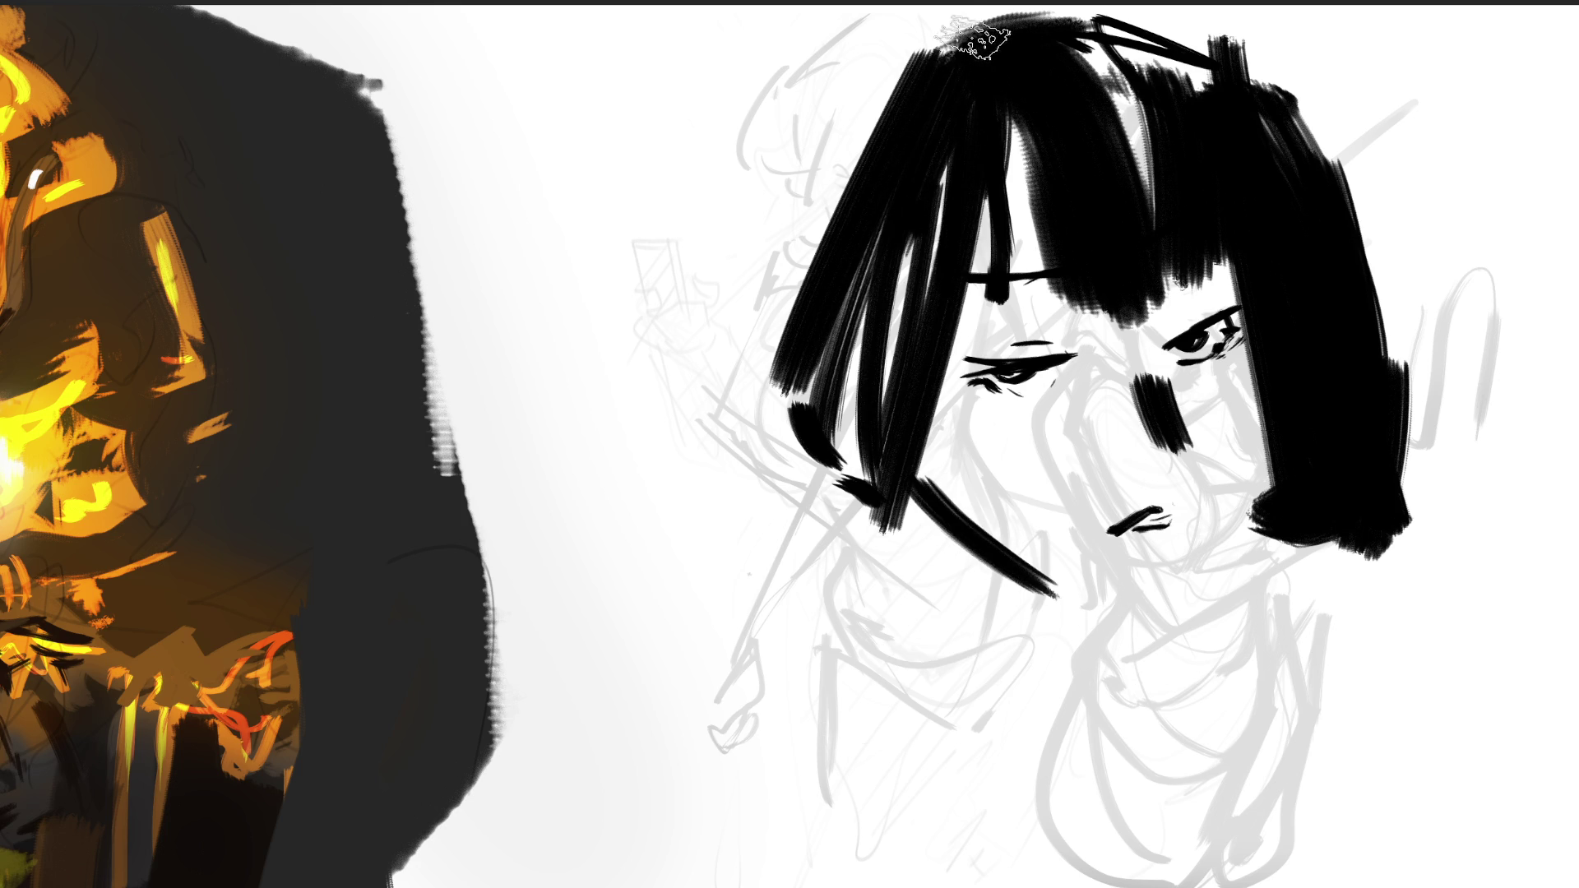
pyautogui.moveTo(933, 58); pyautogui.dragTo(760, 279)
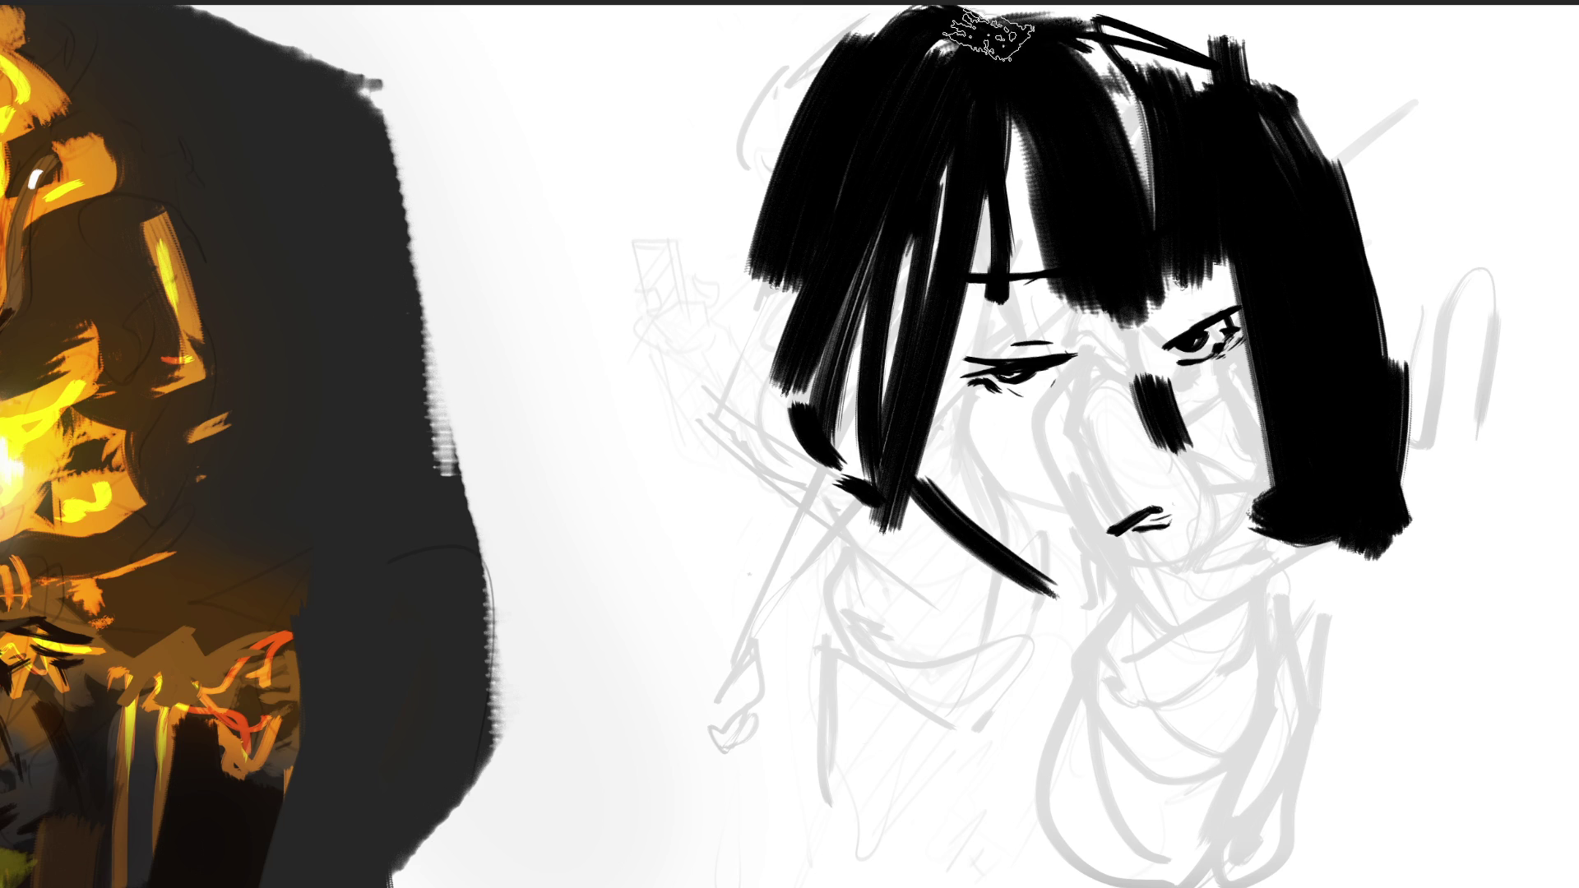
pyautogui.moveTo(991, 33)
pyautogui.mouseDown()
pyautogui.moveTo(1029, 120)
pyautogui.moveTo(1145, 176)
pyautogui.moveTo(1167, 53)
pyautogui.moveTo(1198, 26)
pyautogui.mouseUp()
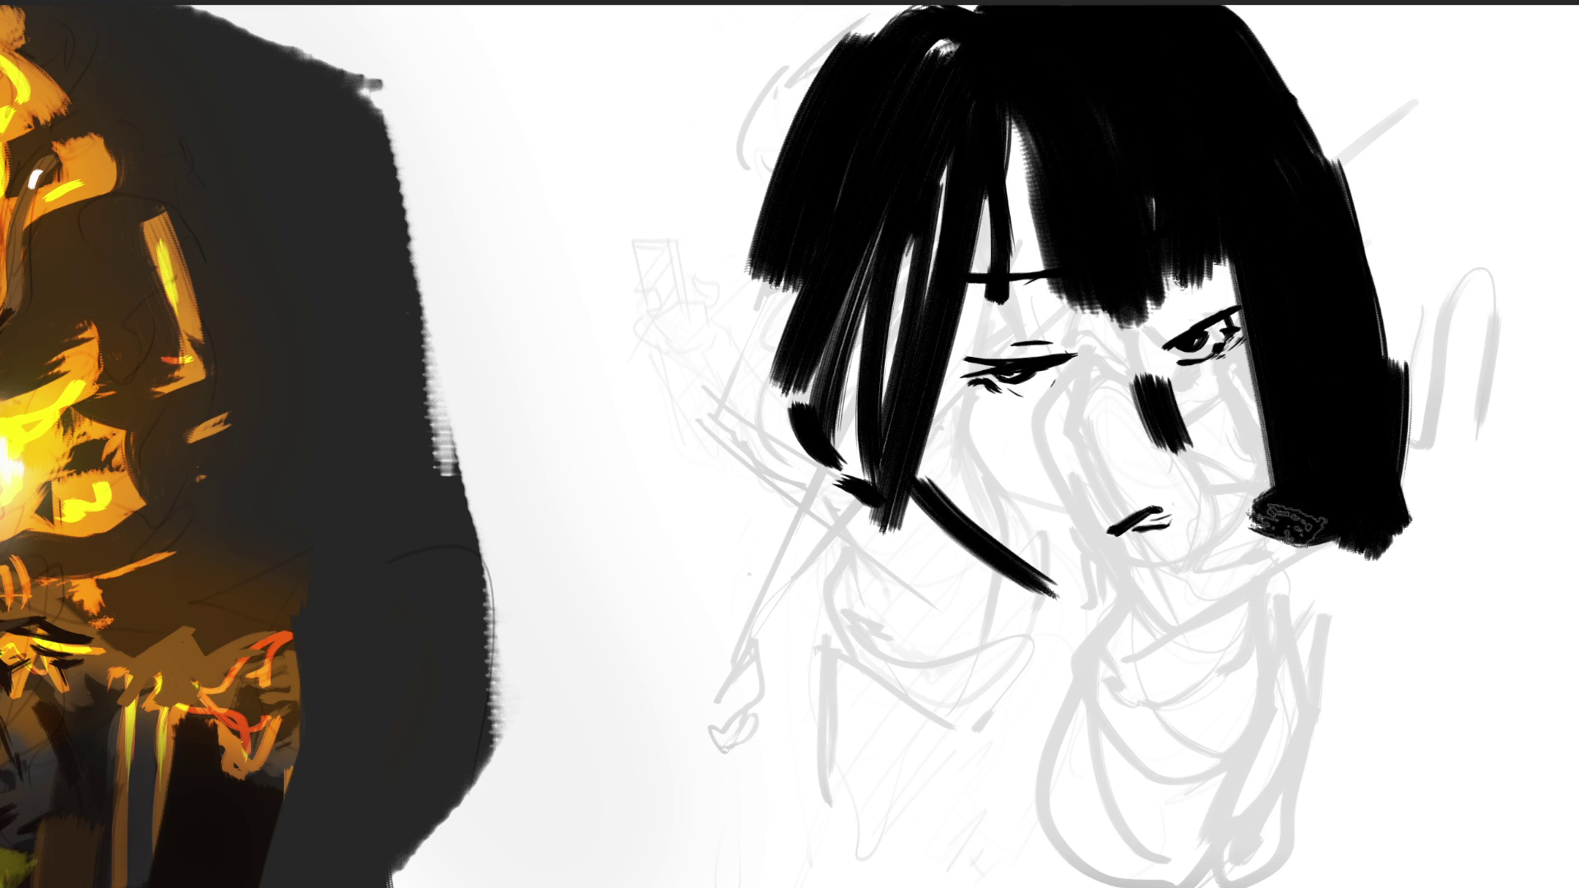
pyautogui.moveTo(1291, 465); pyautogui.dragTo(1254, 588)
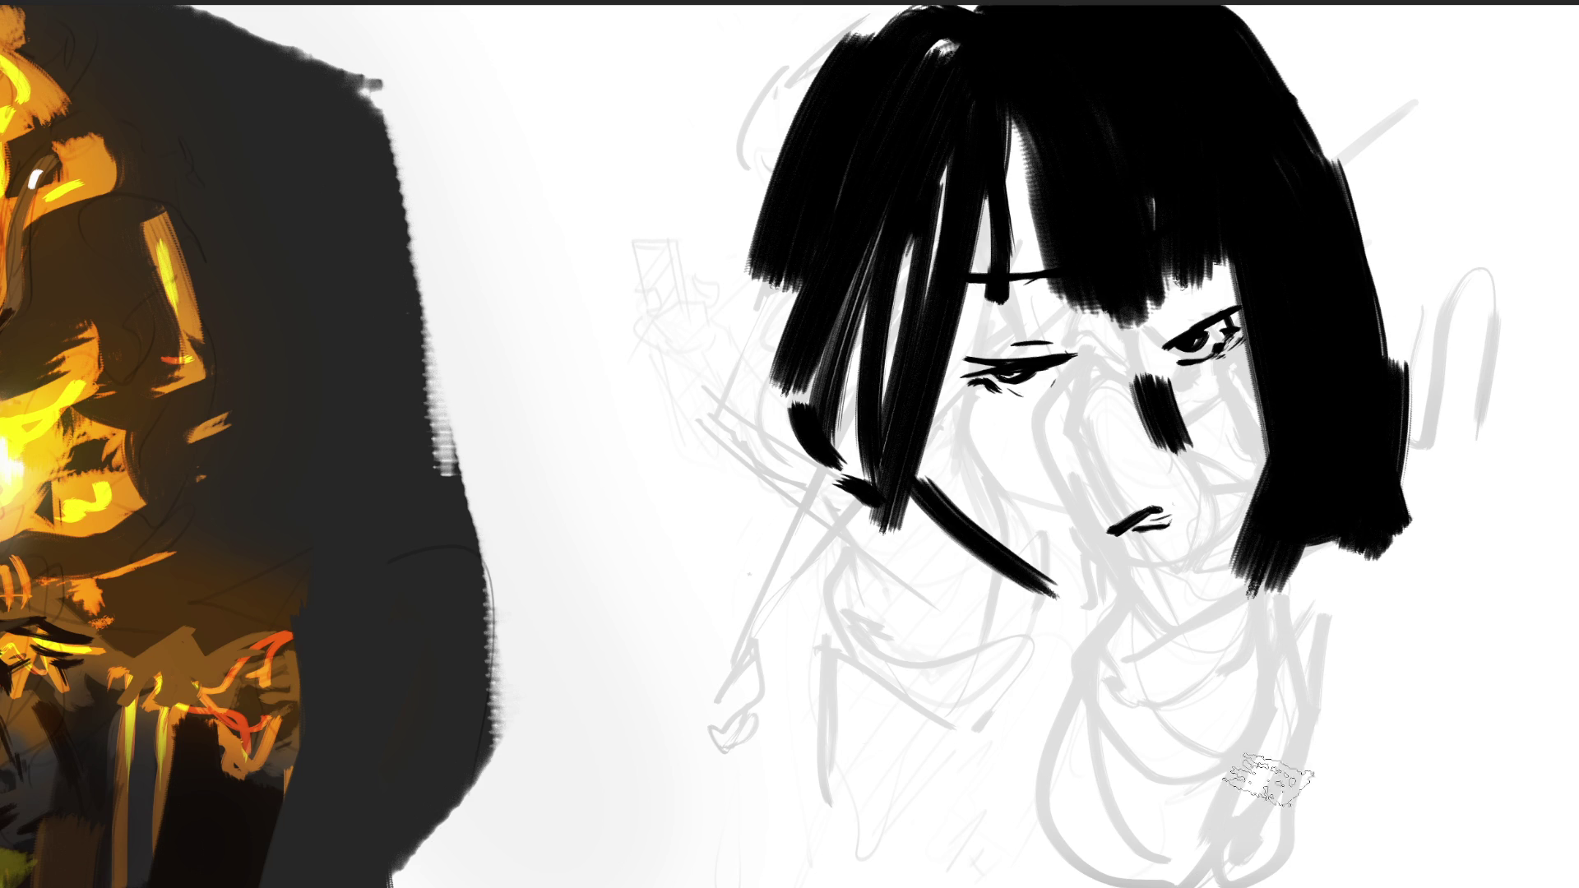
pyautogui.moveTo(1295, 538)
pyautogui.mouseDown()
pyautogui.moveTo(1254, 625)
pyautogui.moveTo(1373, 555)
pyautogui.moveTo(1373, 491)
pyautogui.mouseUp()
pyautogui.moveTo(1360, 300); pyautogui.dragTo(1299, 592)
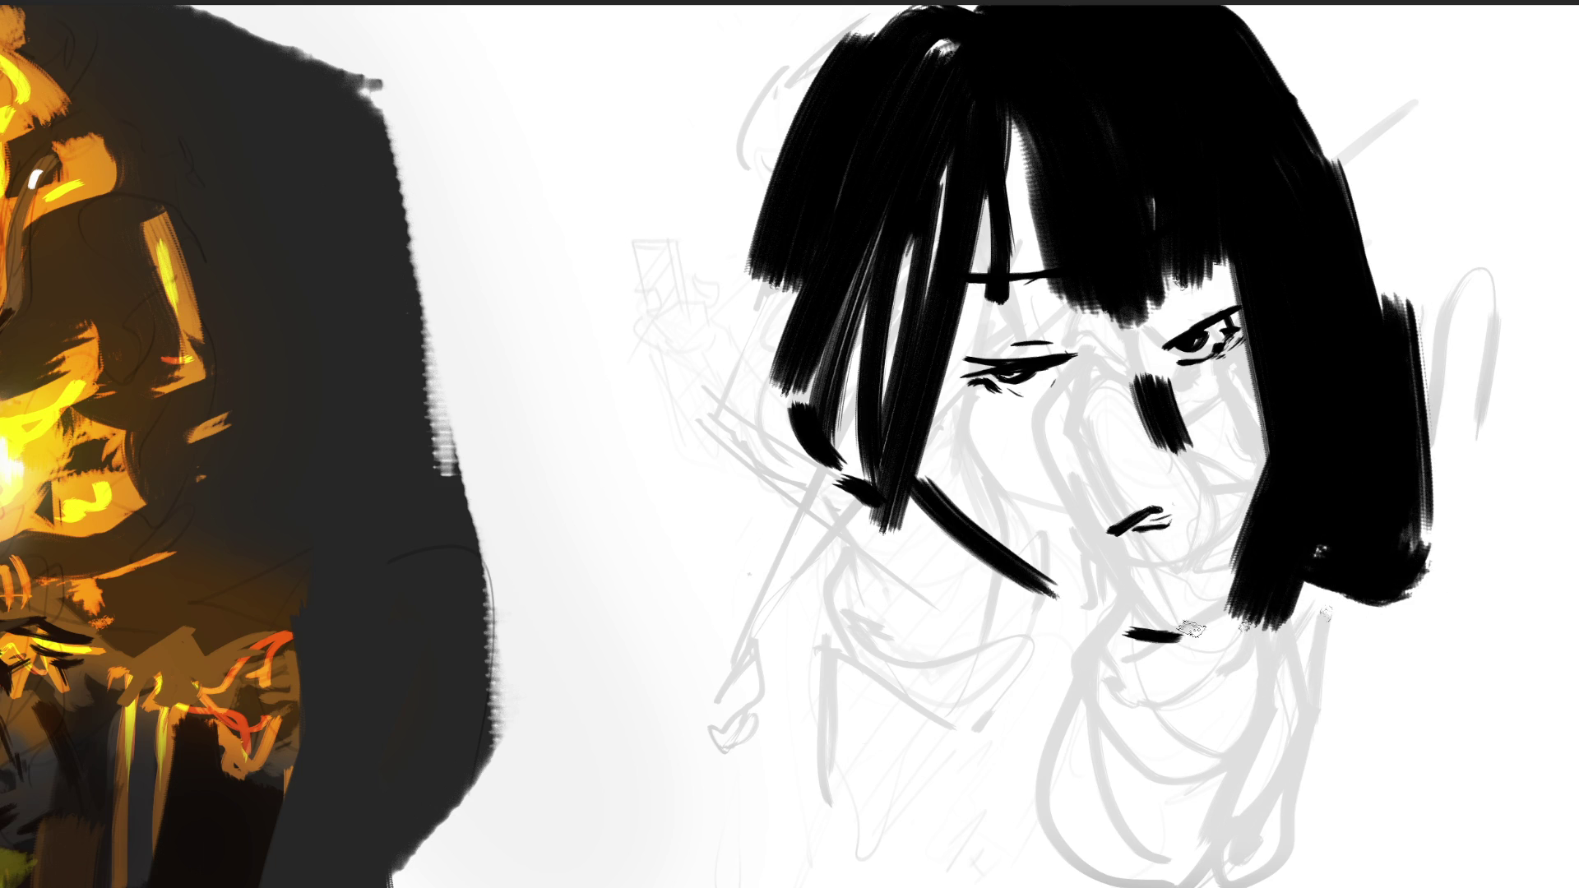
pyautogui.moveTo(1252, 564); pyautogui.dragTo(1184, 625)
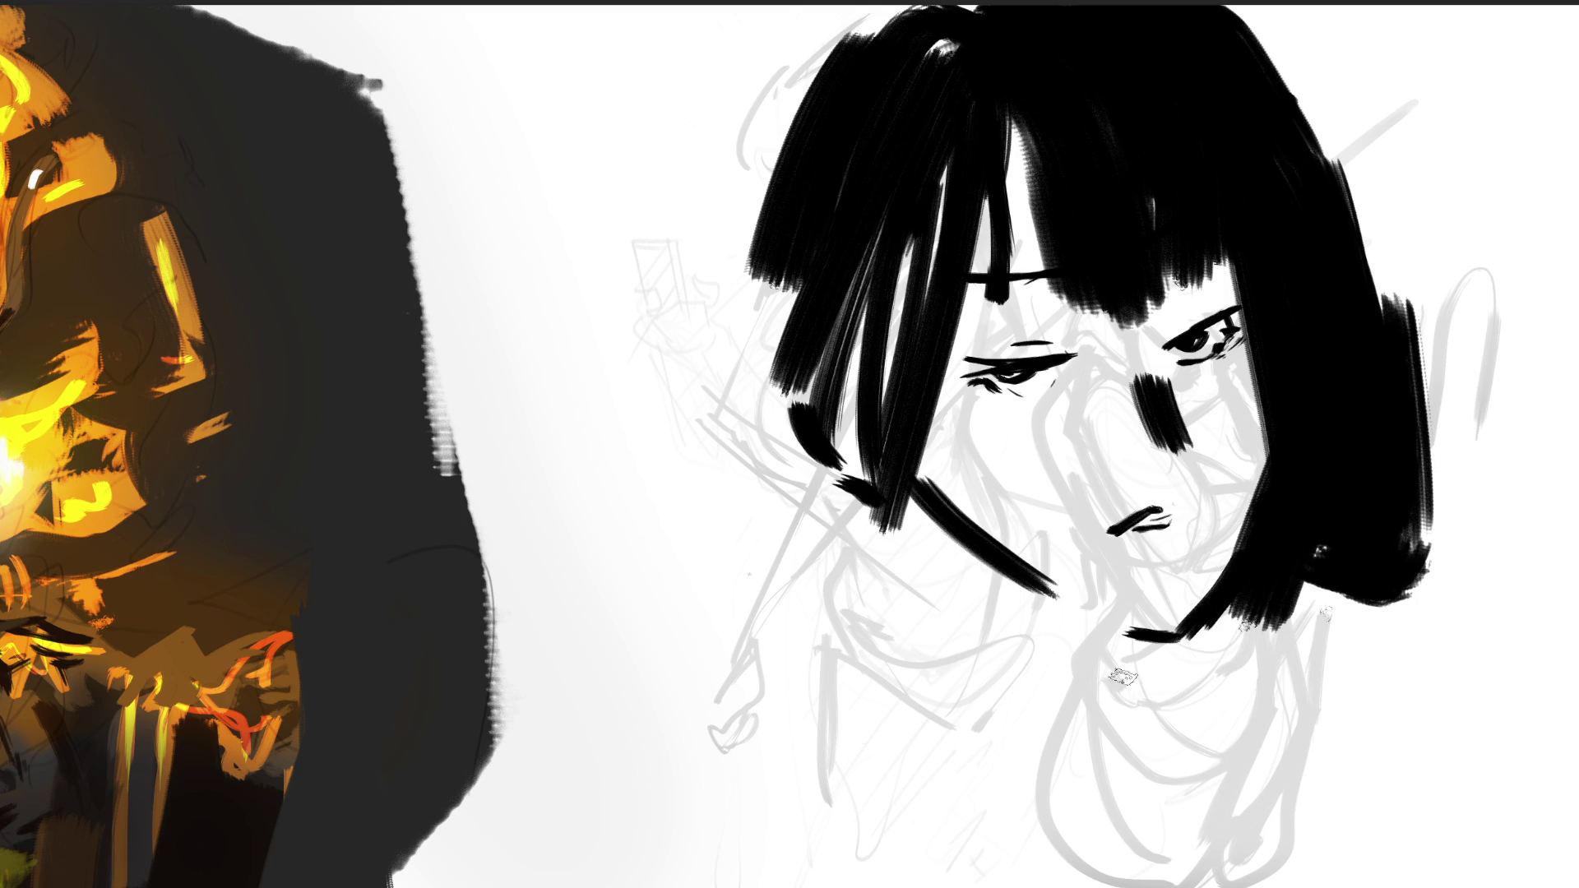
pyautogui.moveTo(869, 489); pyautogui.dragTo(970, 655)
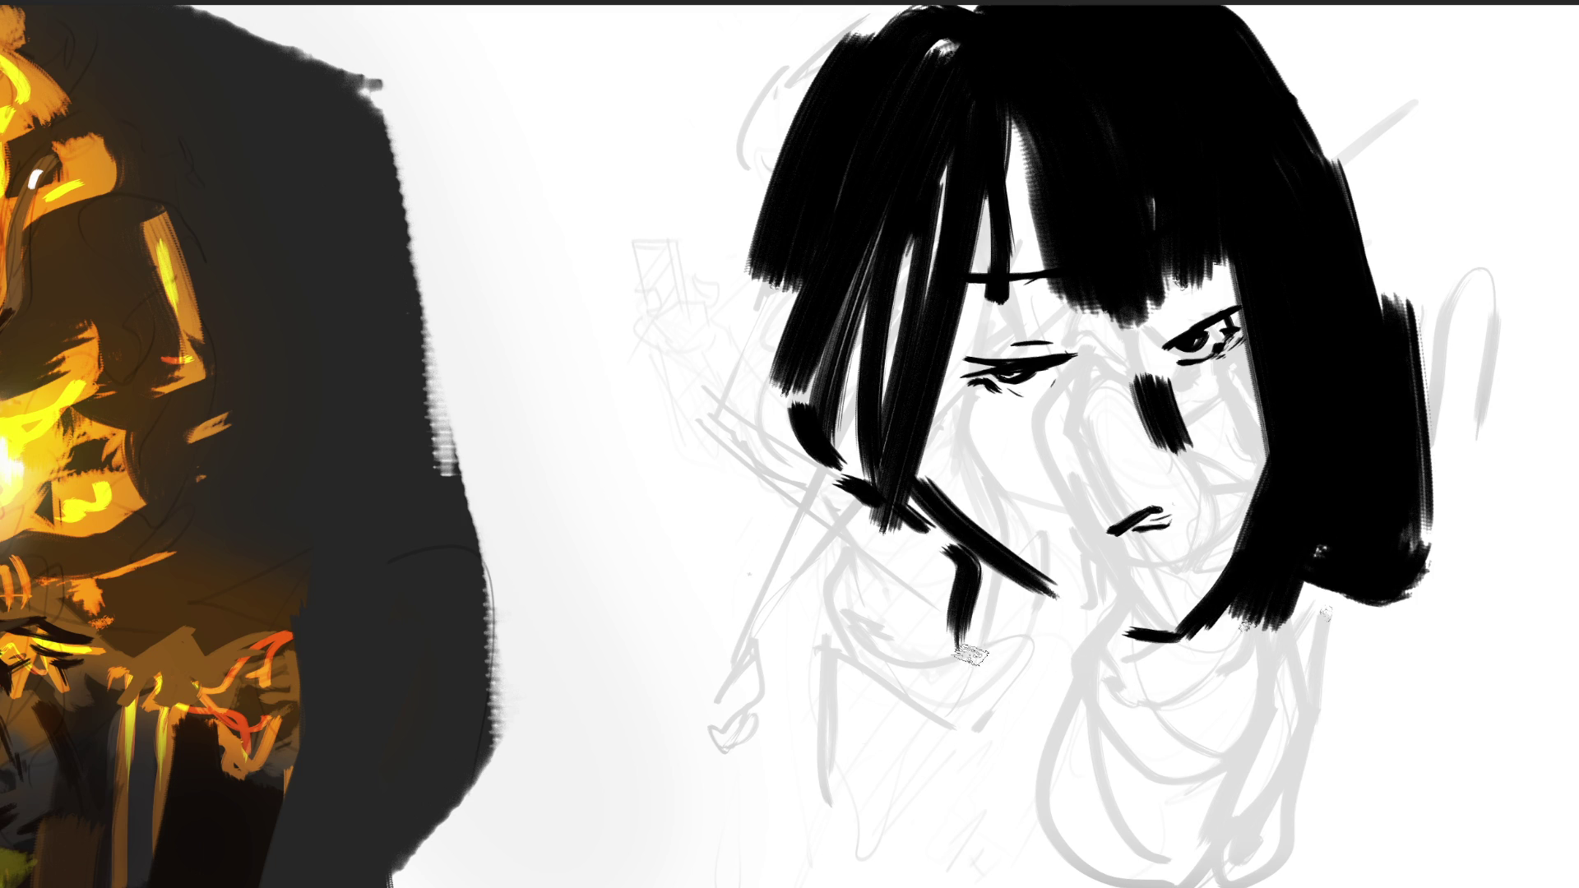
pyautogui.moveTo(811, 299)
pyautogui.mouseDown()
pyautogui.moveTo(740, 394)
pyautogui.moveTo(830, 543)
pyautogui.moveTo(917, 629)
pyautogui.mouseUp()
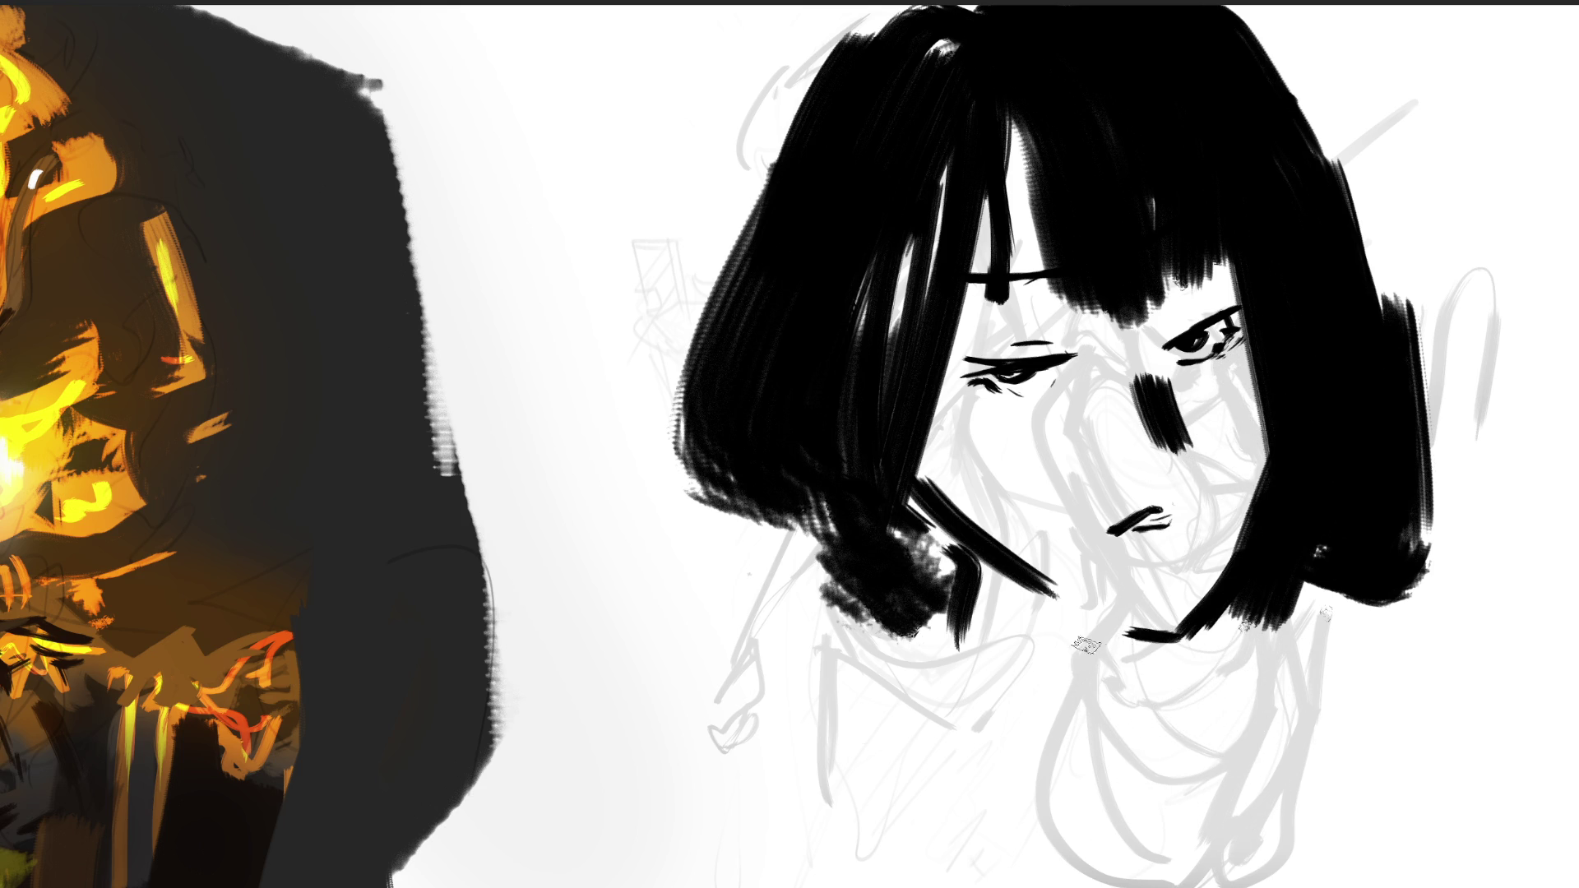
# Sketch the neck line, collar loop and collar strokes below the chin.
pyautogui.moveTo(1069, 635); pyautogui.dragTo(1028, 740)
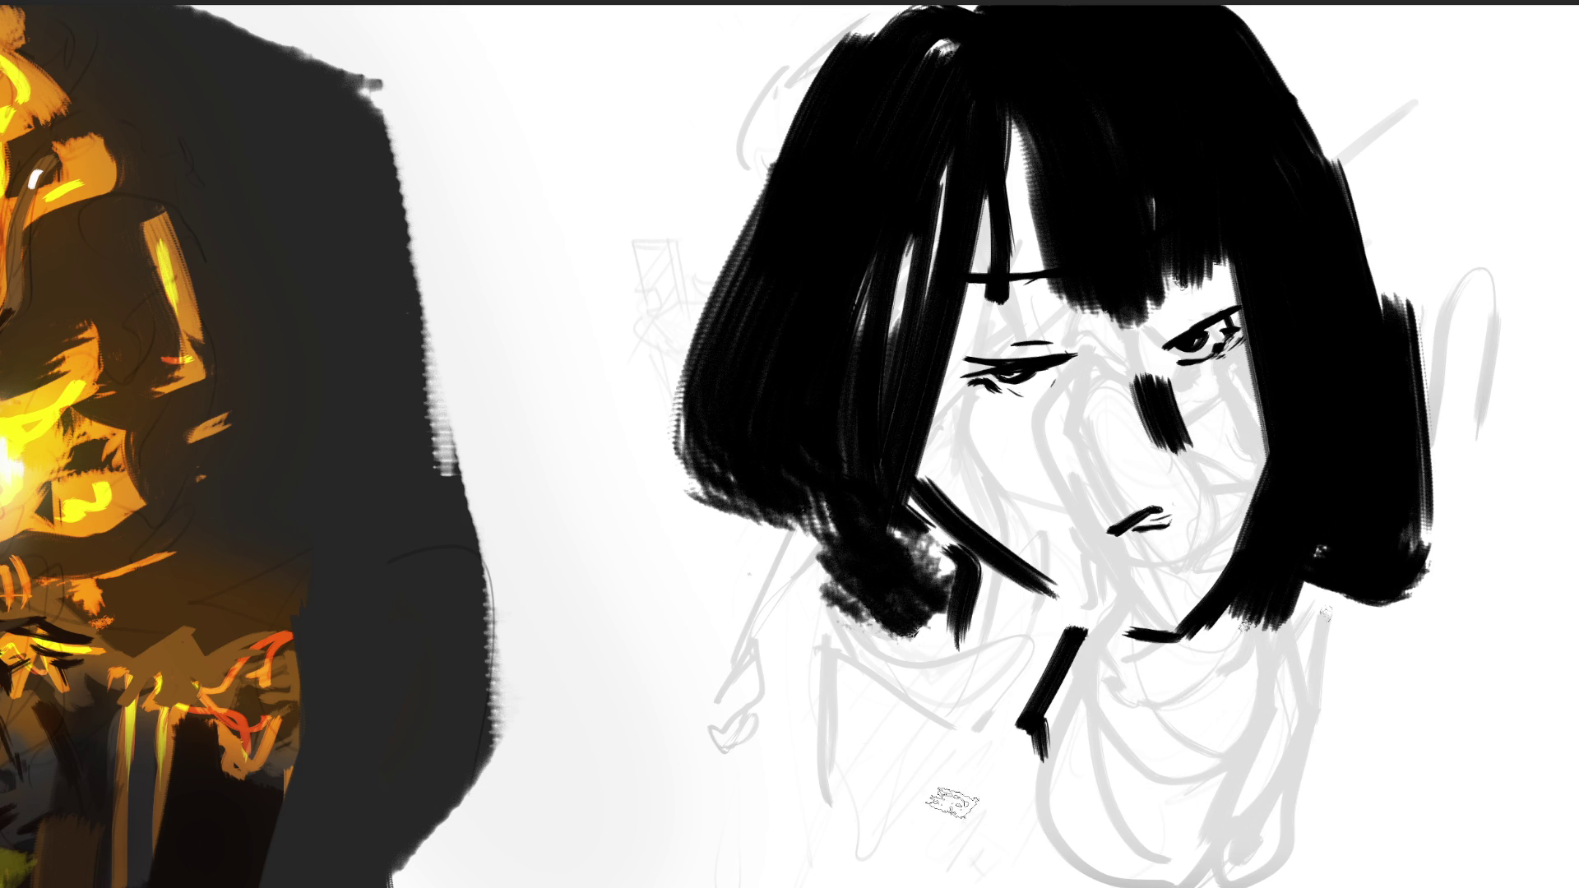
pyautogui.moveTo(938, 722)
pyautogui.mouseDown()
pyautogui.moveTo(1016, 761)
pyautogui.moveTo(897, 725)
pyautogui.mouseUp()
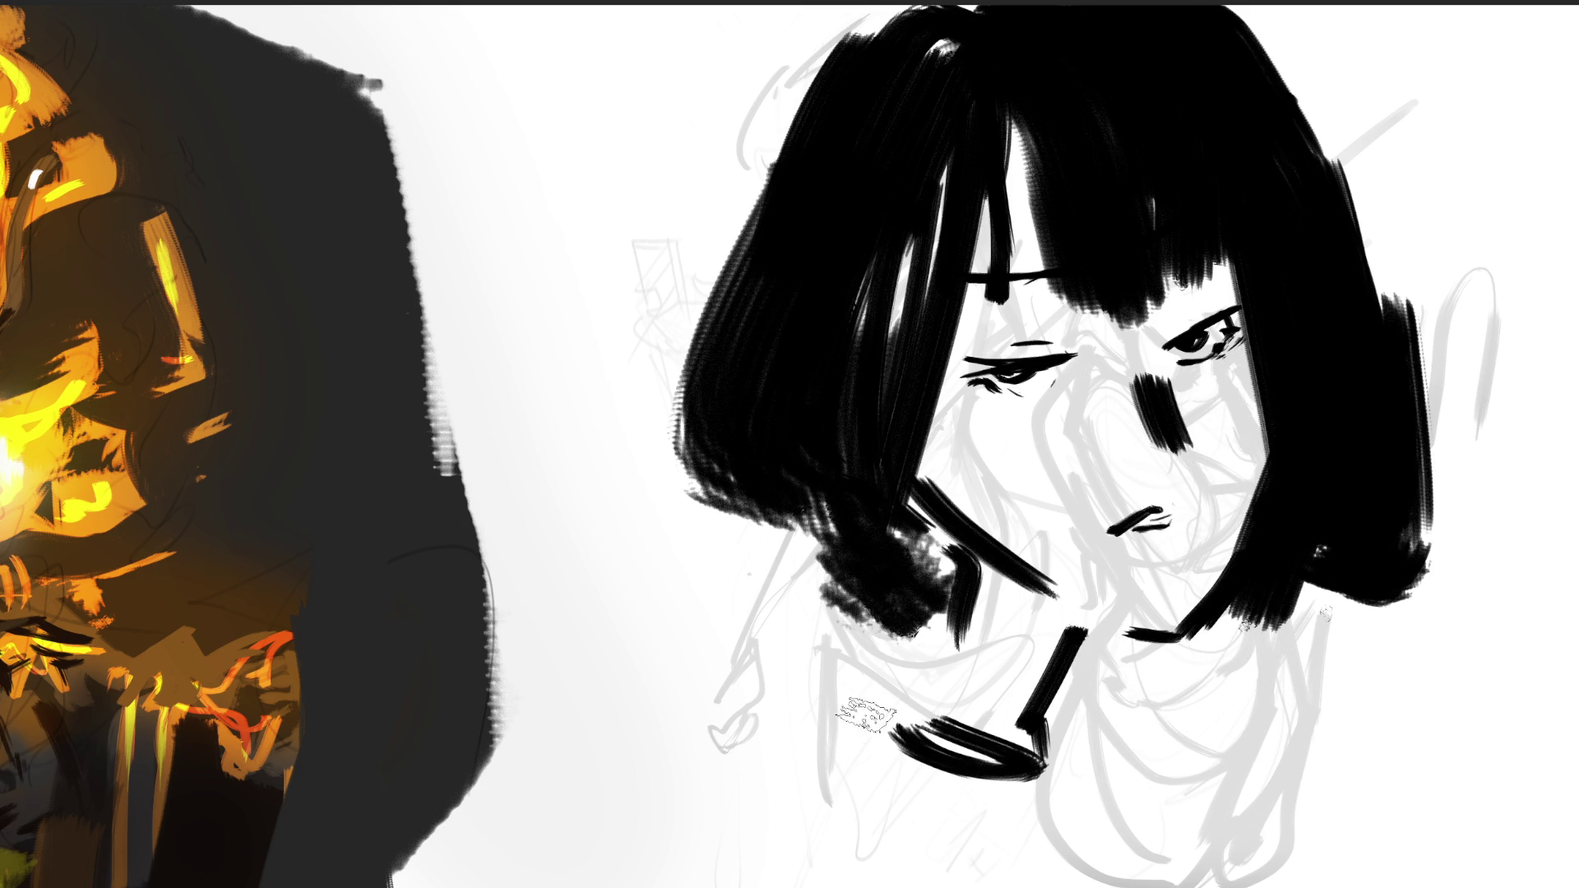
pyautogui.moveTo(769, 709)
pyautogui.mouseDown()
pyautogui.moveTo(814, 855)
pyautogui.moveTo(938, 851)
pyautogui.mouseUp()
pyautogui.moveTo(1089, 725); pyautogui.dragTo(1139, 870)
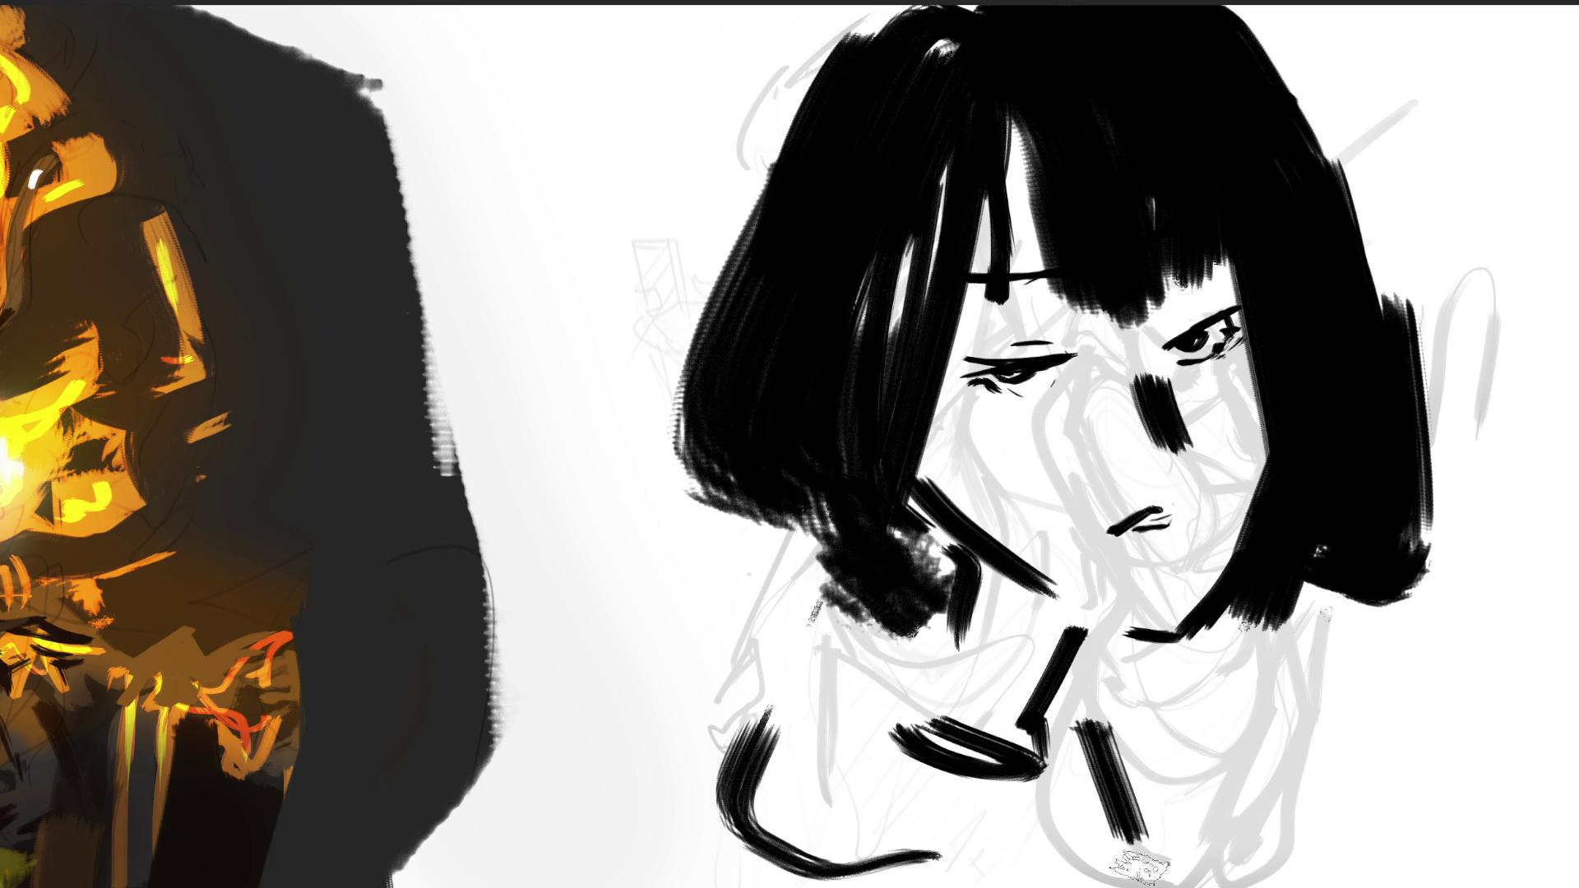
pyautogui.moveTo(1159, 810); pyautogui.dragTo(1184, 730)
pyautogui.moveTo(1117, 674); pyautogui.dragTo(1155, 867)
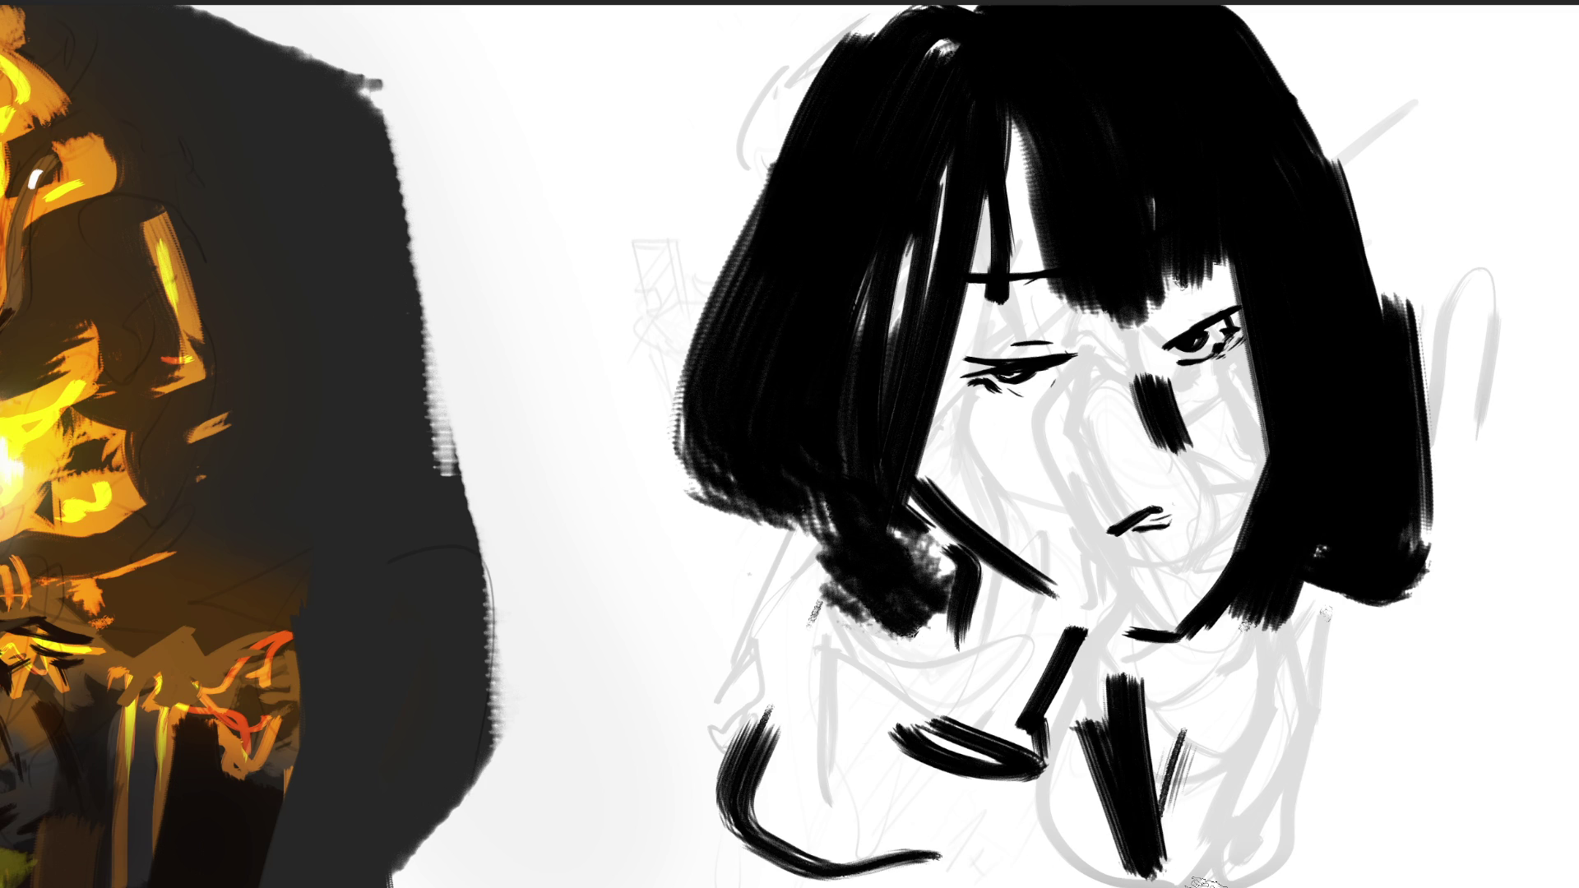
# Mirror the canvas, centre the girl's face and select the face area with the magic wand.
pyautogui.press('m')
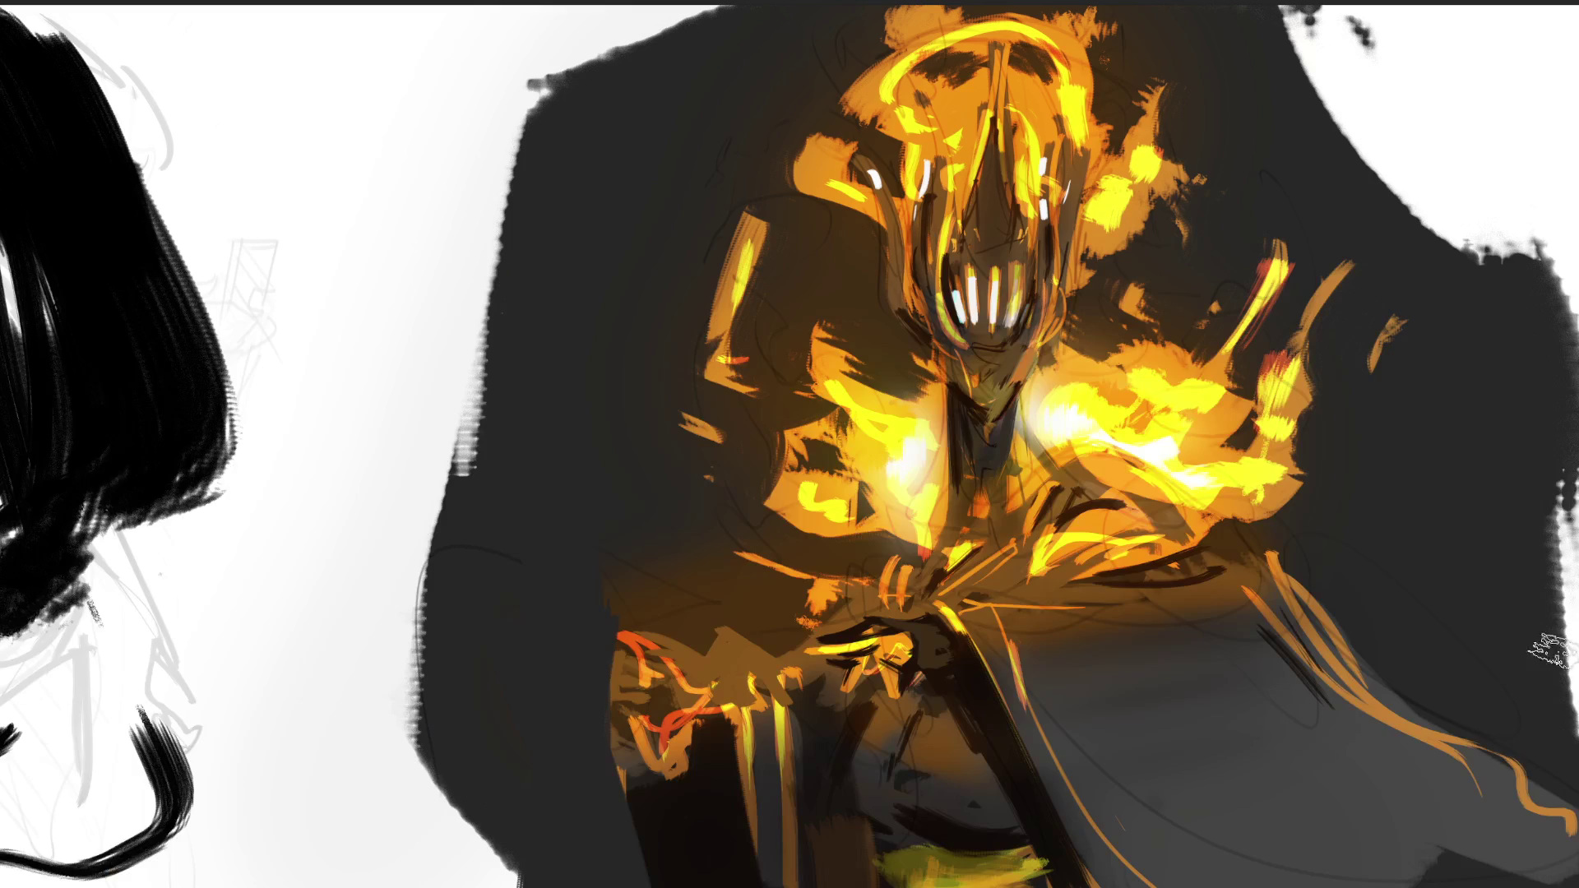
pyautogui.moveTo(493, 444); pyautogui.dragTo(1159, 444)
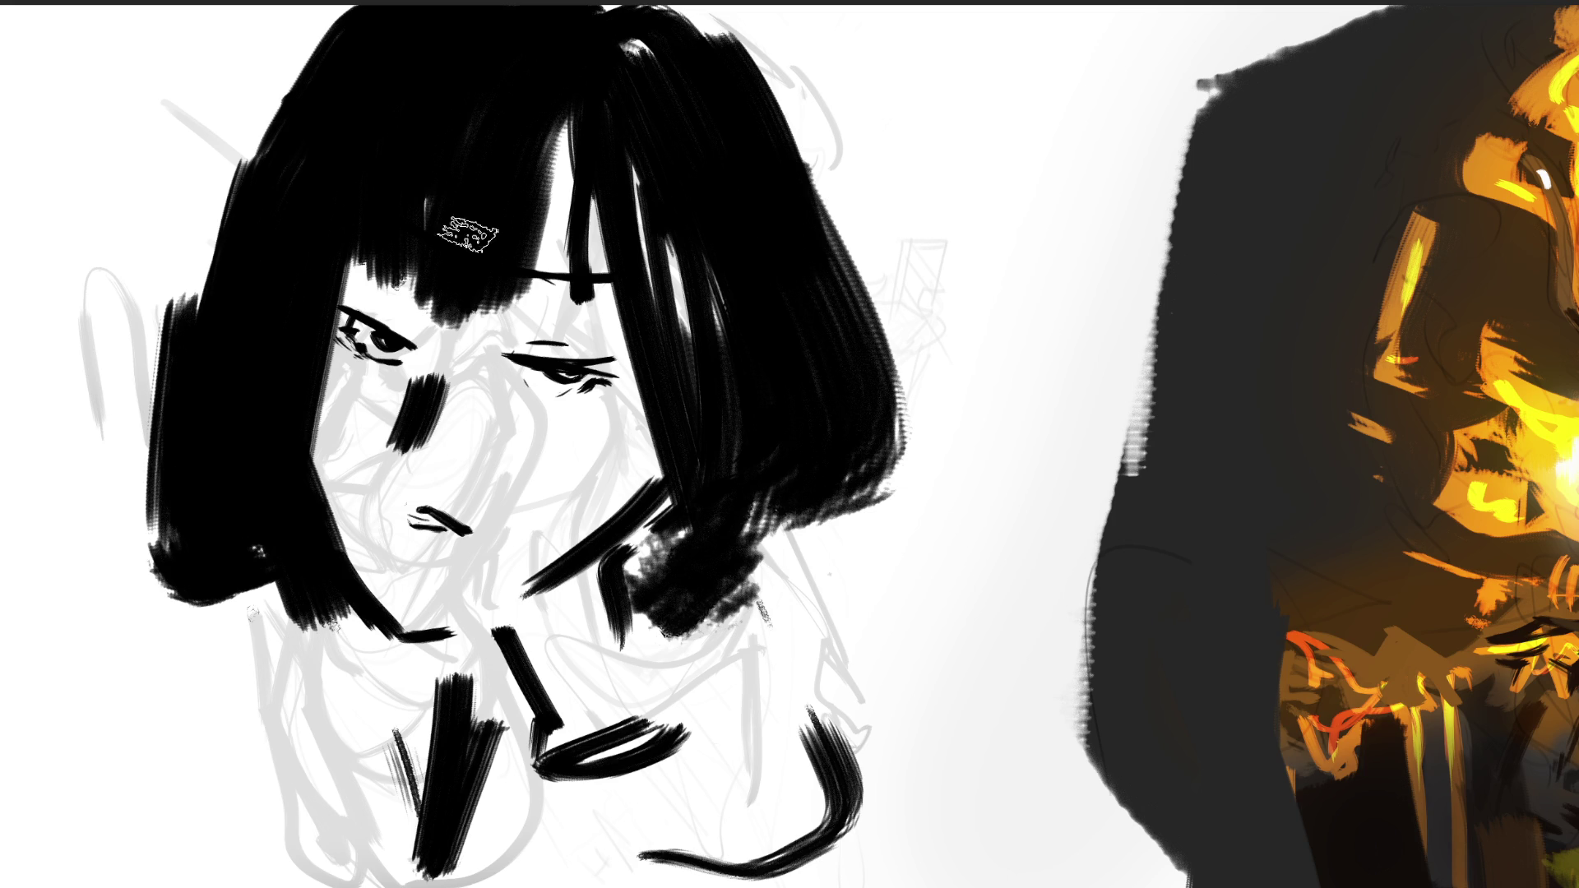
pyautogui.click(523, 356)
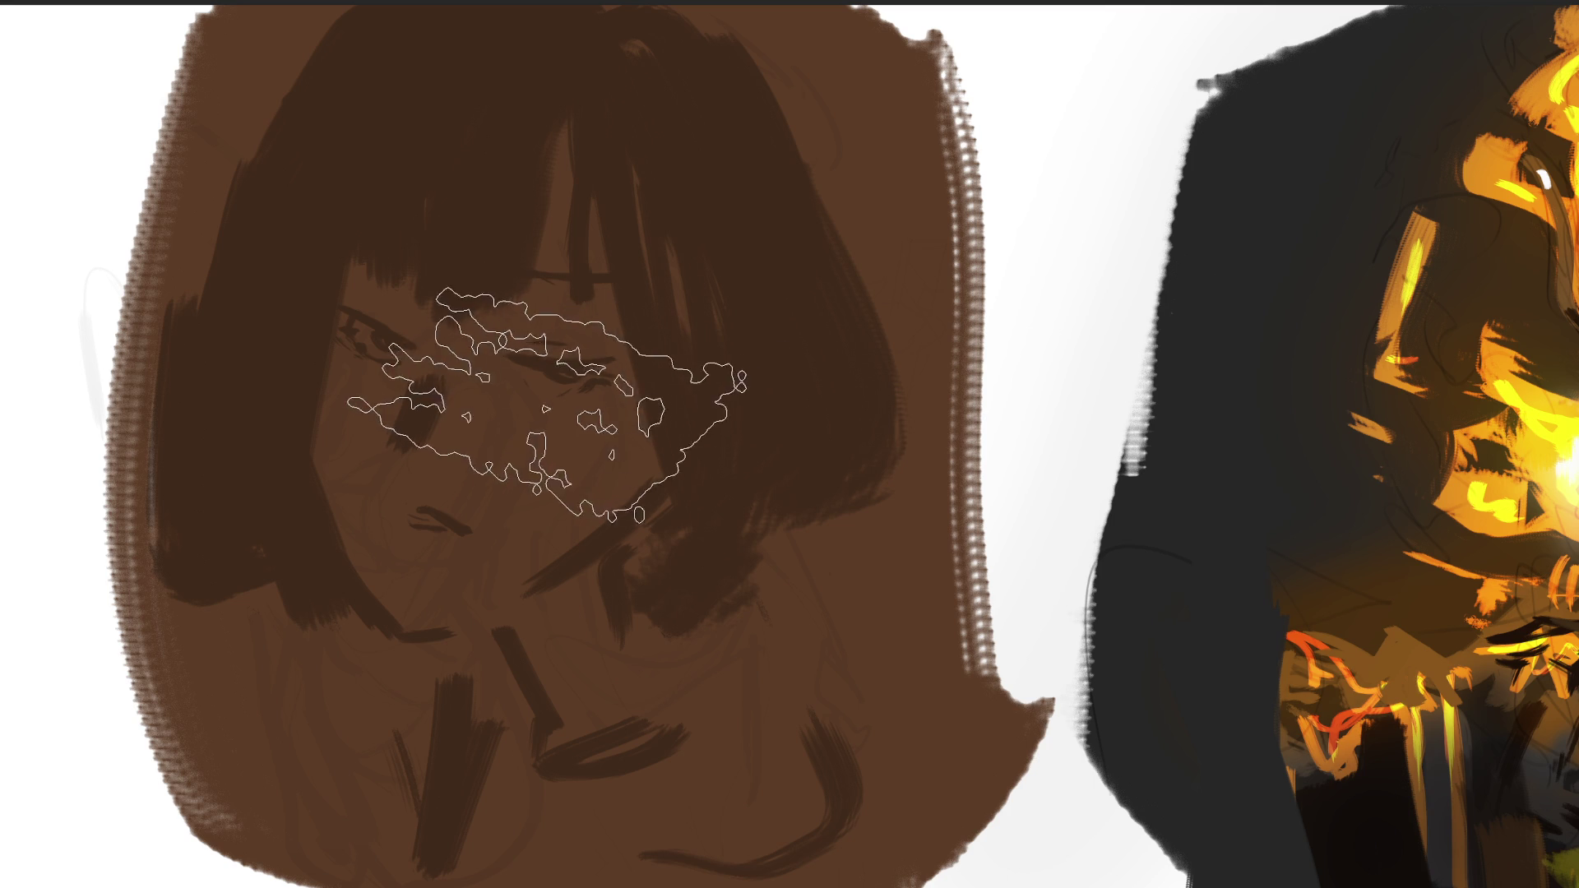
# Paint a pale nose patch, then add grey-brown and orange skin tones across the nose.
pyautogui.moveTo(493, 377)
pyautogui.mouseDown()
pyautogui.moveTo(506, 444)
pyautogui.moveTo(592, 407)
pyautogui.moveTo(494, 493)
pyautogui.moveTo(501, 613)
pyautogui.mouseUp()
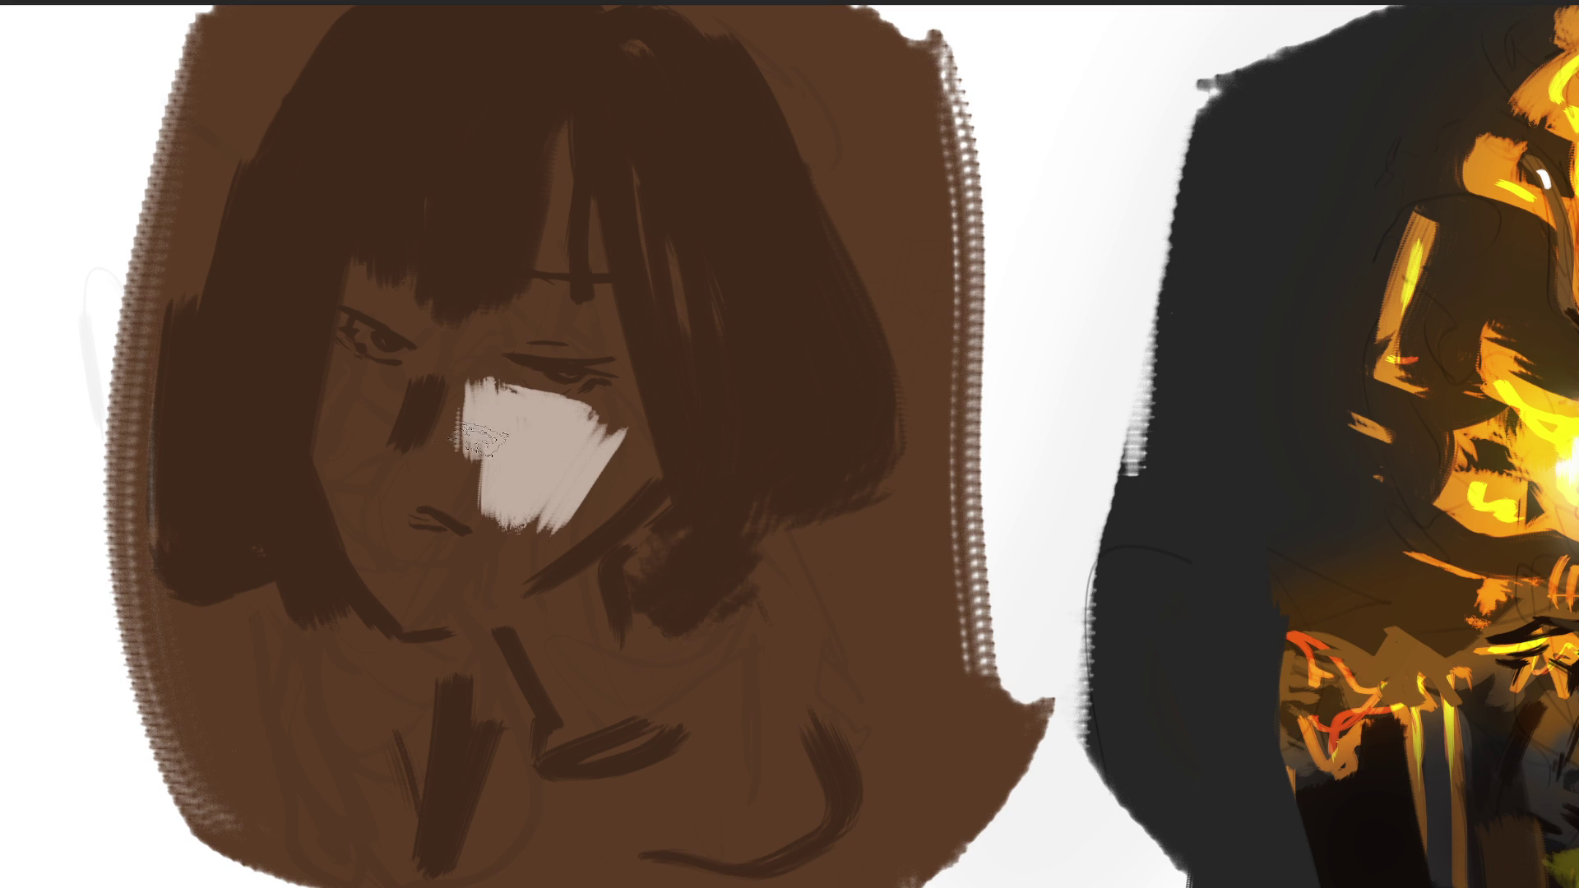
pyautogui.moveTo(447, 407); pyautogui.dragTo(457, 377)
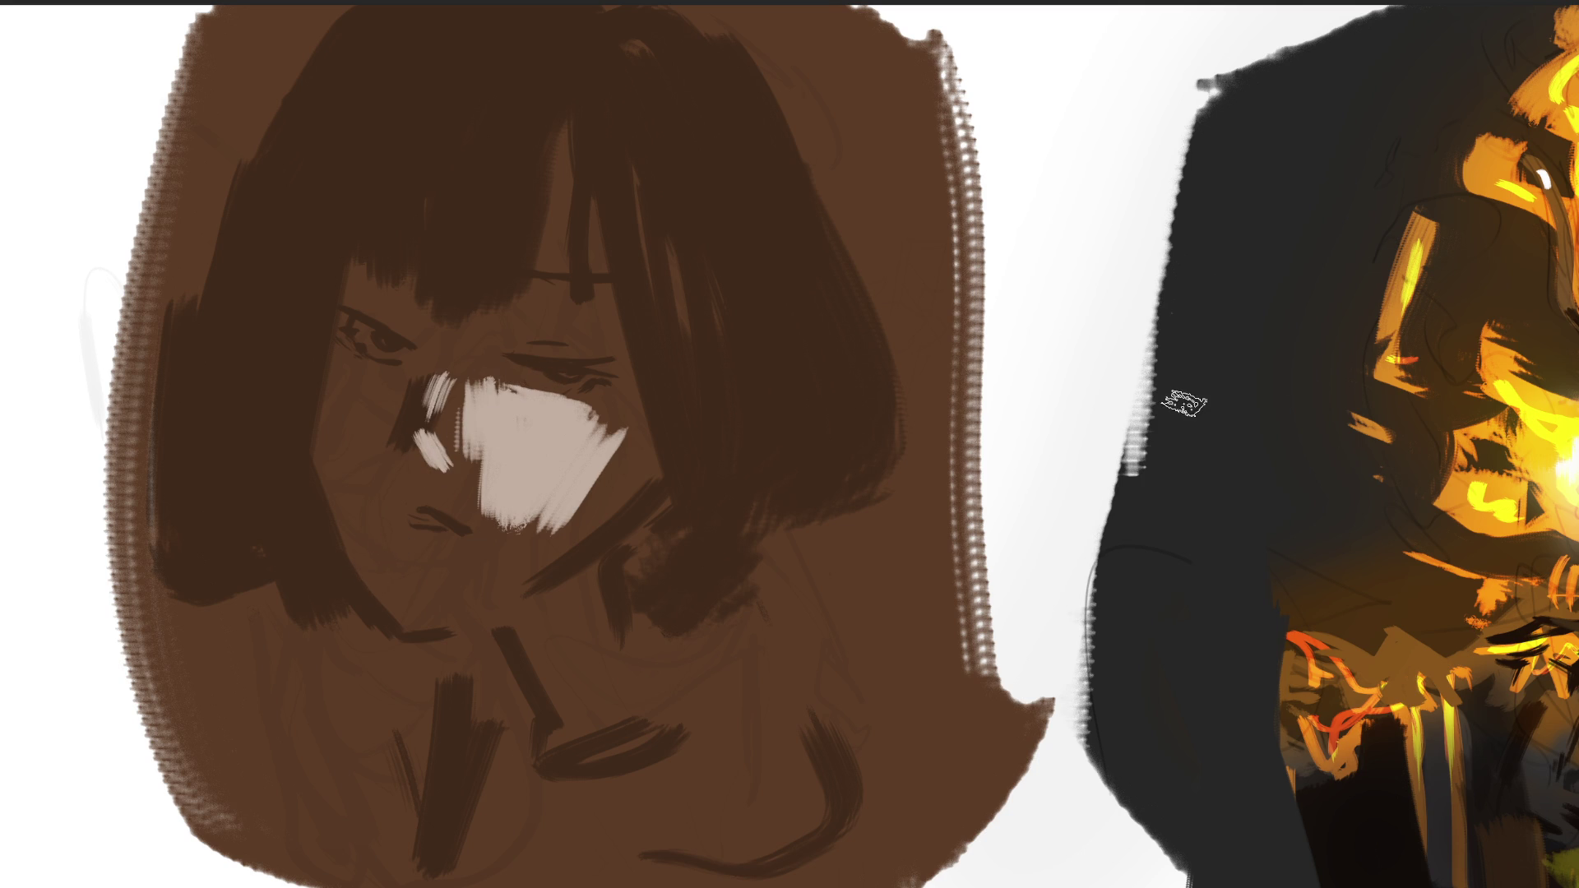
pyautogui.moveTo(457, 398); pyautogui.dragTo(458, 477)
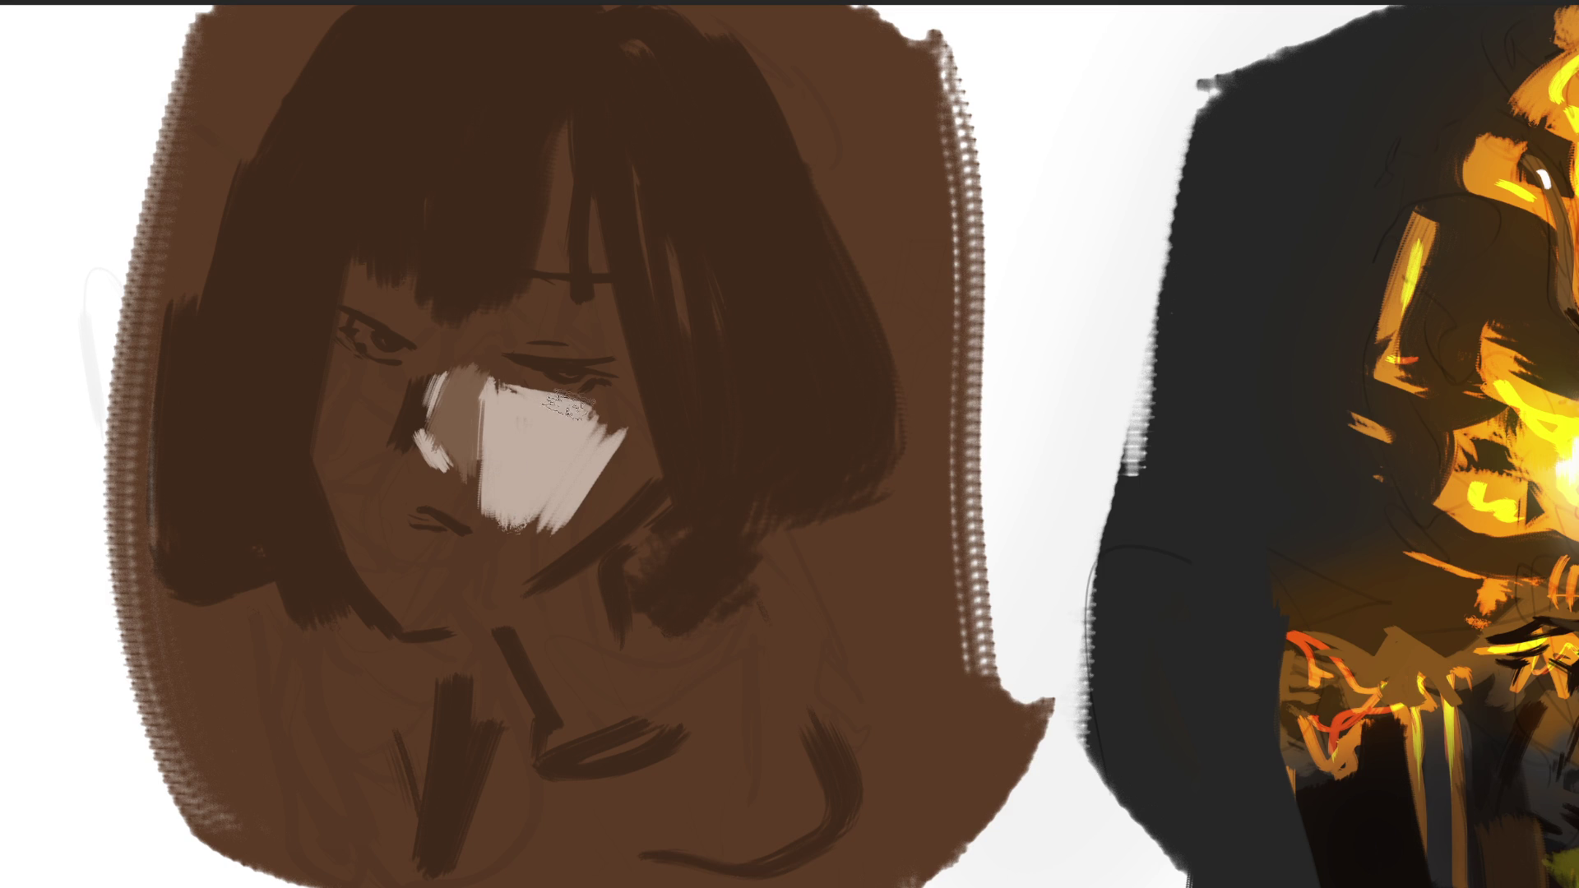
pyautogui.moveTo(483, 381); pyautogui.dragTo(612, 385)
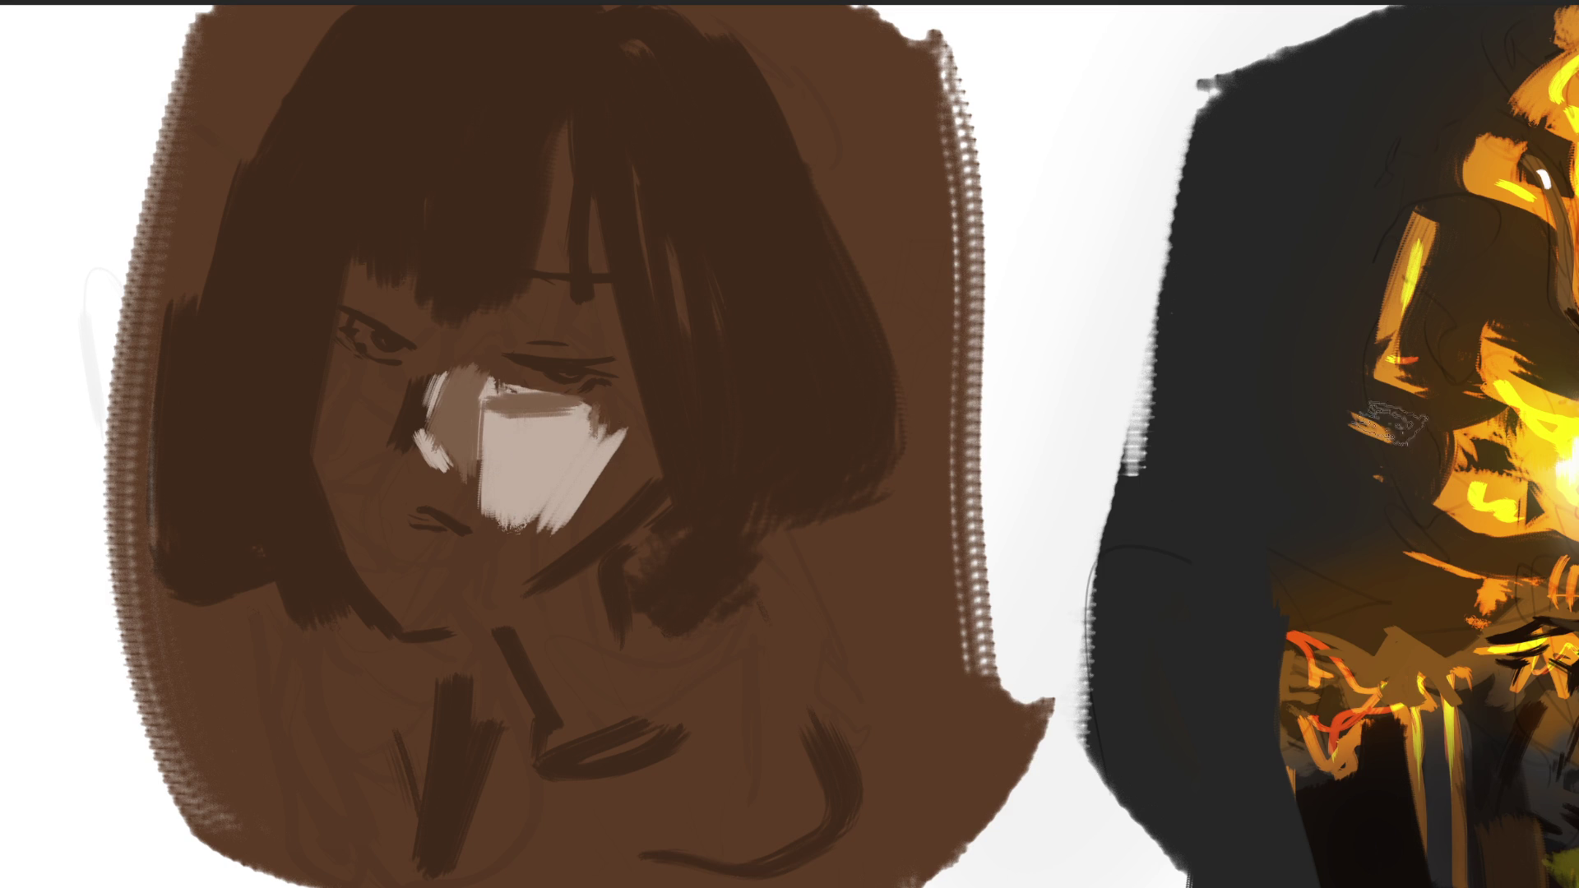
pyautogui.moveTo(461, 386); pyautogui.dragTo(604, 388)
pyautogui.moveTo(486, 415); pyautogui.dragTo(486, 448)
pyautogui.moveTo(506, 419); pyautogui.dragTo(527, 448)
pyautogui.moveTo(599, 403); pyautogui.dragTo(606, 424)
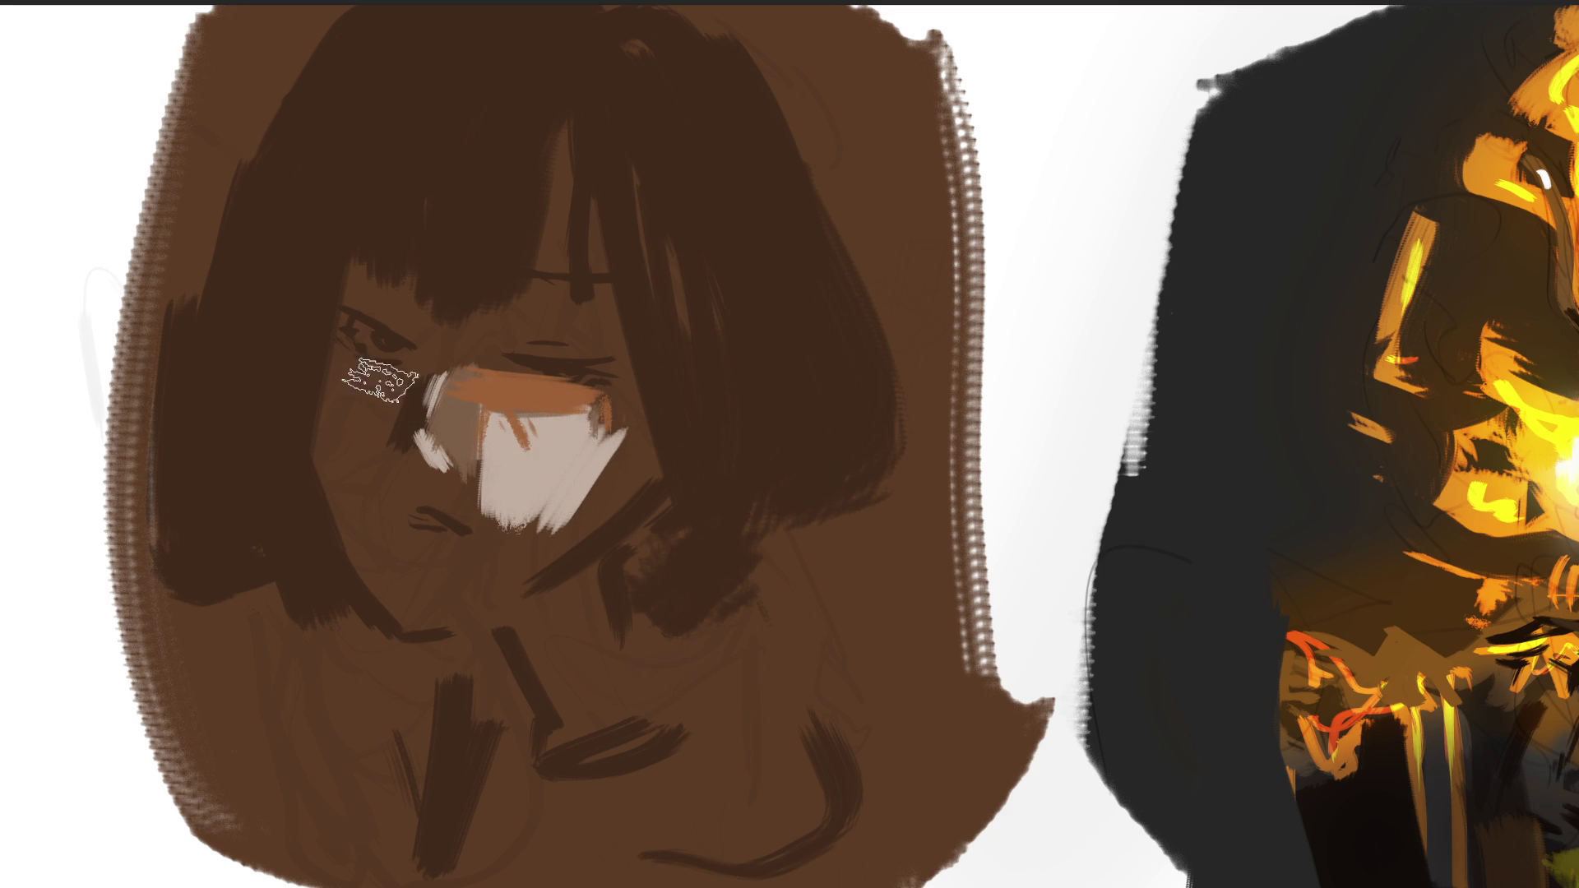
# Add orange around the left eye, grey-brown along the brow, a dark mouth, a chin stroke and red lips.
pyautogui.moveTo(362, 390)
pyautogui.mouseDown()
pyautogui.moveTo(477, 341)
pyautogui.moveTo(448, 350)
pyautogui.mouseUp()
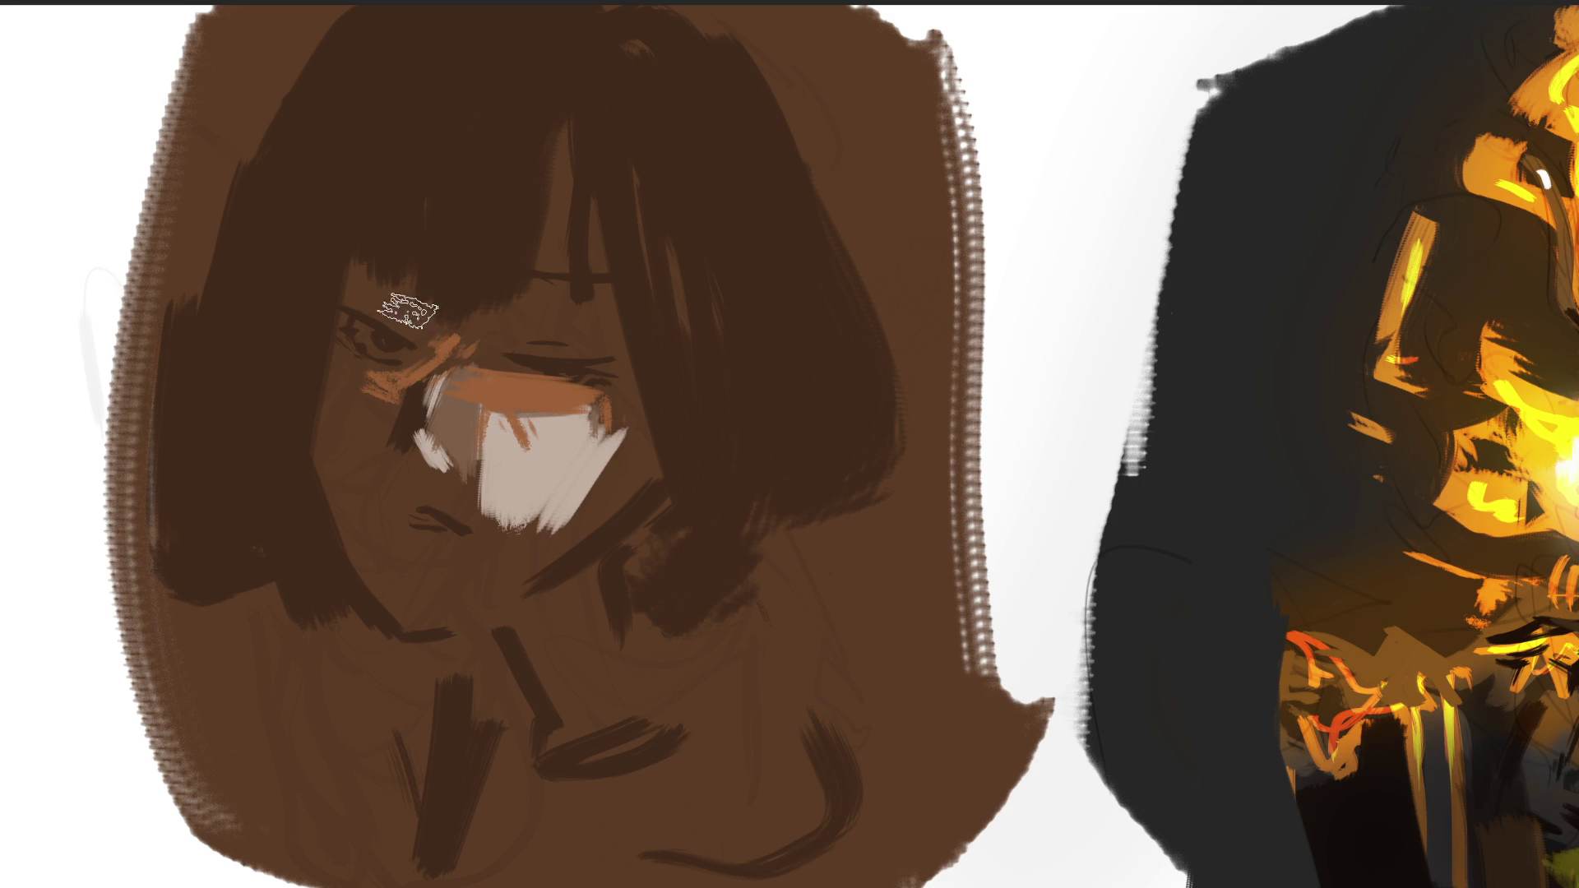
pyautogui.moveTo(396, 302); pyautogui.dragTo(421, 320)
pyautogui.moveTo(329, 290)
pyautogui.mouseDown()
pyautogui.moveTo(430, 335)
pyautogui.moveTo(567, 303)
pyautogui.mouseUp()
pyautogui.moveTo(411, 512); pyautogui.dragTo(464, 524)
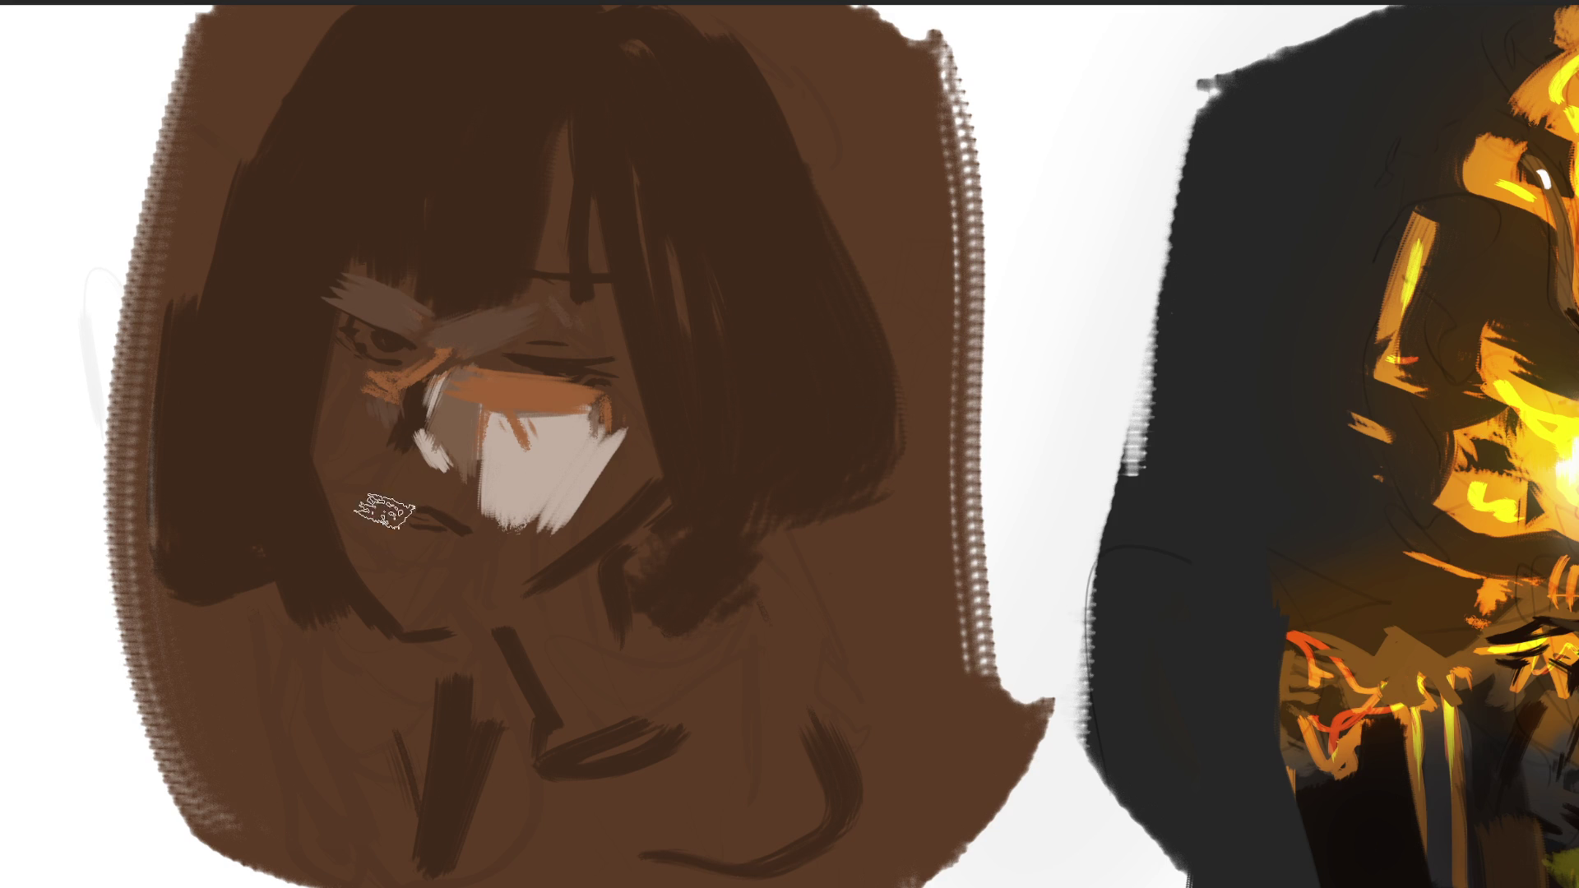
pyautogui.moveTo(366, 394); pyautogui.dragTo(407, 436)
pyautogui.moveTo(610, 555); pyautogui.dragTo(617, 650)
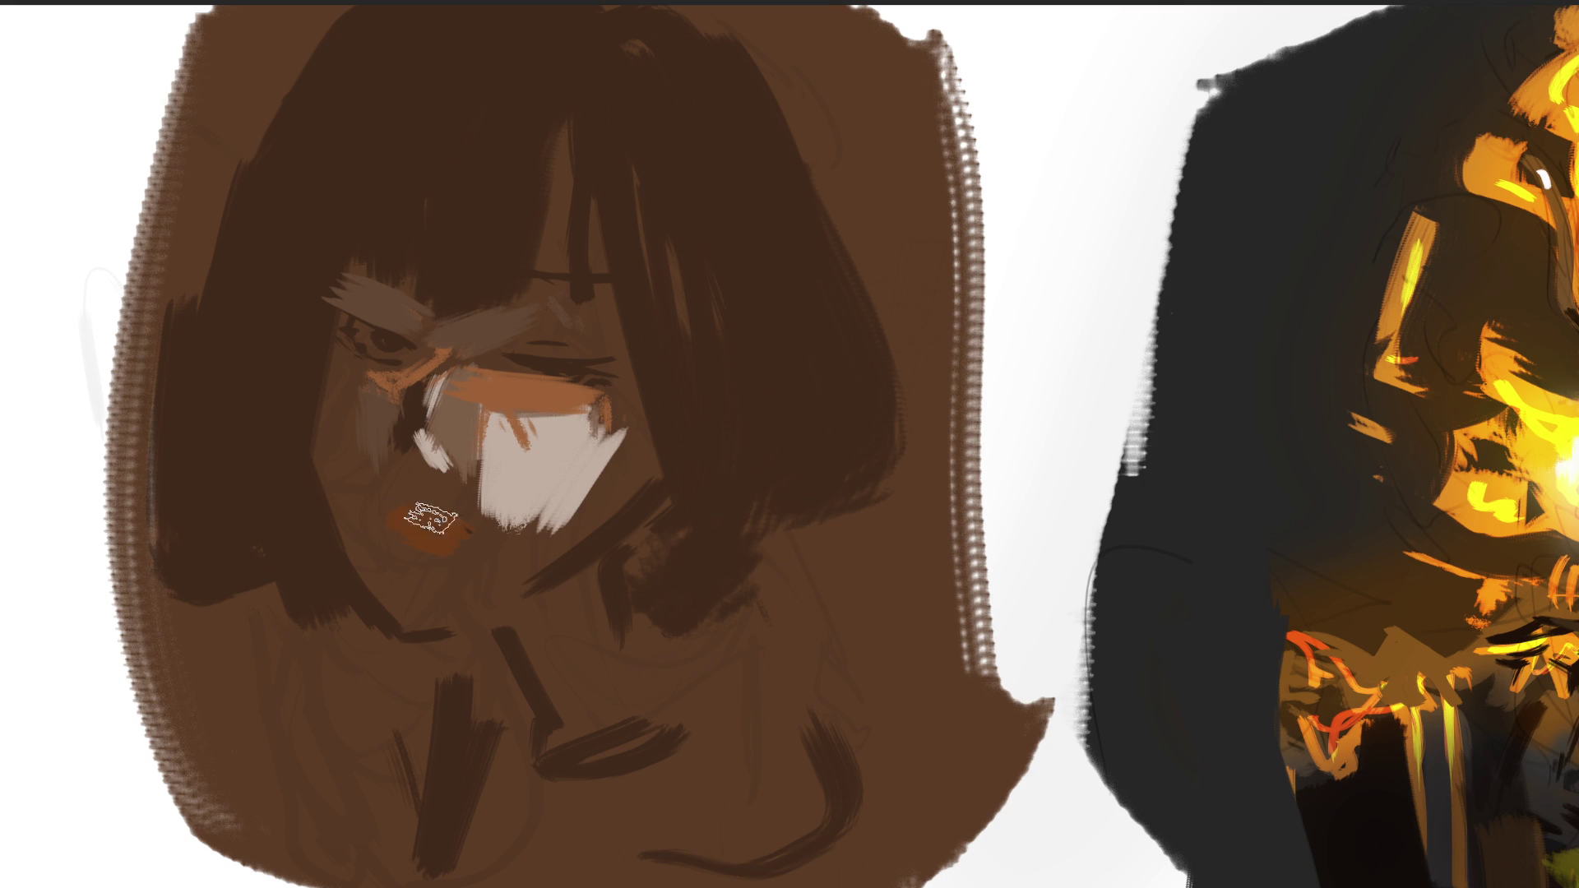
pyautogui.moveTo(402, 516); pyautogui.dragTo(458, 536)
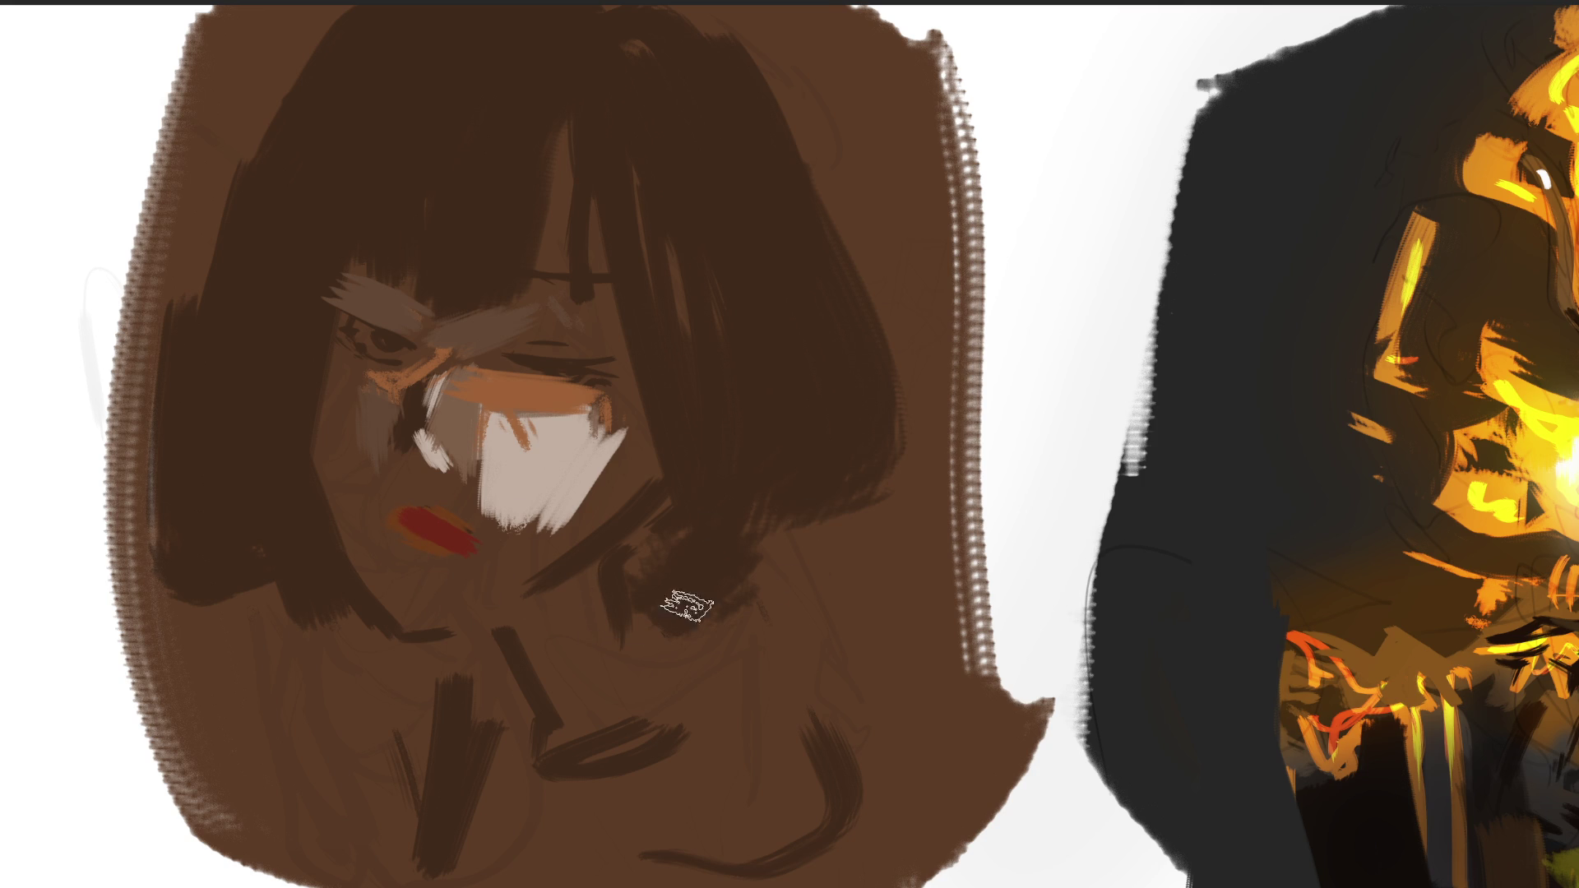
# Sample the lip red and repaint the lips bright red and rounder.
pyautogui.moveTo(454, 560)
pyautogui.mouseDown()
pyautogui.moveTo(423, 526)
pyautogui.moveTo(470, 561)
pyautogui.mouseUp()
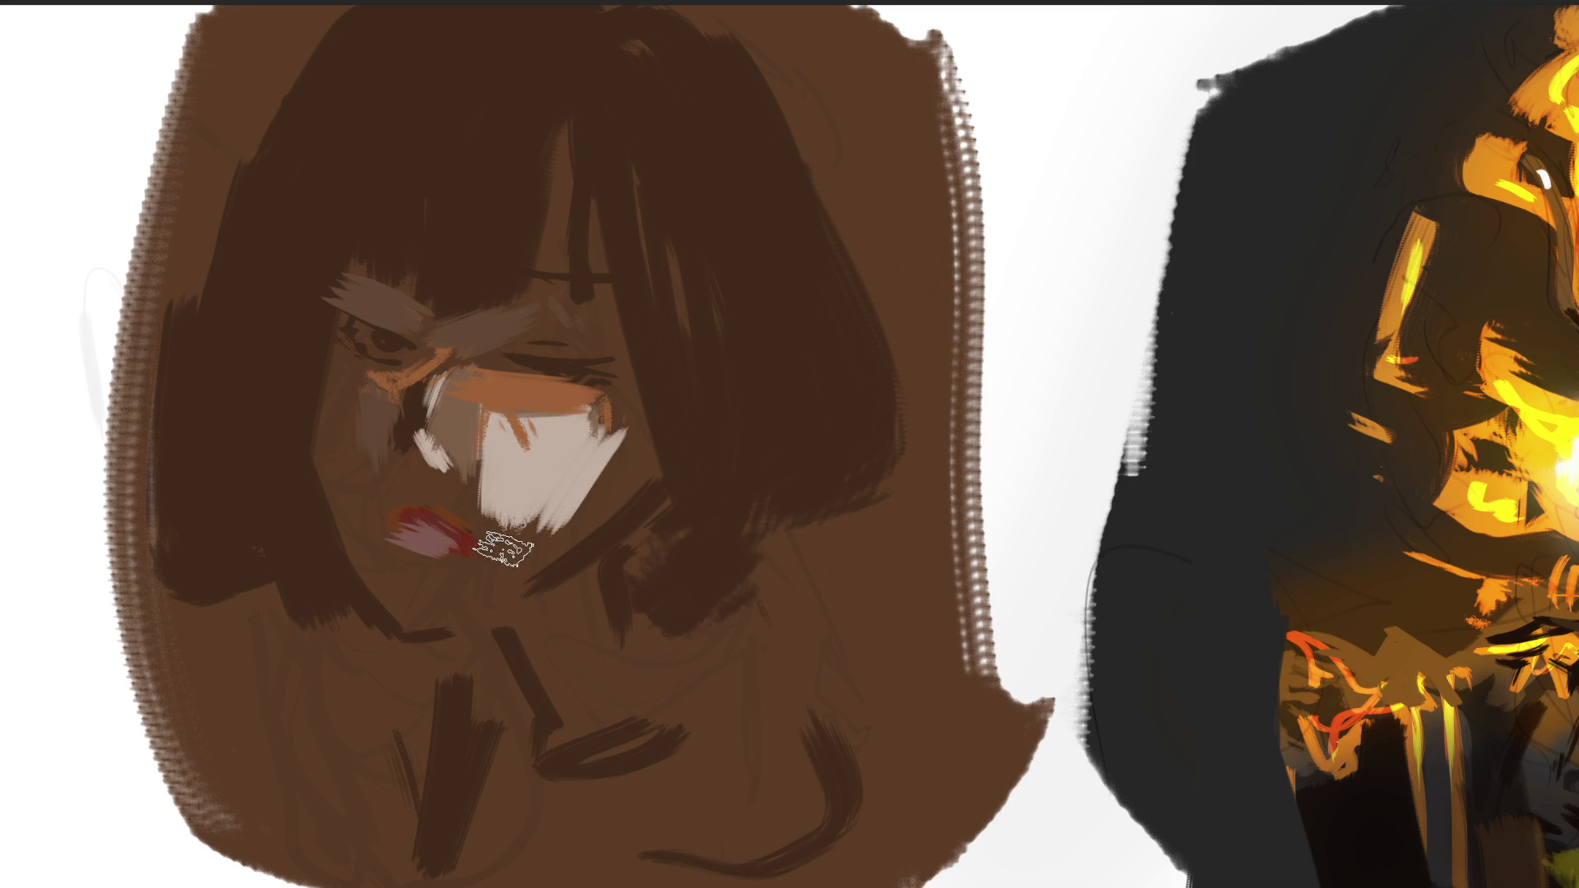
pyautogui.keyDown('alt'); pyautogui.click(477, 533); pyautogui.keyUp('alt')
pyautogui.moveTo(476, 532); pyautogui.dragTo(448, 535)
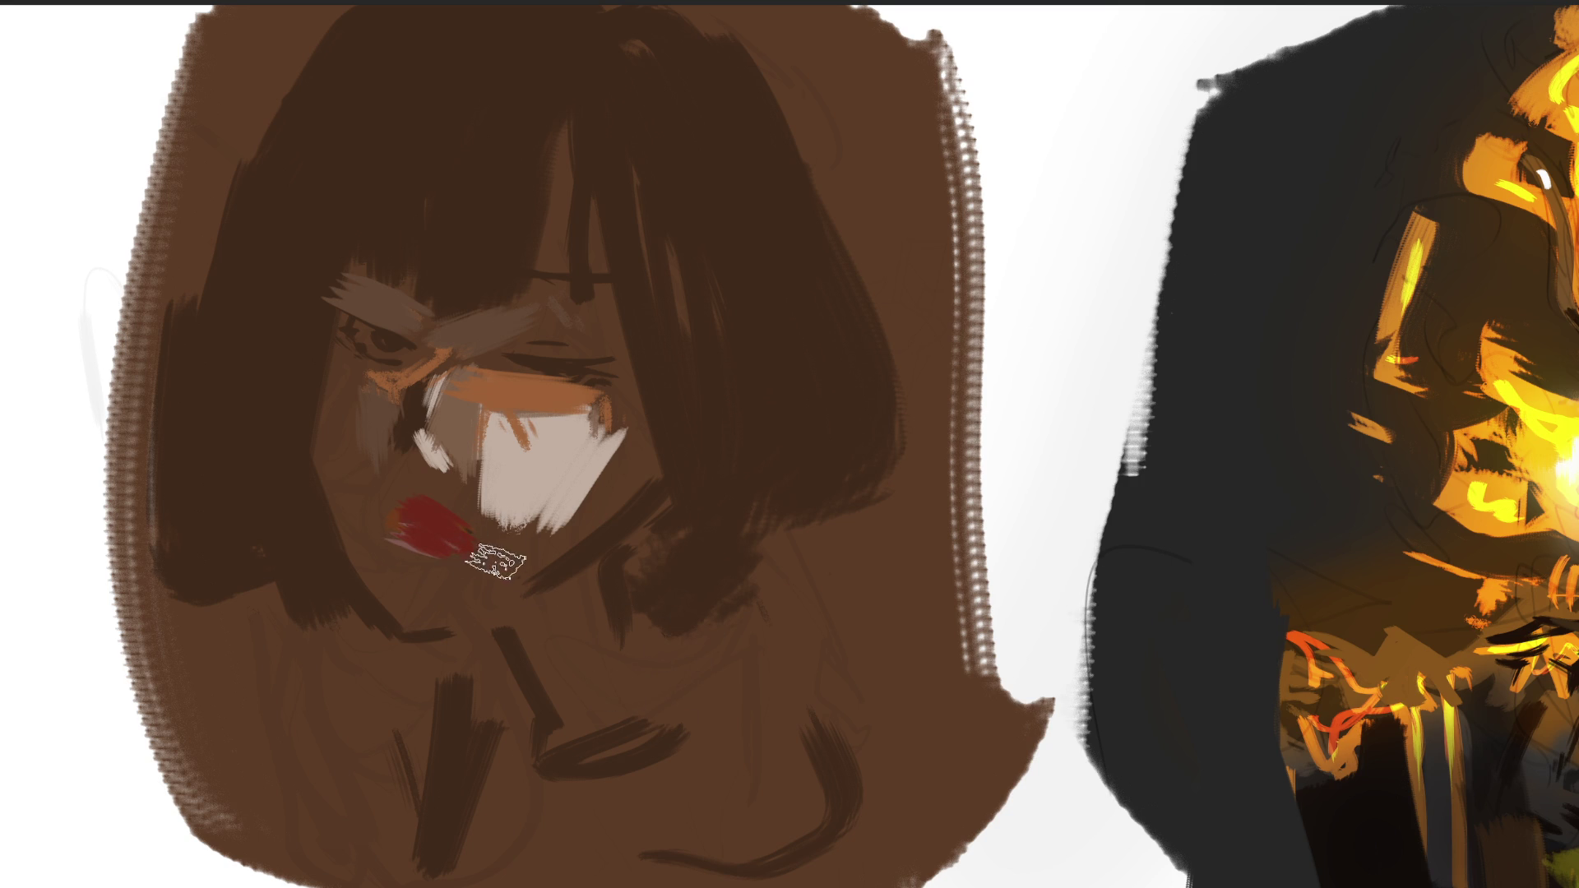
pyautogui.keyDown('alt'); pyautogui.click(435, 477); pyautogui.keyUp('alt')
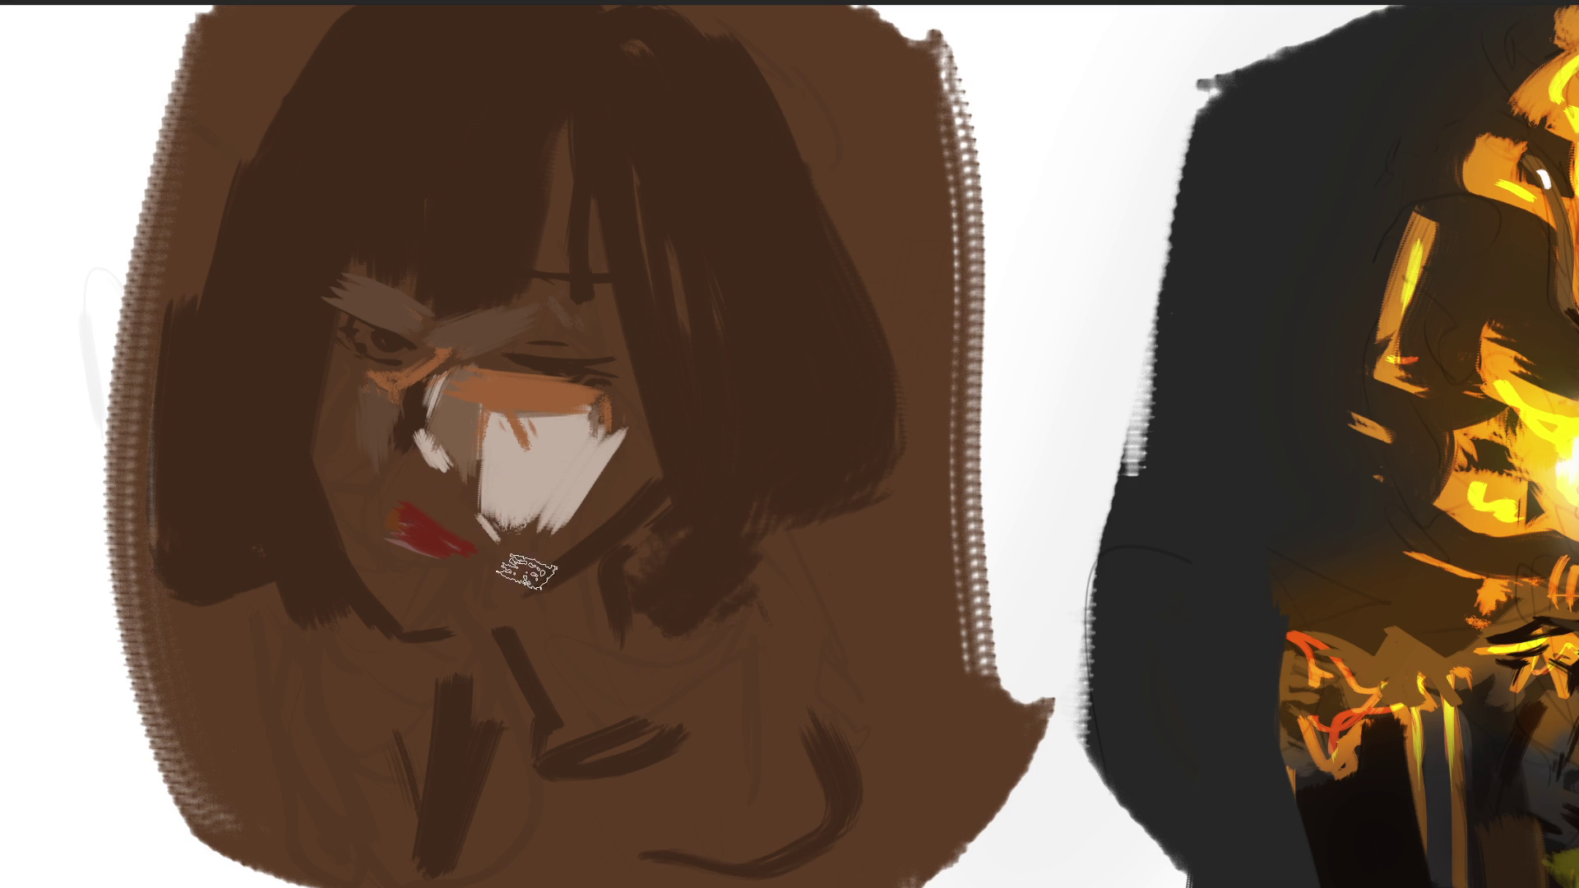
# Cover the white mask with grey-brown and dark-brown strokes, undoing the last one.
pyautogui.moveTo(497, 541); pyautogui.dragTo(487, 511)
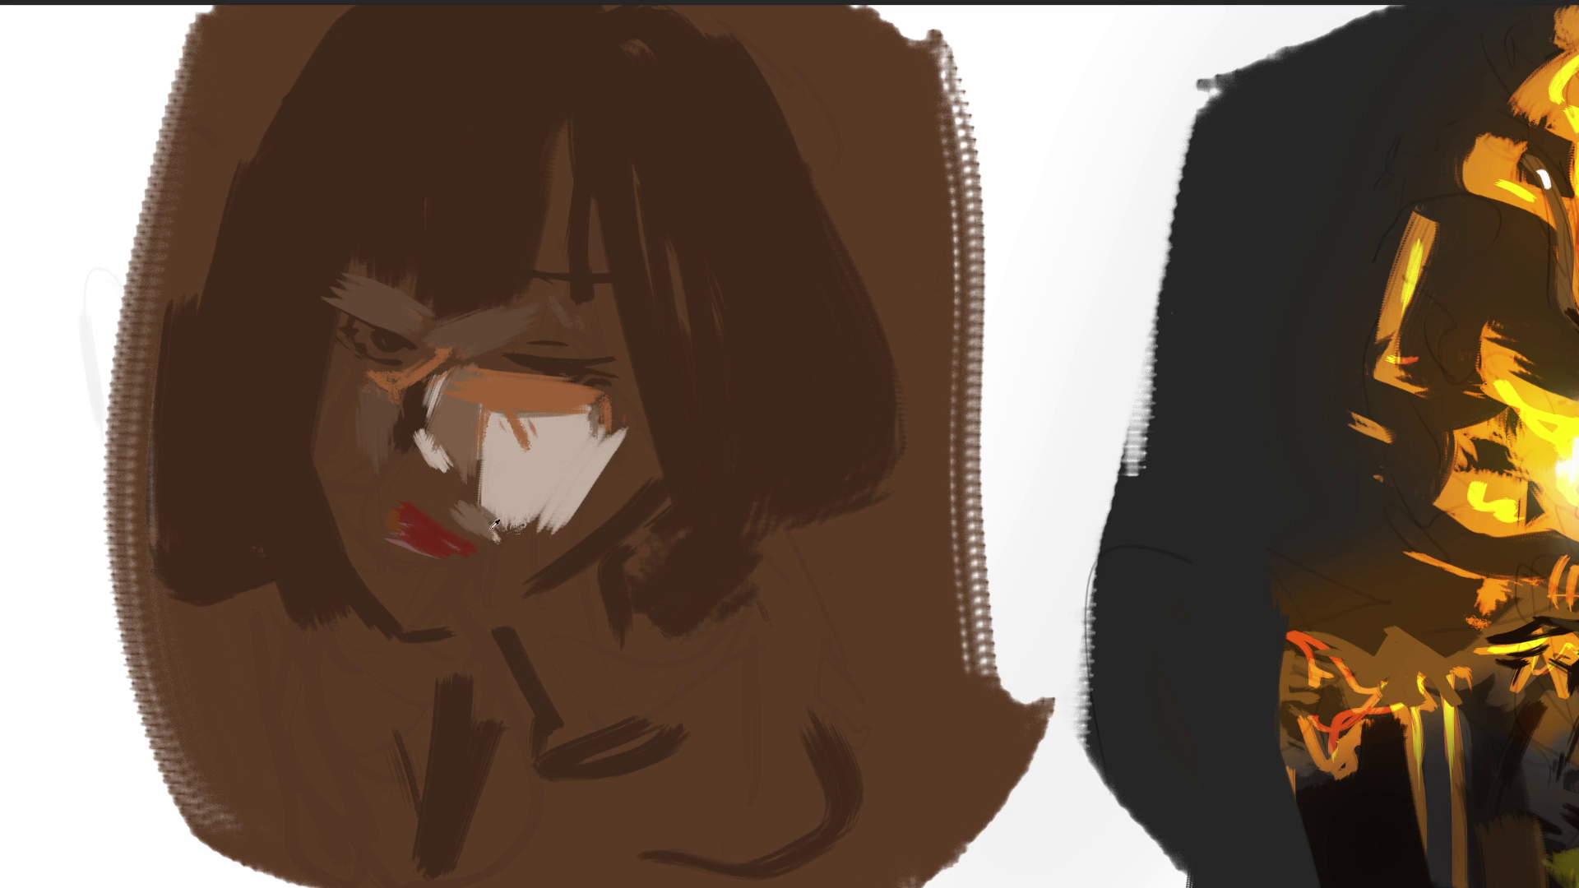
pyautogui.moveTo(486, 531); pyautogui.dragTo(503, 549)
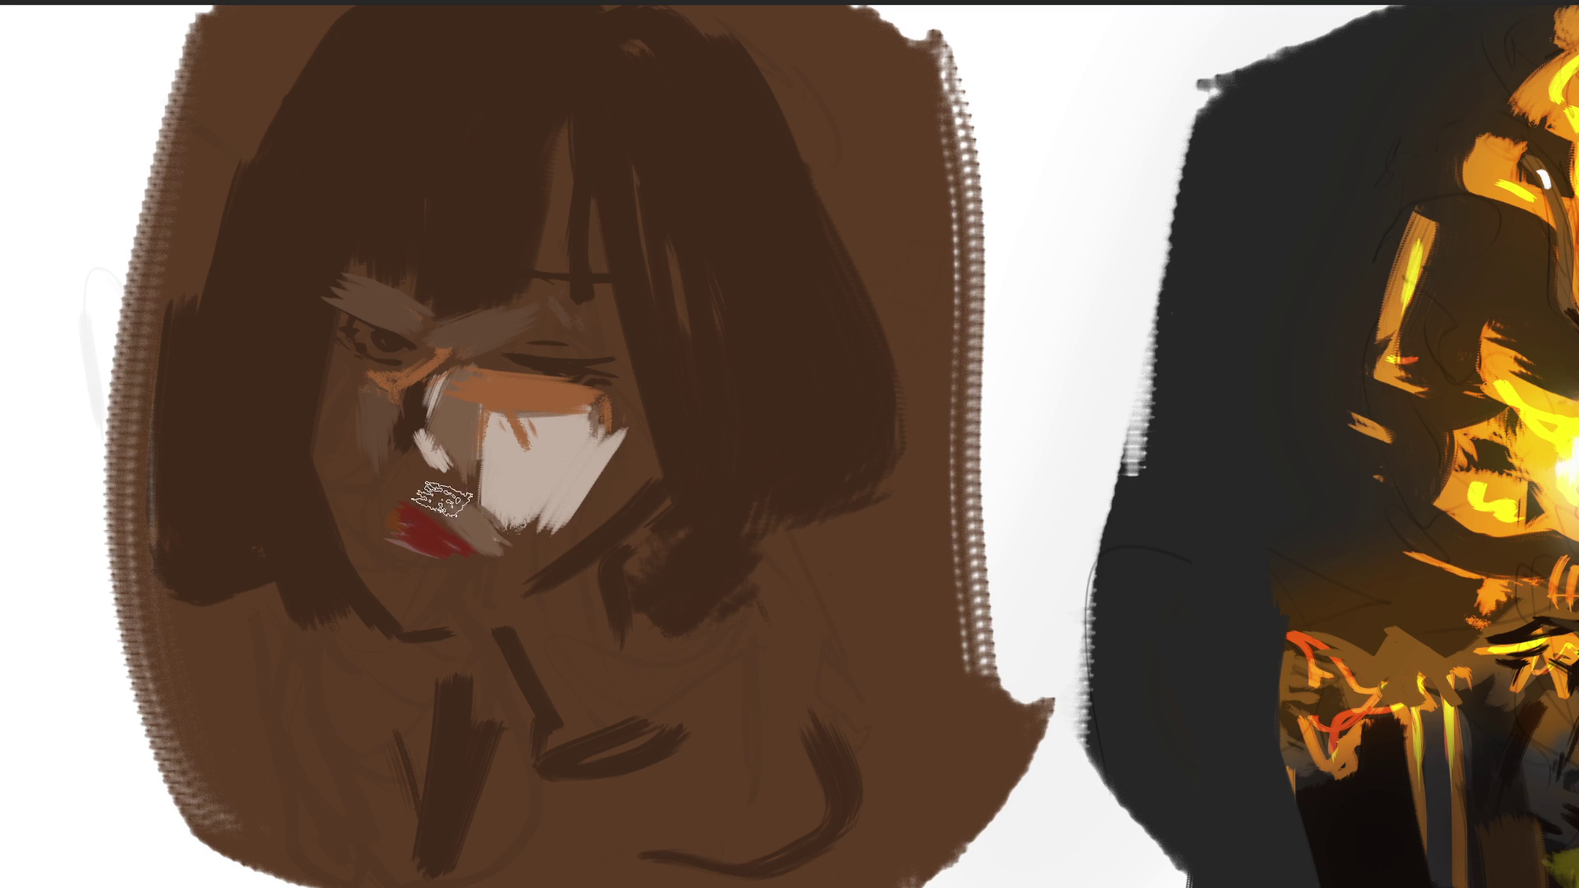
pyautogui.moveTo(532, 479)
pyautogui.mouseDown()
pyautogui.moveTo(478, 510)
pyautogui.moveTo(475, 534)
pyautogui.mouseUp()
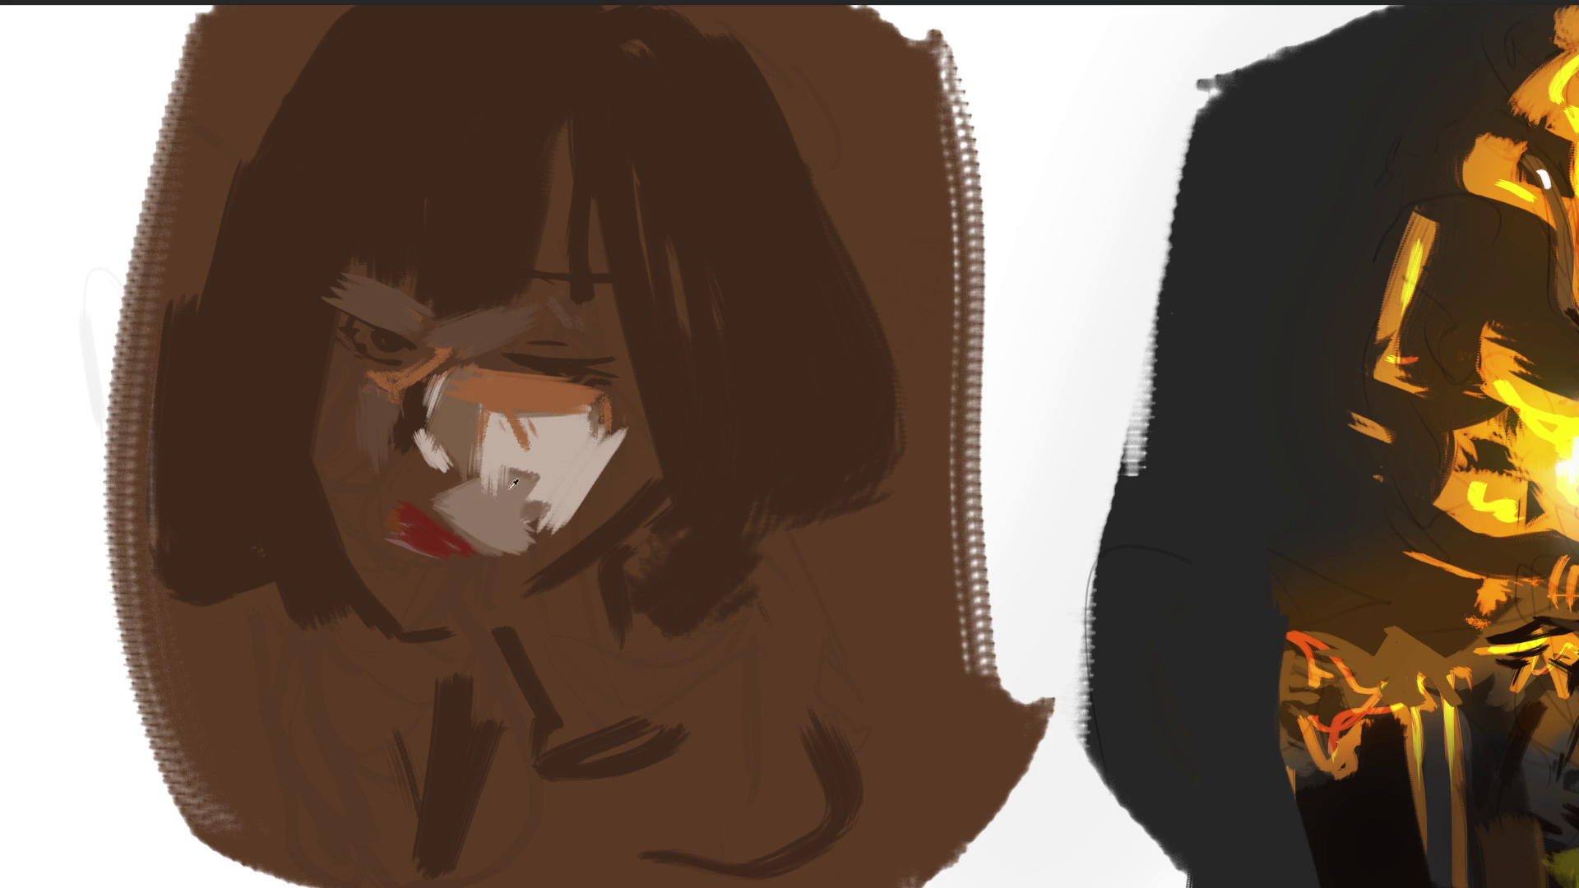
pyautogui.moveTo(472, 444)
pyautogui.mouseDown()
pyautogui.moveTo(494, 494)
pyautogui.moveTo(452, 387)
pyautogui.moveTo(475, 471)
pyautogui.mouseUp()
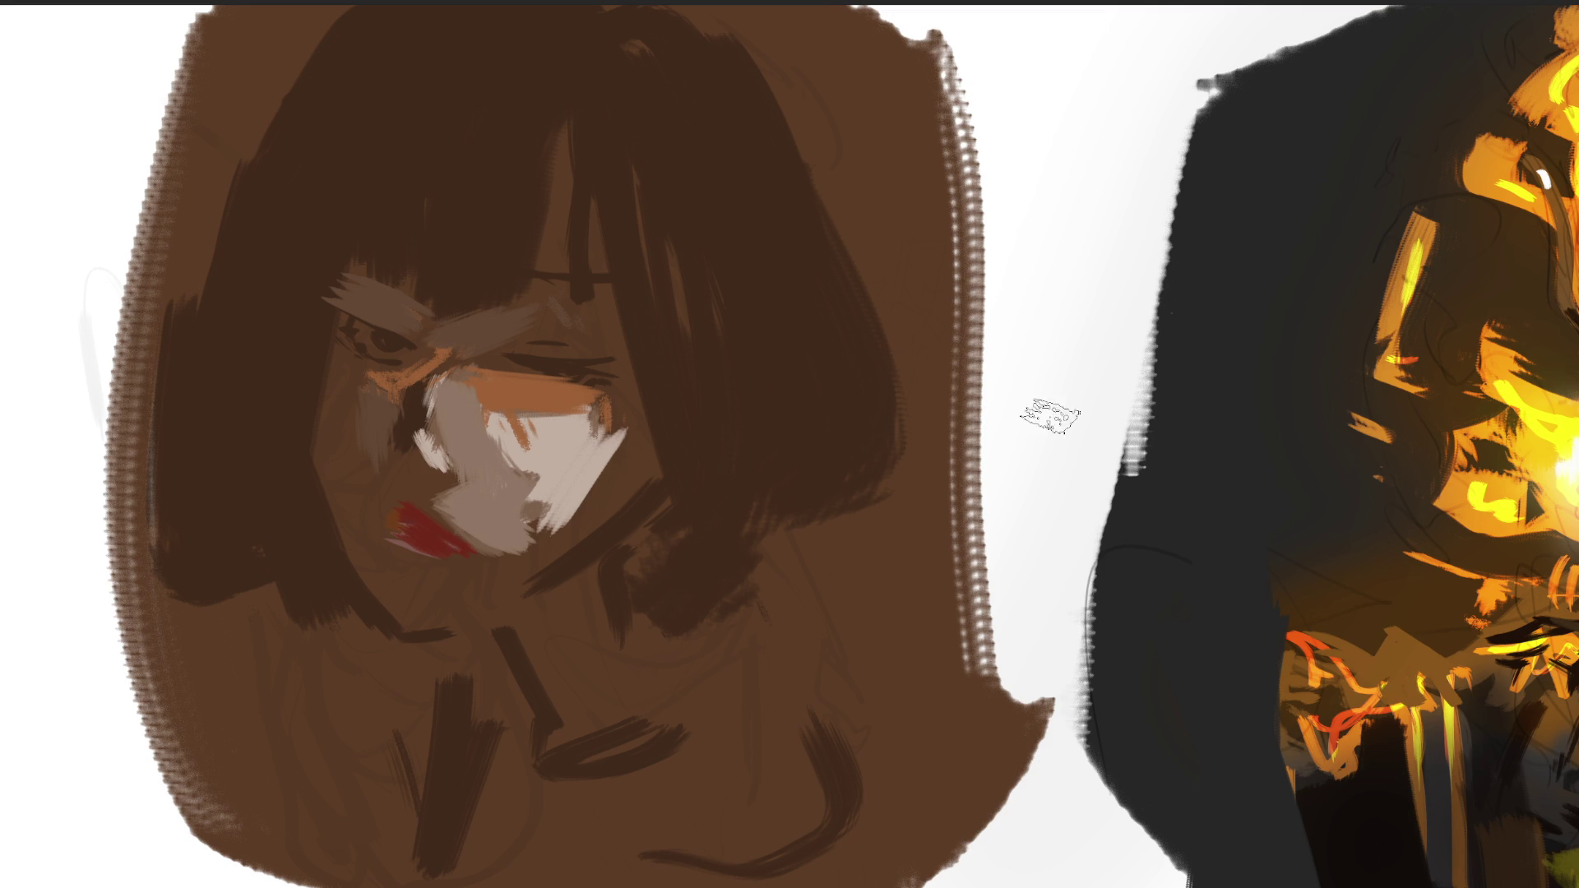
pyautogui.moveTo(465, 411)
pyautogui.mouseDown()
pyautogui.moveTo(448, 481)
pyautogui.moveTo(487, 505)
pyautogui.mouseUp()
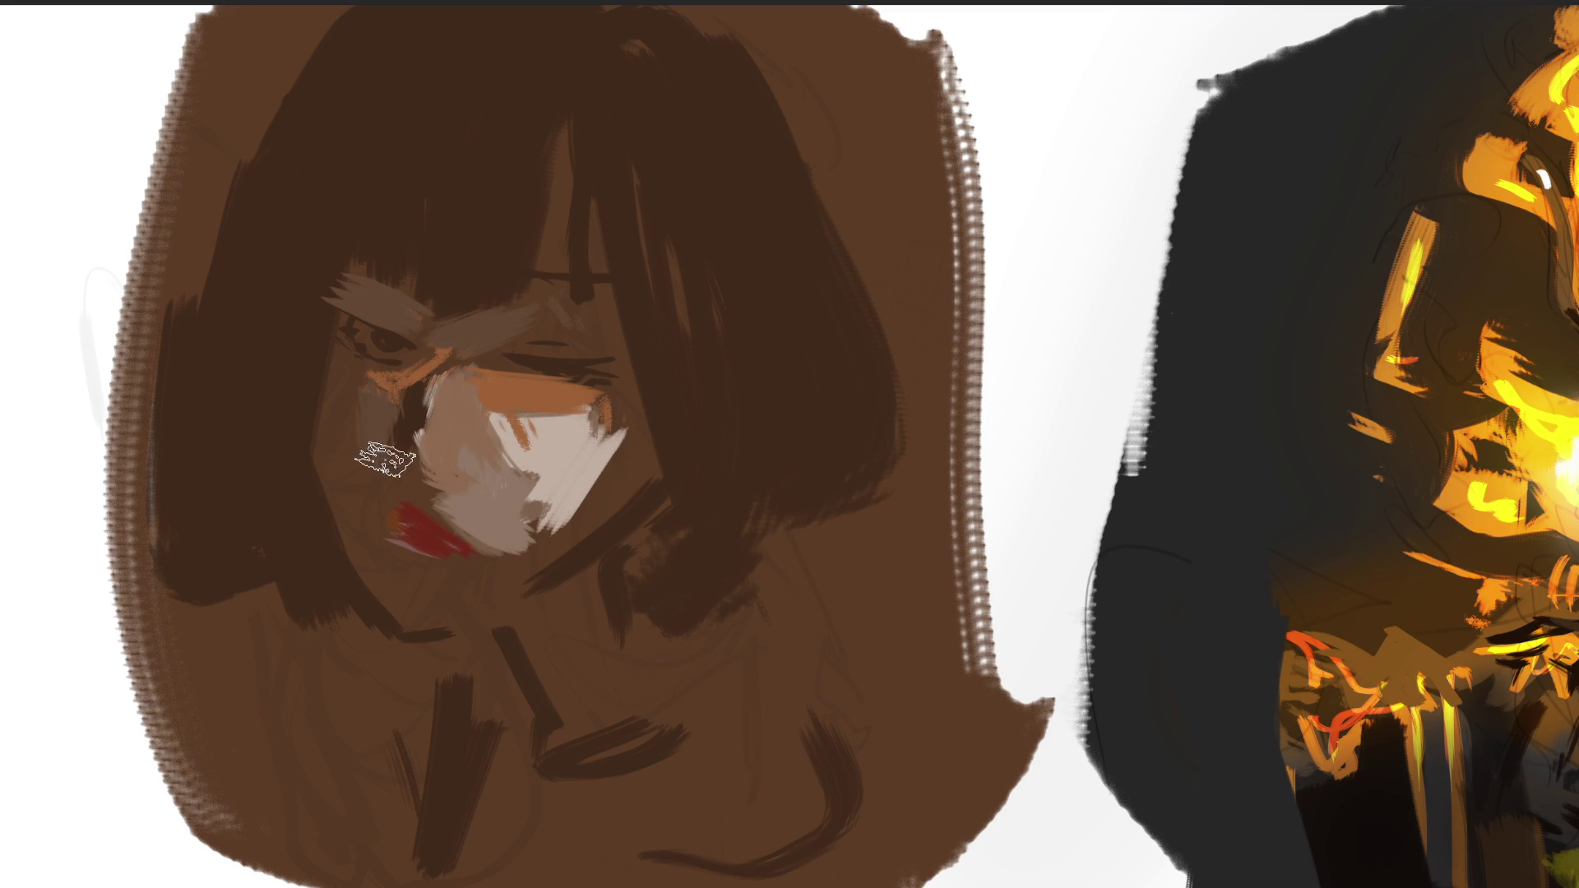
pyautogui.moveTo(385, 459)
pyautogui.mouseDown()
pyautogui.moveTo(510, 514)
pyautogui.moveTo(601, 436)
pyautogui.moveTo(559, 485)
pyautogui.mouseUp()
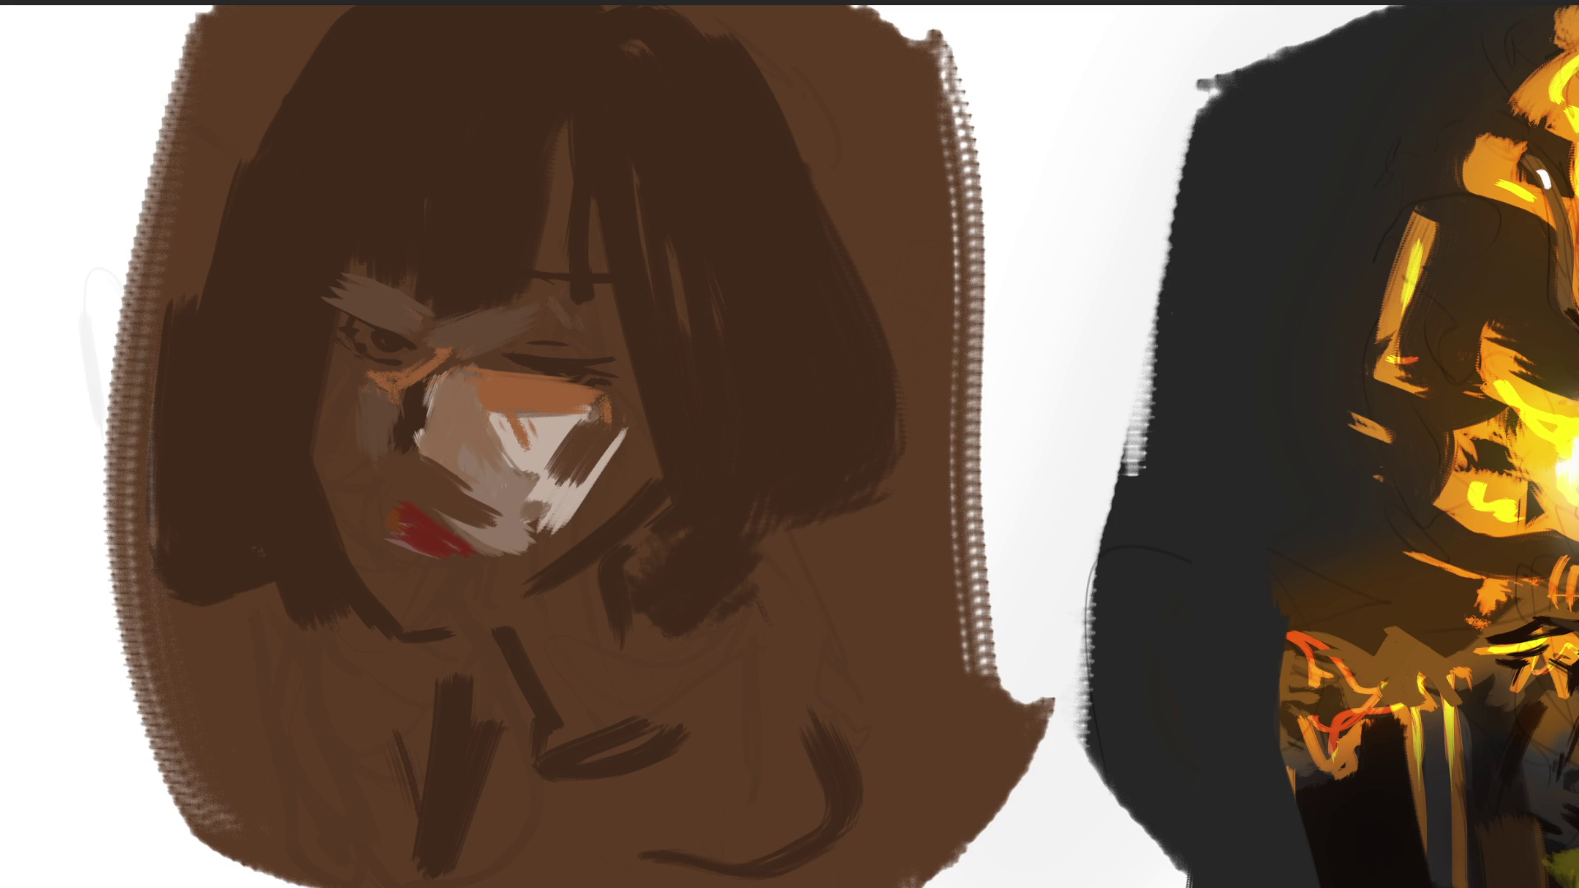
pyautogui.hotkey('ctrl', 'z')
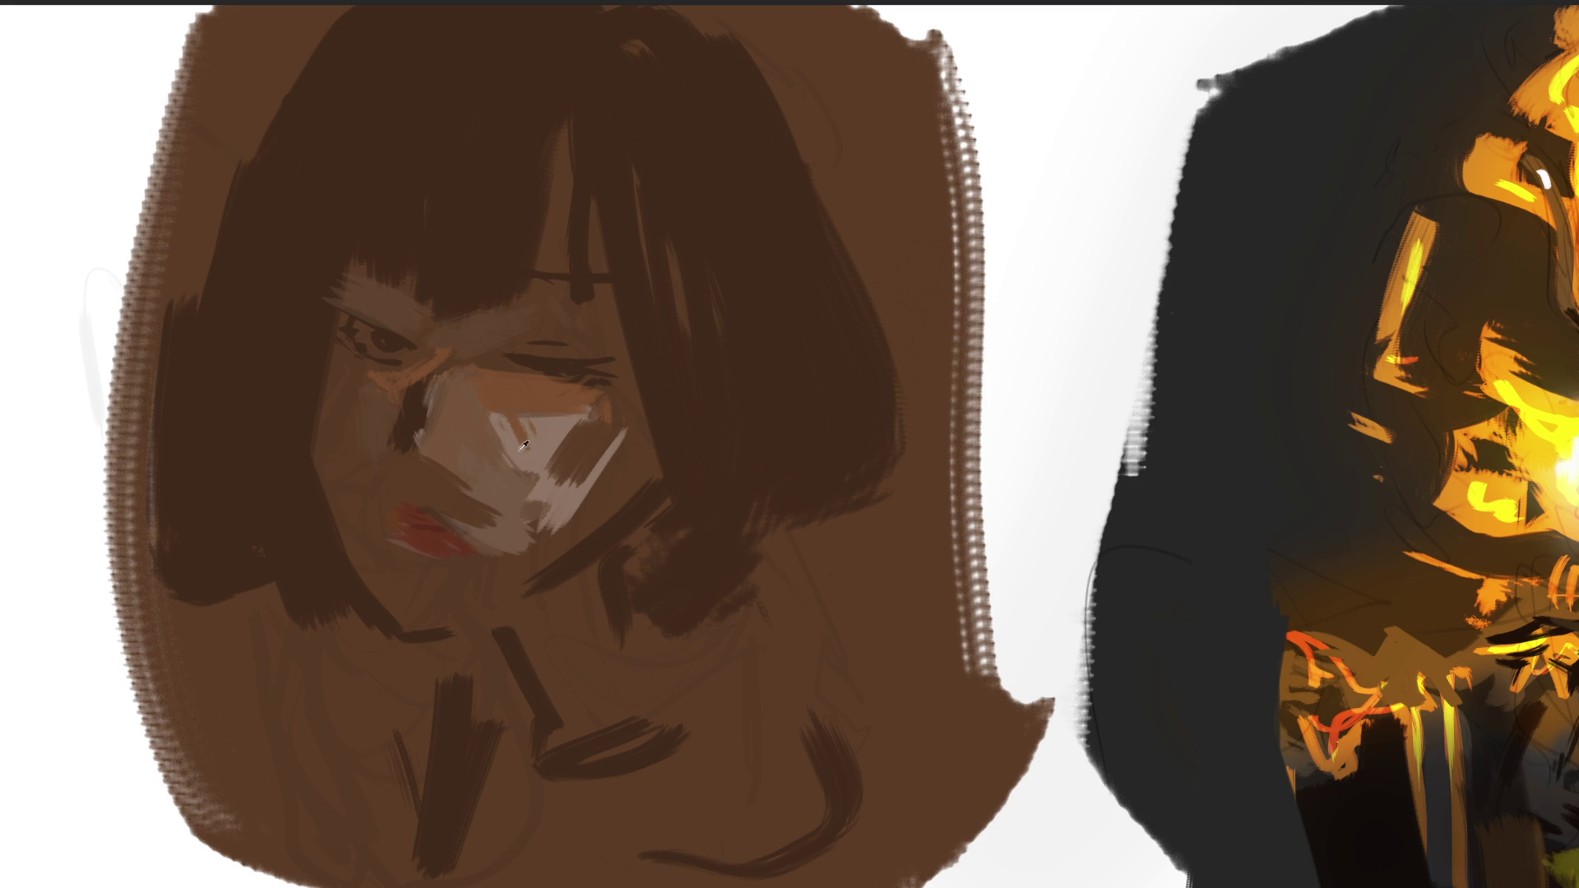
# Brighten beside the nose, widen the hair along the face's left, and cover most of the lips with sampled cheek brown.
pyautogui.moveTo(479, 421)
pyautogui.mouseDown()
pyautogui.moveTo(502, 460)
pyautogui.moveTo(575, 411)
pyautogui.moveTo(575, 469)
pyautogui.moveTo(520, 429)
pyautogui.moveTo(522, 413)
pyautogui.moveTo(529, 449)
pyautogui.mouseUp()
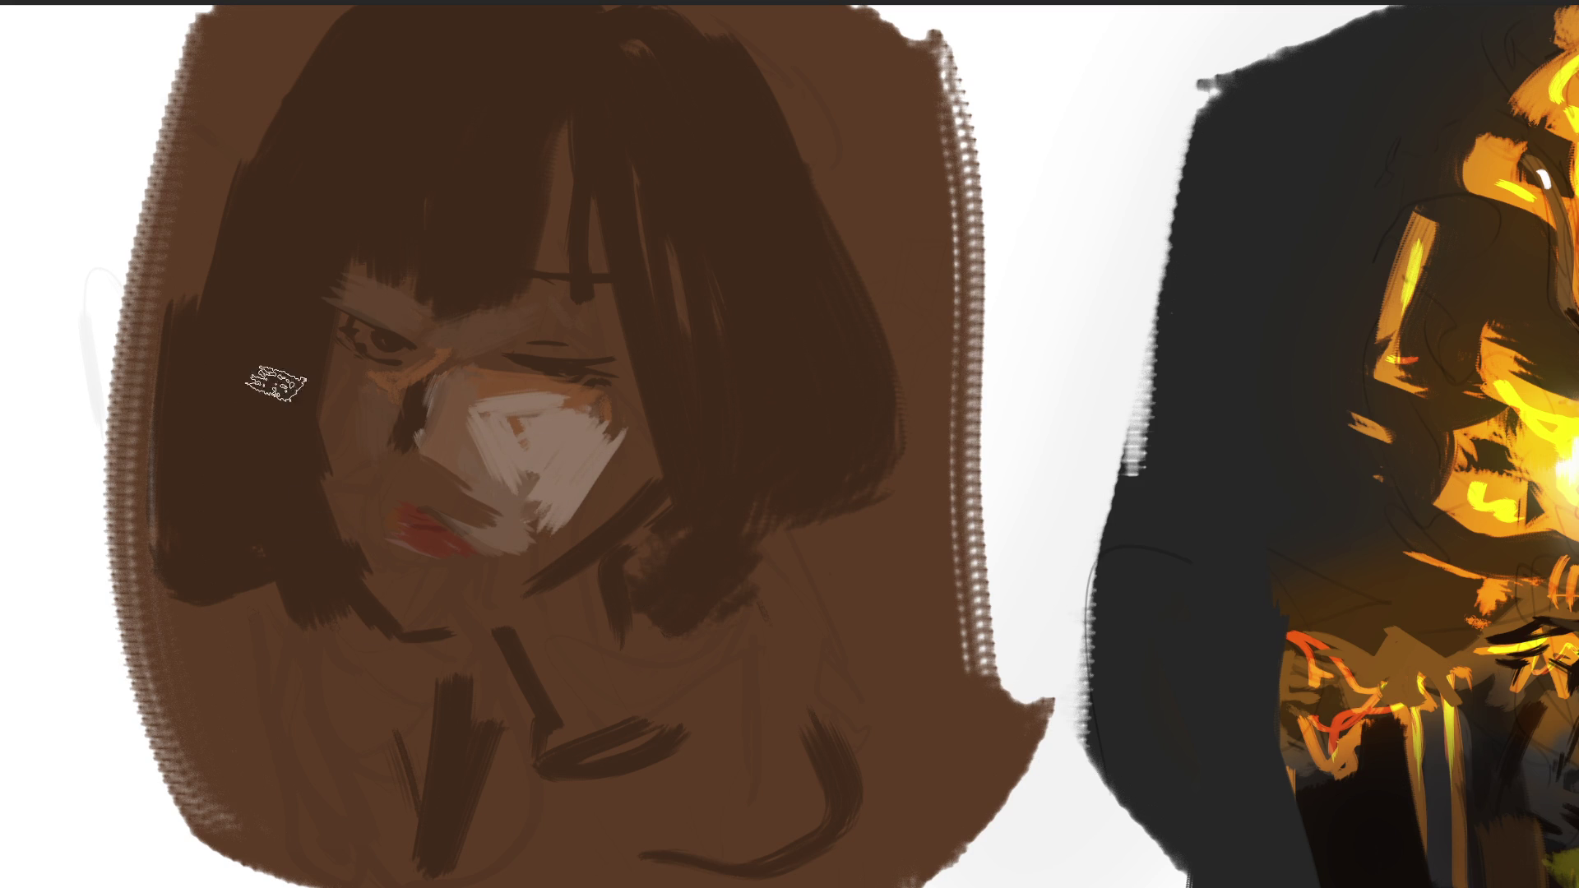
pyautogui.moveTo(321, 452); pyautogui.dragTo(428, 629)
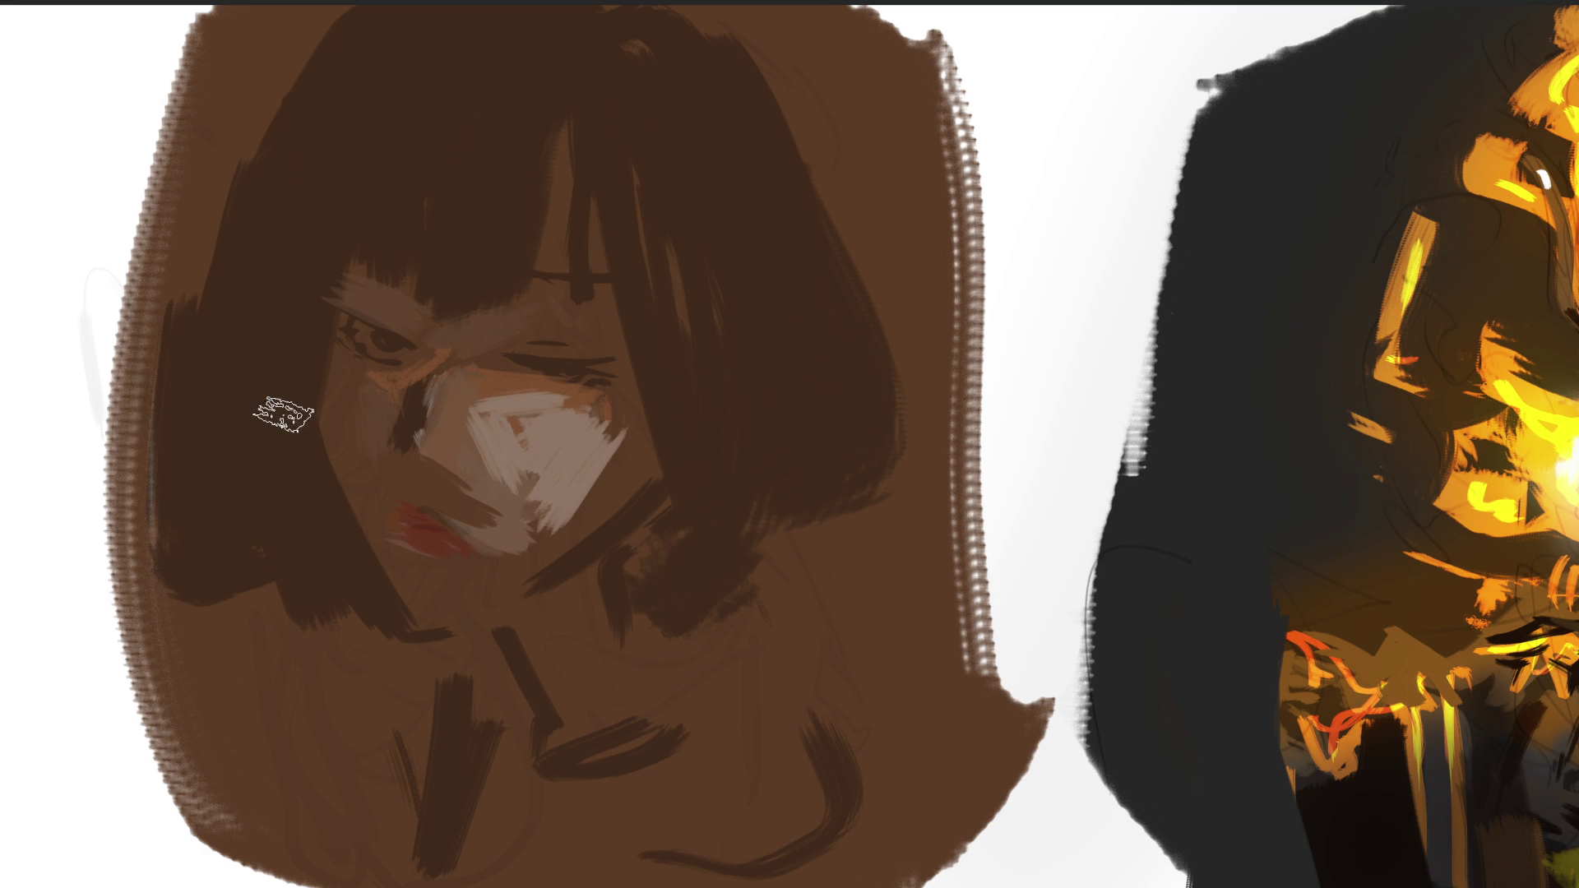
pyautogui.keyDown('alt'); pyautogui.click(363, 454); pyautogui.keyUp('alt')
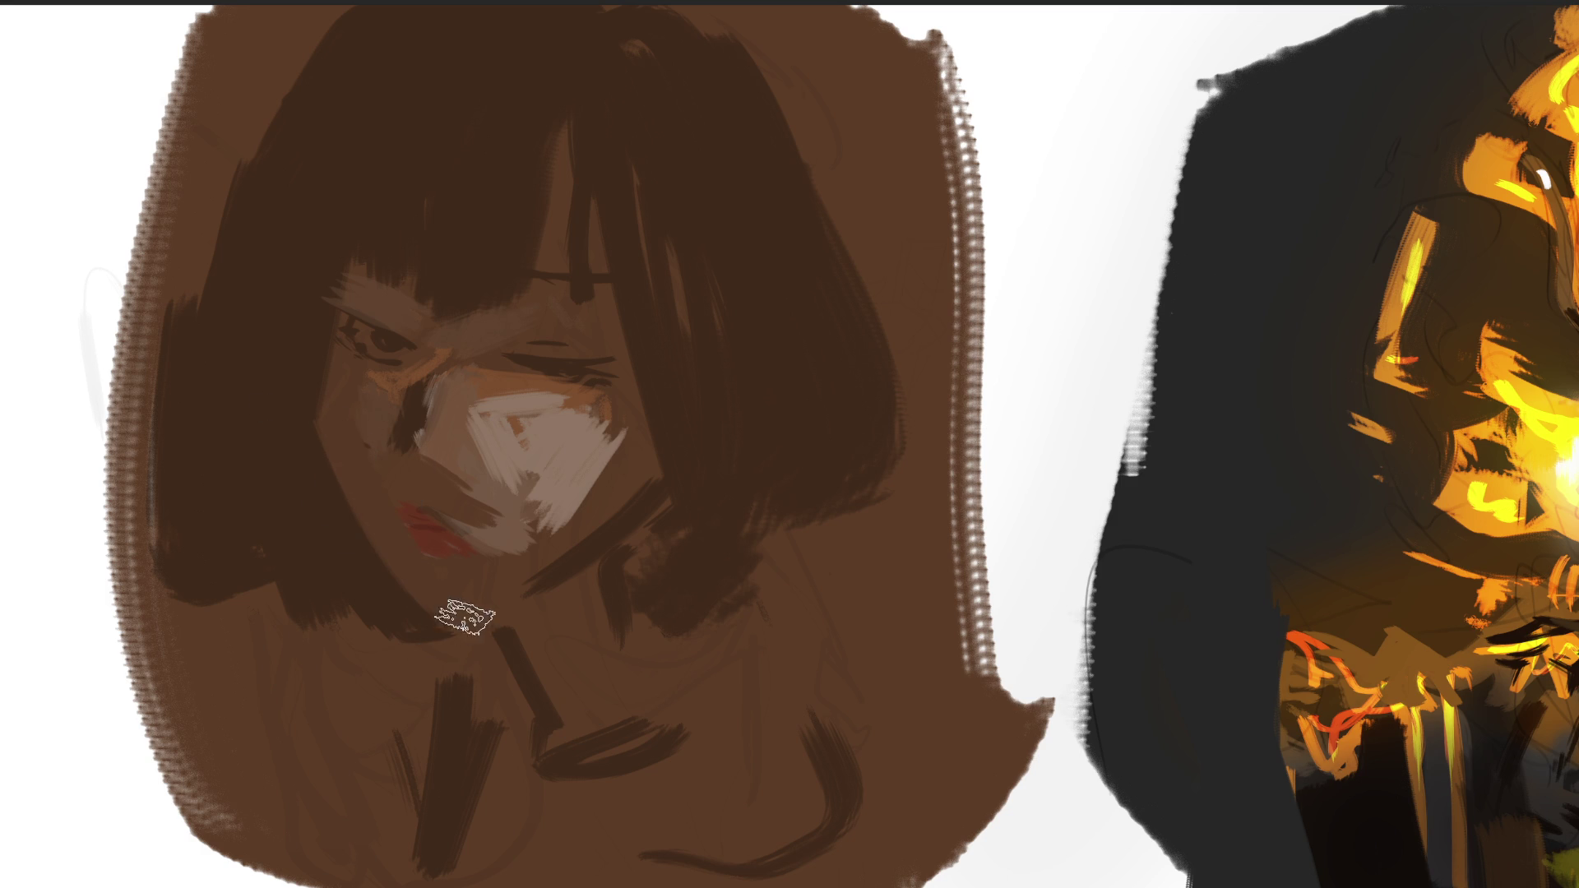
pyautogui.moveTo(458, 627); pyautogui.dragTo(393, 489)
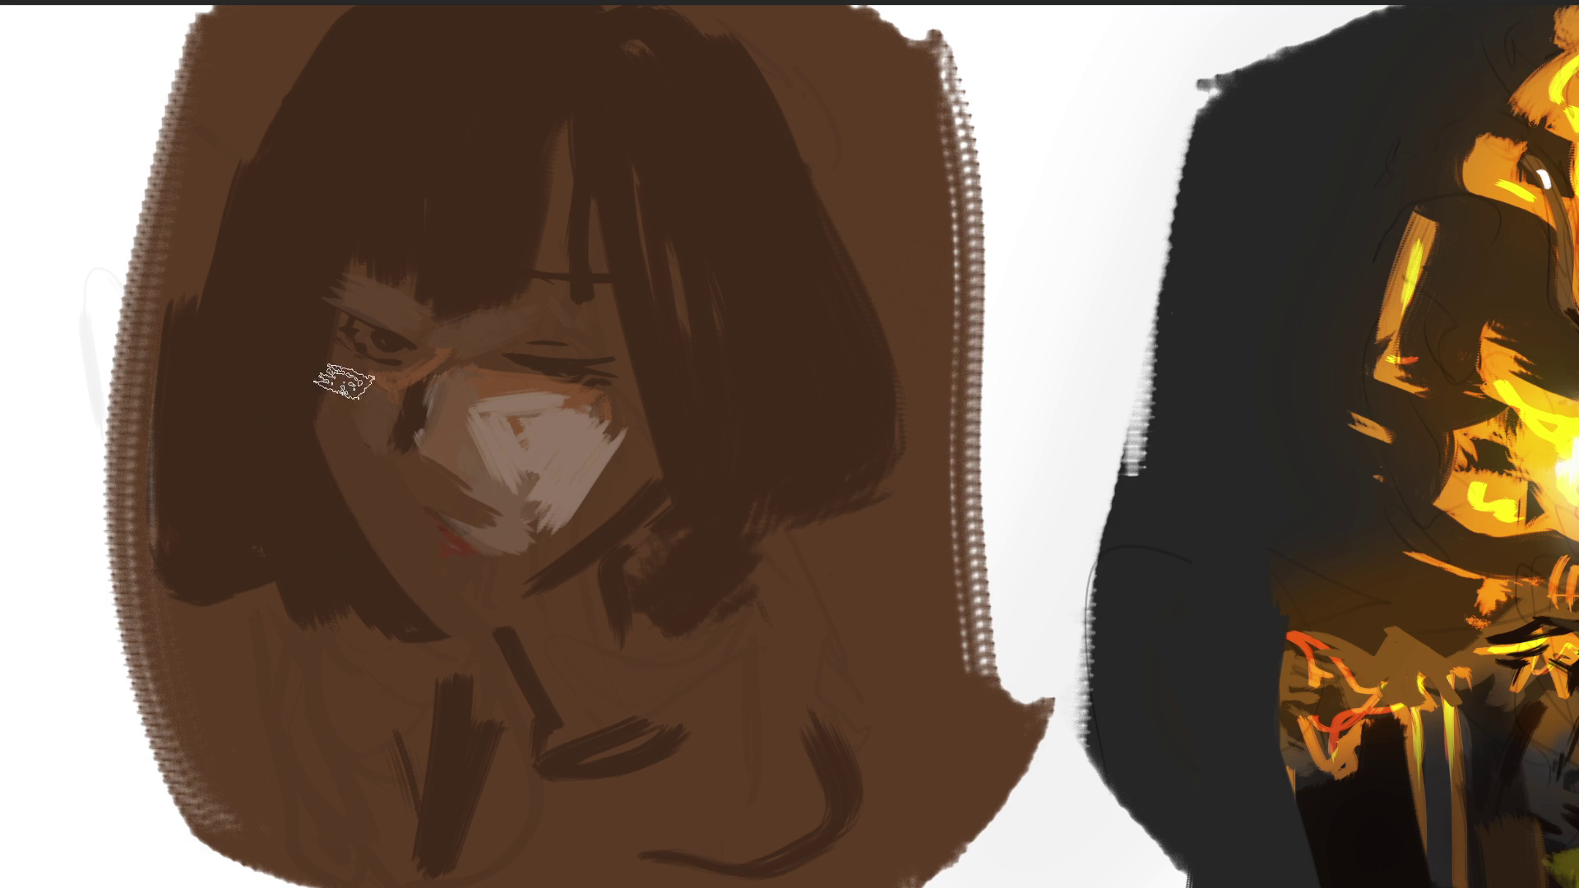
# Dab skin tone by the left eye, undo a stray temple stroke, fill the bangs gap and darken below the jaw.
pyautogui.keyDown('alt'); pyautogui.click(359, 292); pyautogui.keyUp('alt')
pyautogui.moveTo(320, 243); pyautogui.dragTo(310, 264)
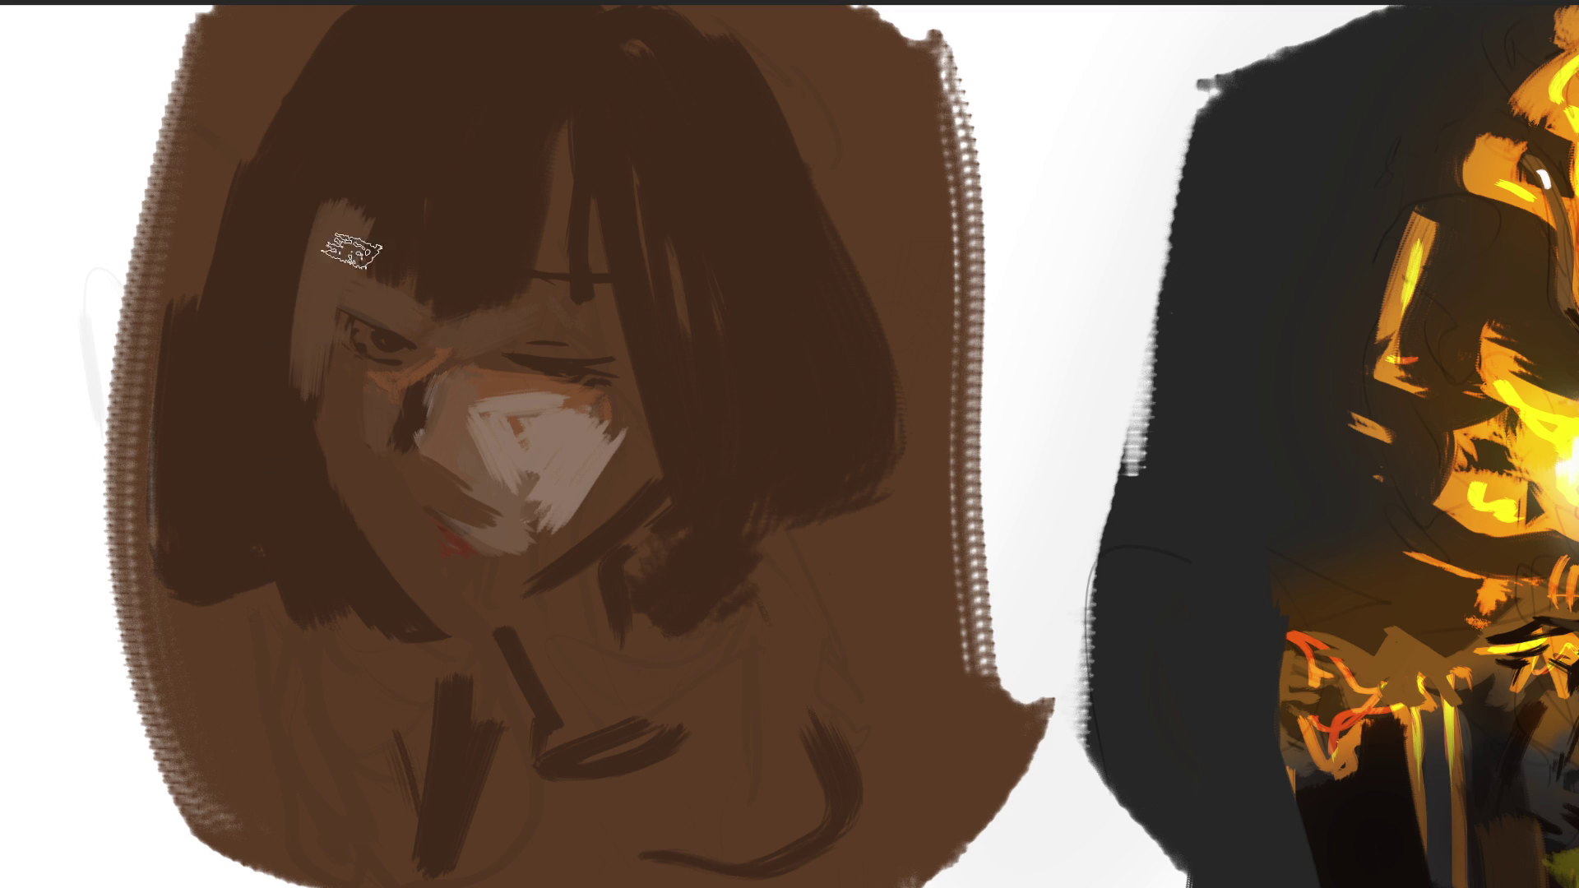
pyautogui.hotkey('ctrl', 'z')
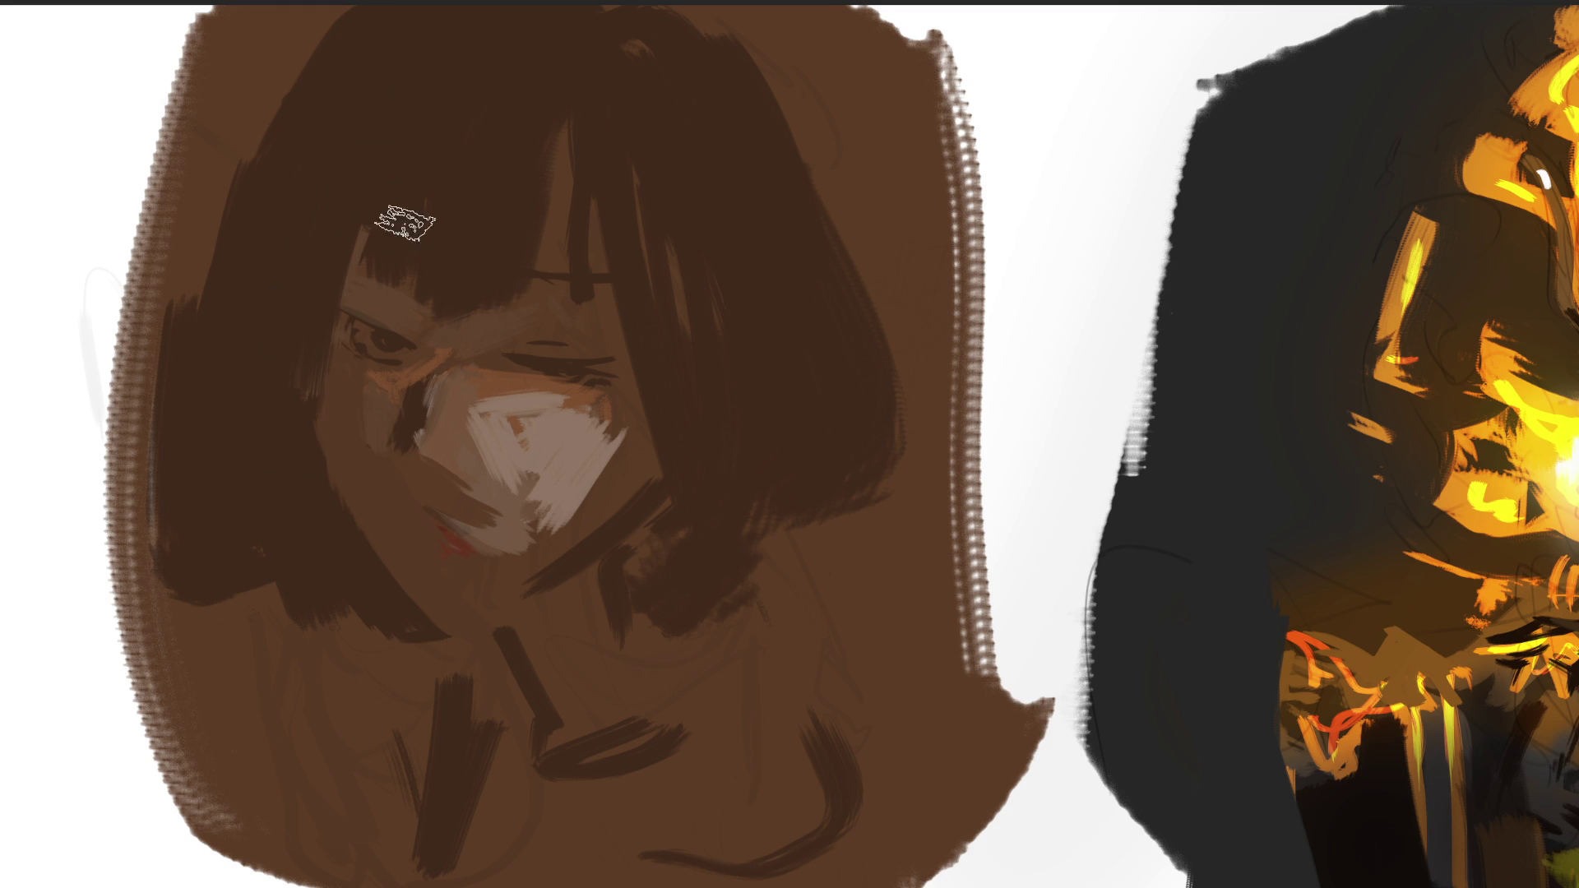
pyautogui.moveTo(556, 222)
pyautogui.mouseDown()
pyautogui.moveTo(528, 239)
pyautogui.moveTo(580, 142)
pyautogui.moveTo(564, 257)
pyautogui.mouseUp()
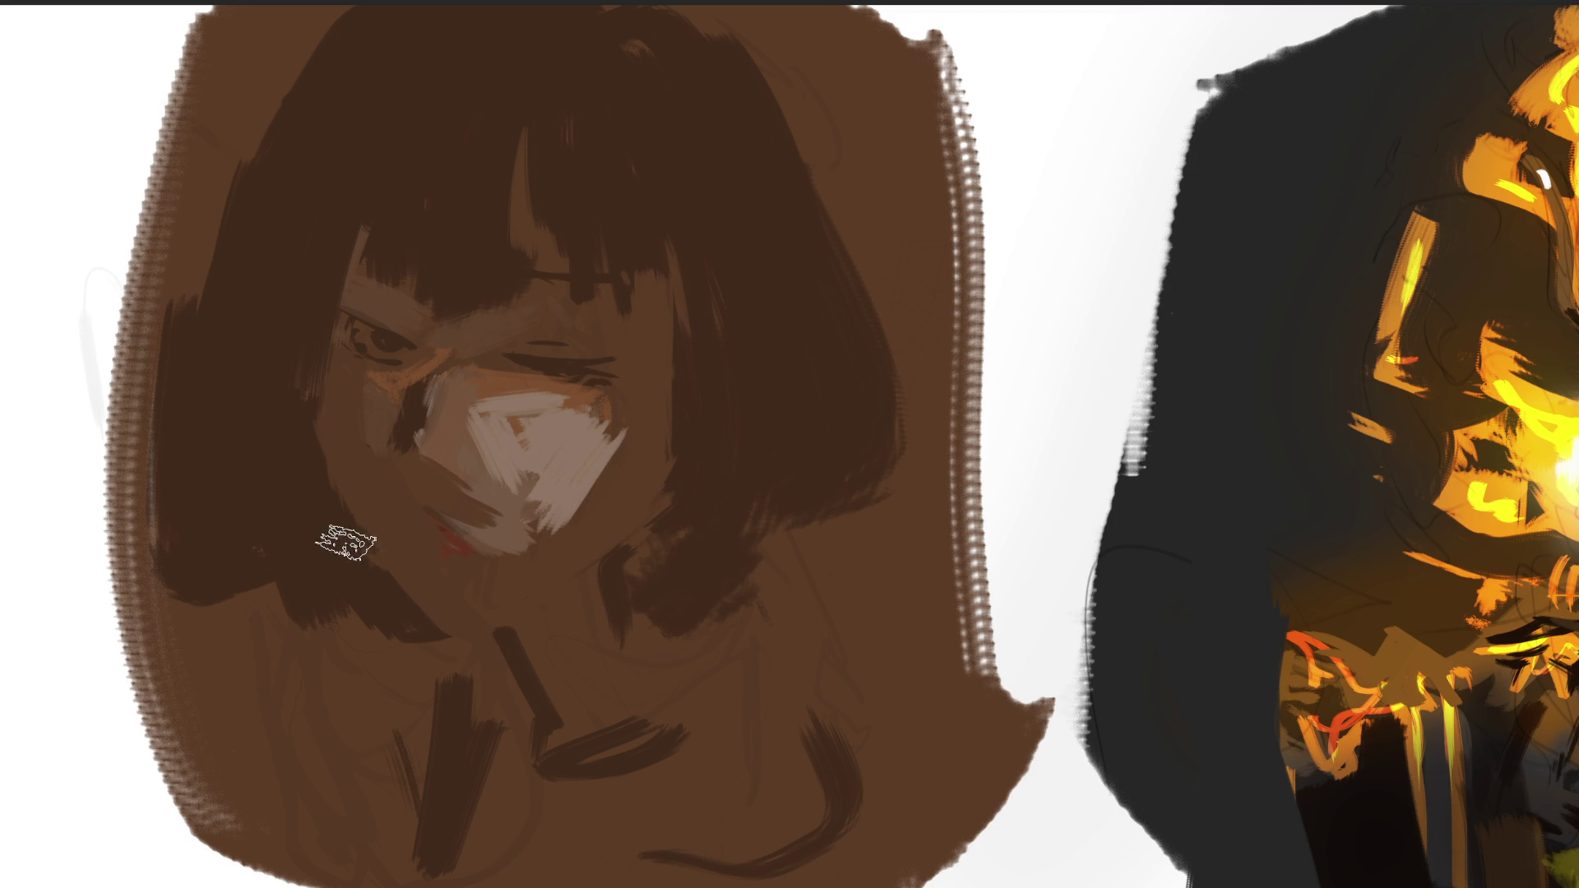
pyautogui.moveTo(397, 635); pyautogui.dragTo(540, 596)
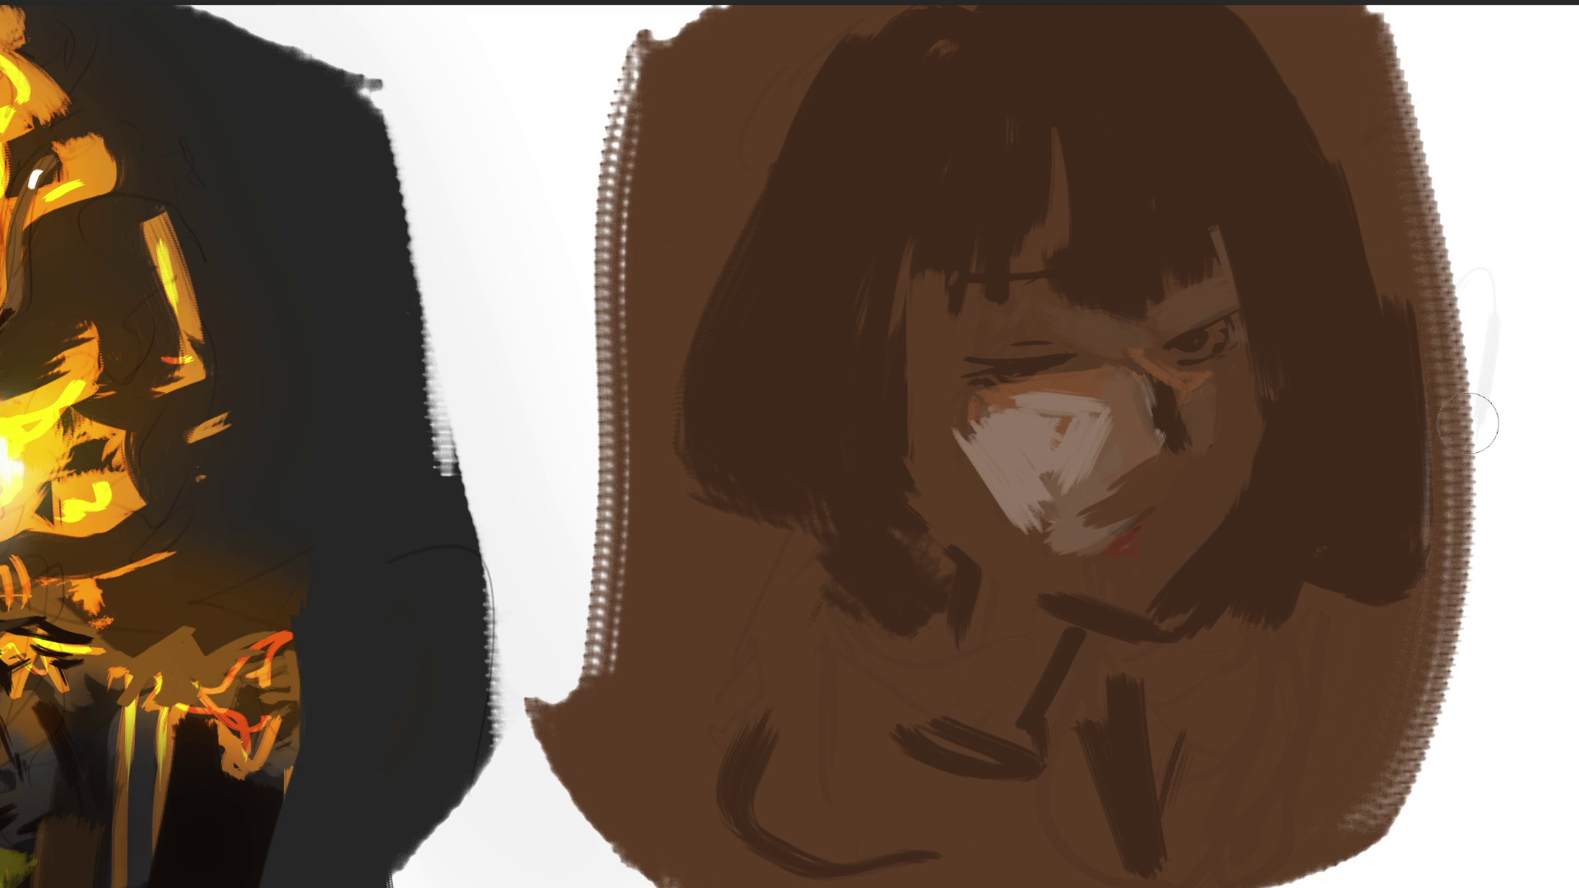
# With a larger brush, glaze red over the face, right eye, mouth, neck and bangs.
pyautogui.press(']')
pyautogui.press(']')
pyautogui.press(']')
pyautogui.moveTo(1121, 331)
pyautogui.mouseDown()
pyautogui.moveTo(952, 416)
pyautogui.moveTo(1216, 571)
pyautogui.moveTo(1258, 663)
pyautogui.mouseUp()
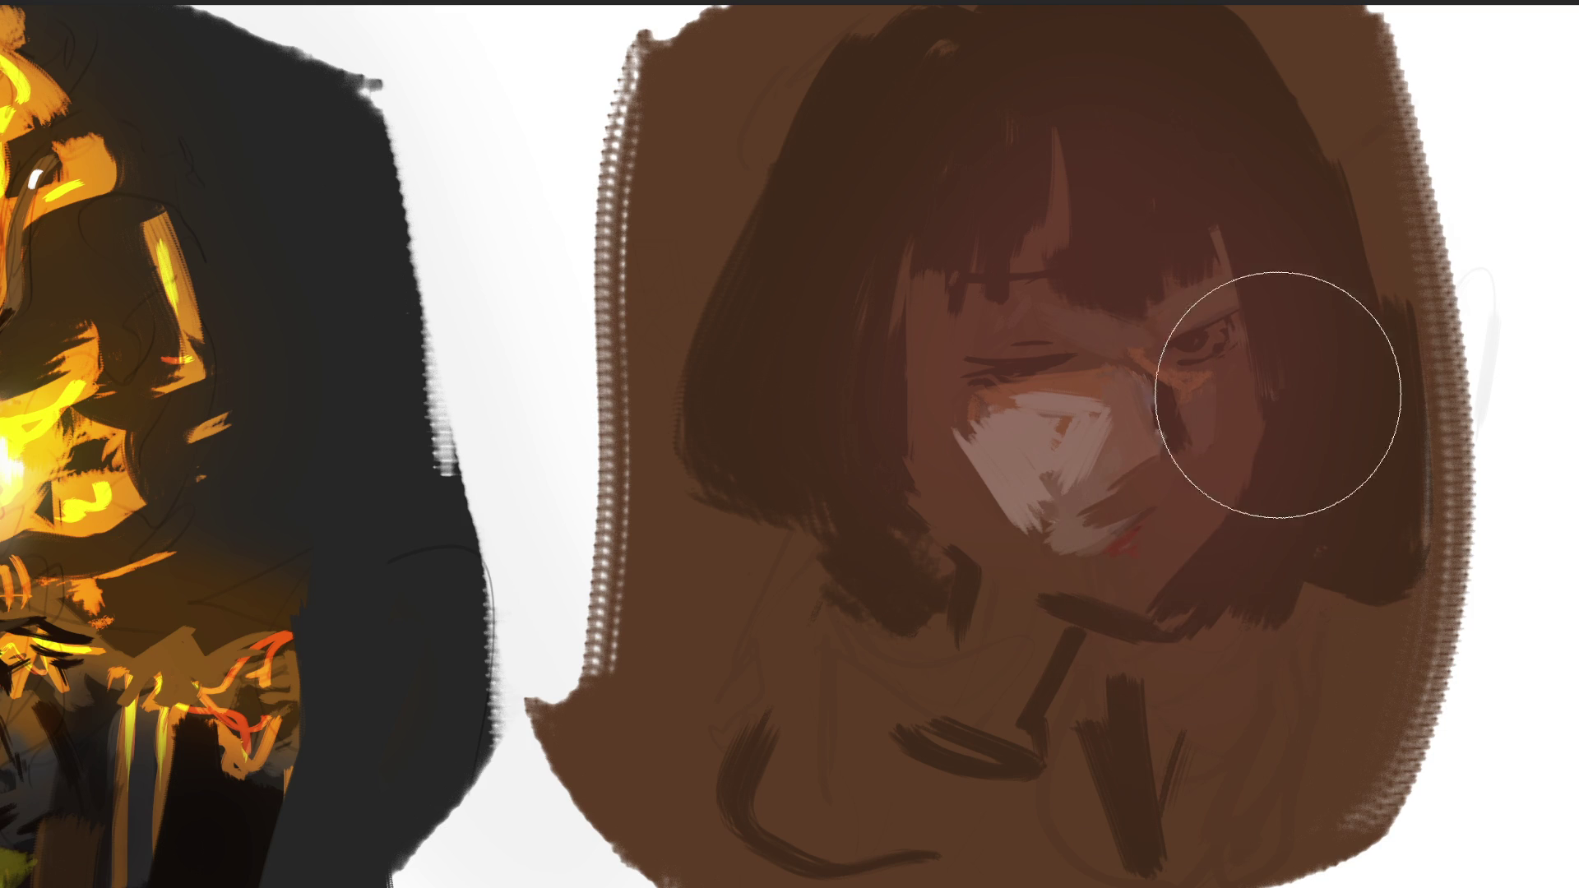
pyautogui.moveTo(1280, 381); pyautogui.dragTo(1254, 337)
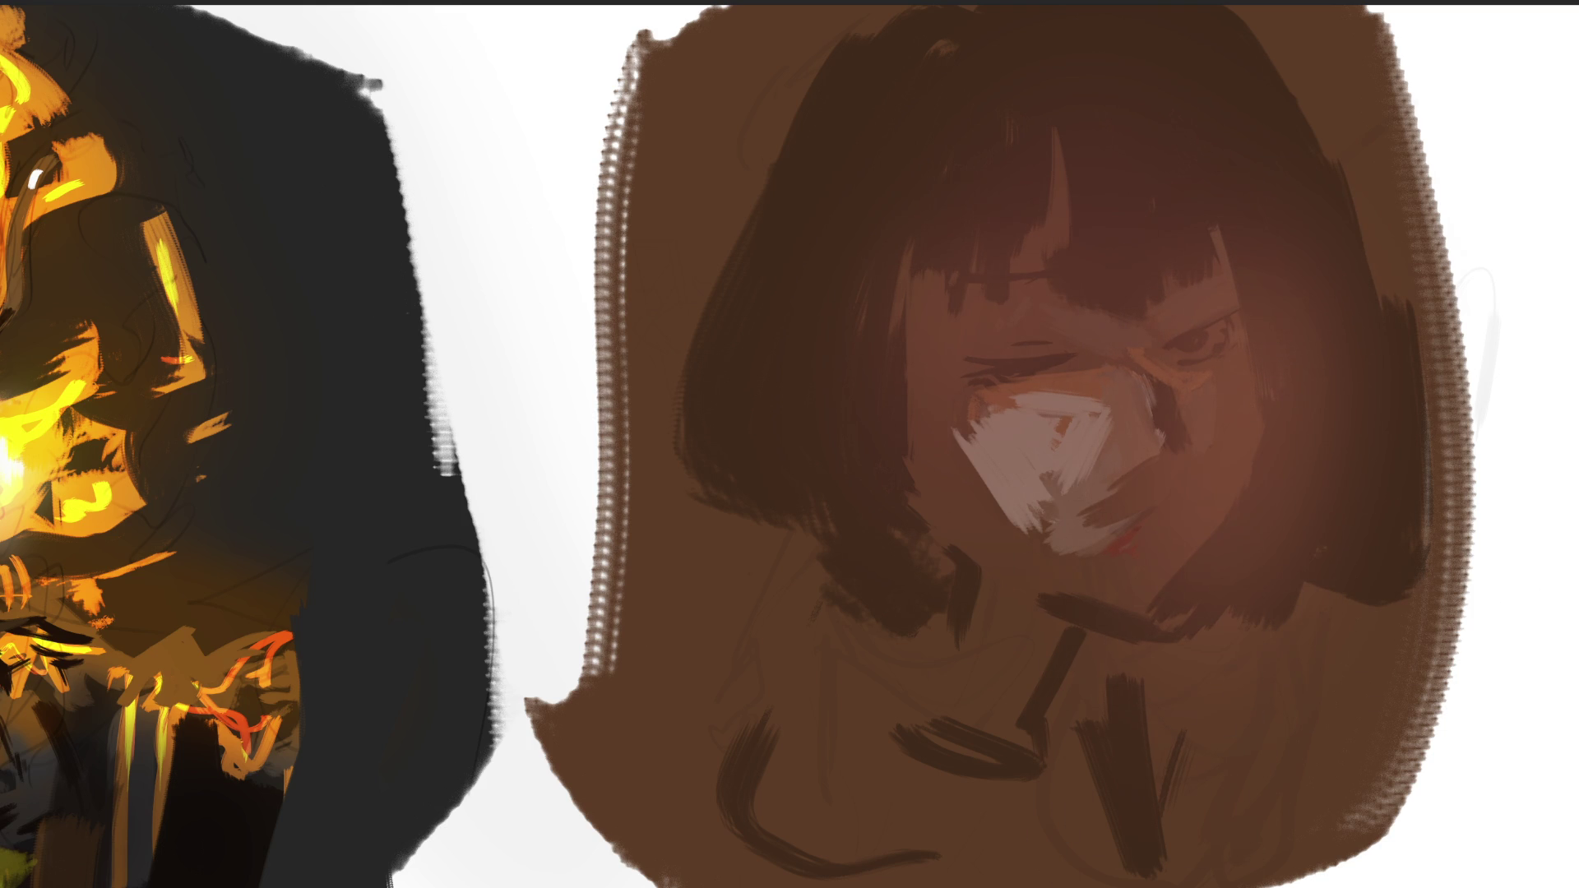
pyautogui.moveTo(1184, 485); pyautogui.dragTo(1074, 557)
pyautogui.moveTo(1108, 654)
pyautogui.mouseDown()
pyautogui.moveTo(1067, 731)
pyautogui.moveTo(927, 744)
pyautogui.moveTo(922, 636)
pyautogui.mouseUp()
pyautogui.moveTo(1103, 190); pyautogui.dragTo(1061, 247)
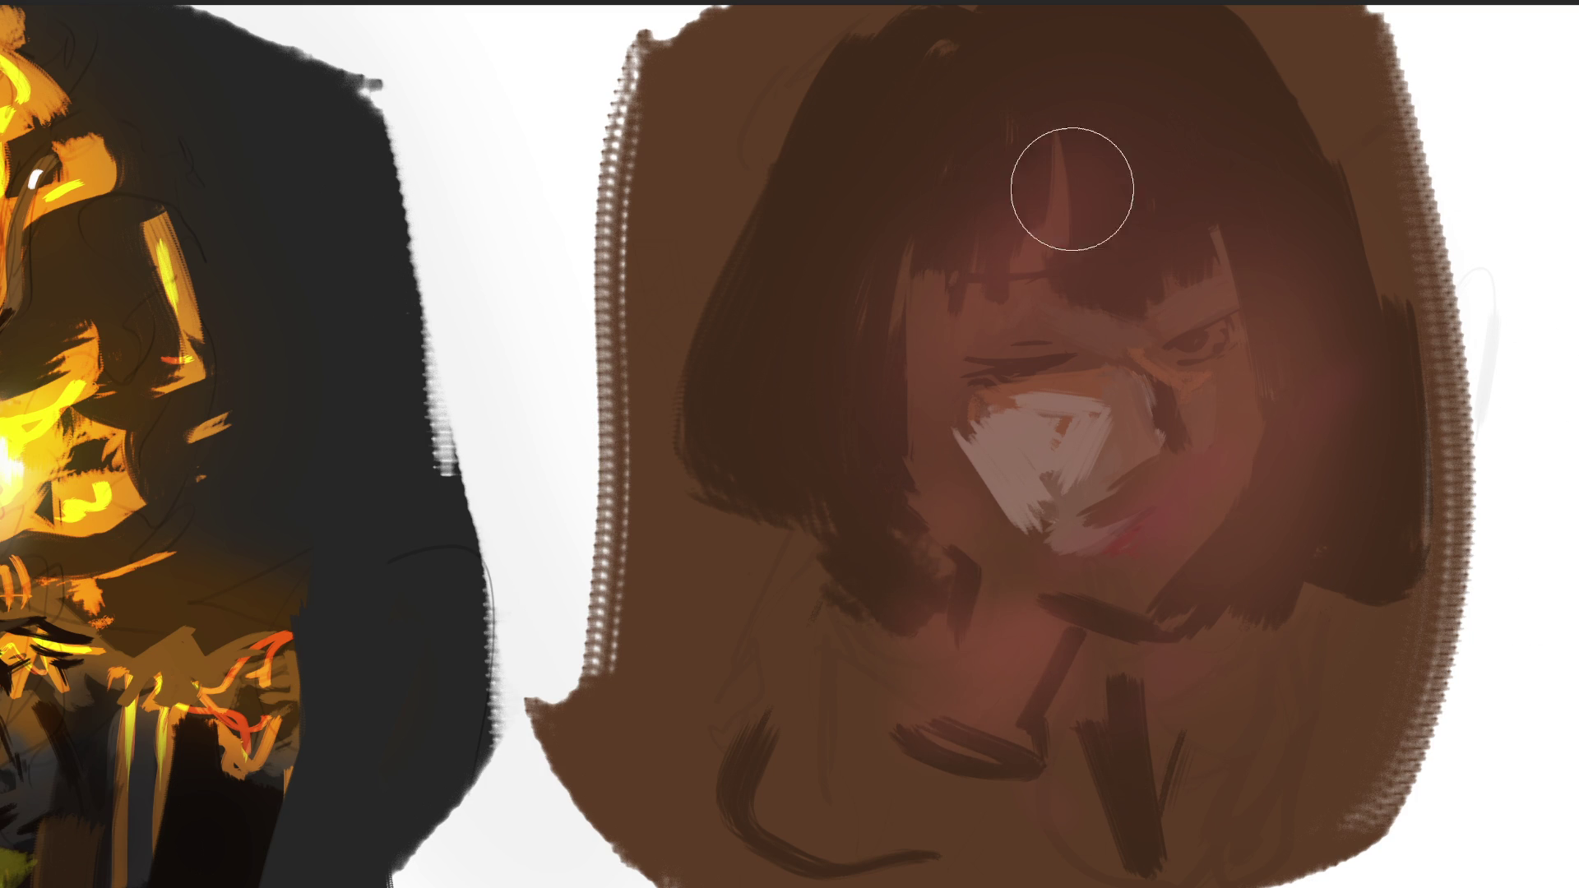
pyautogui.moveTo(1071, 187); pyautogui.dragTo(997, 250)
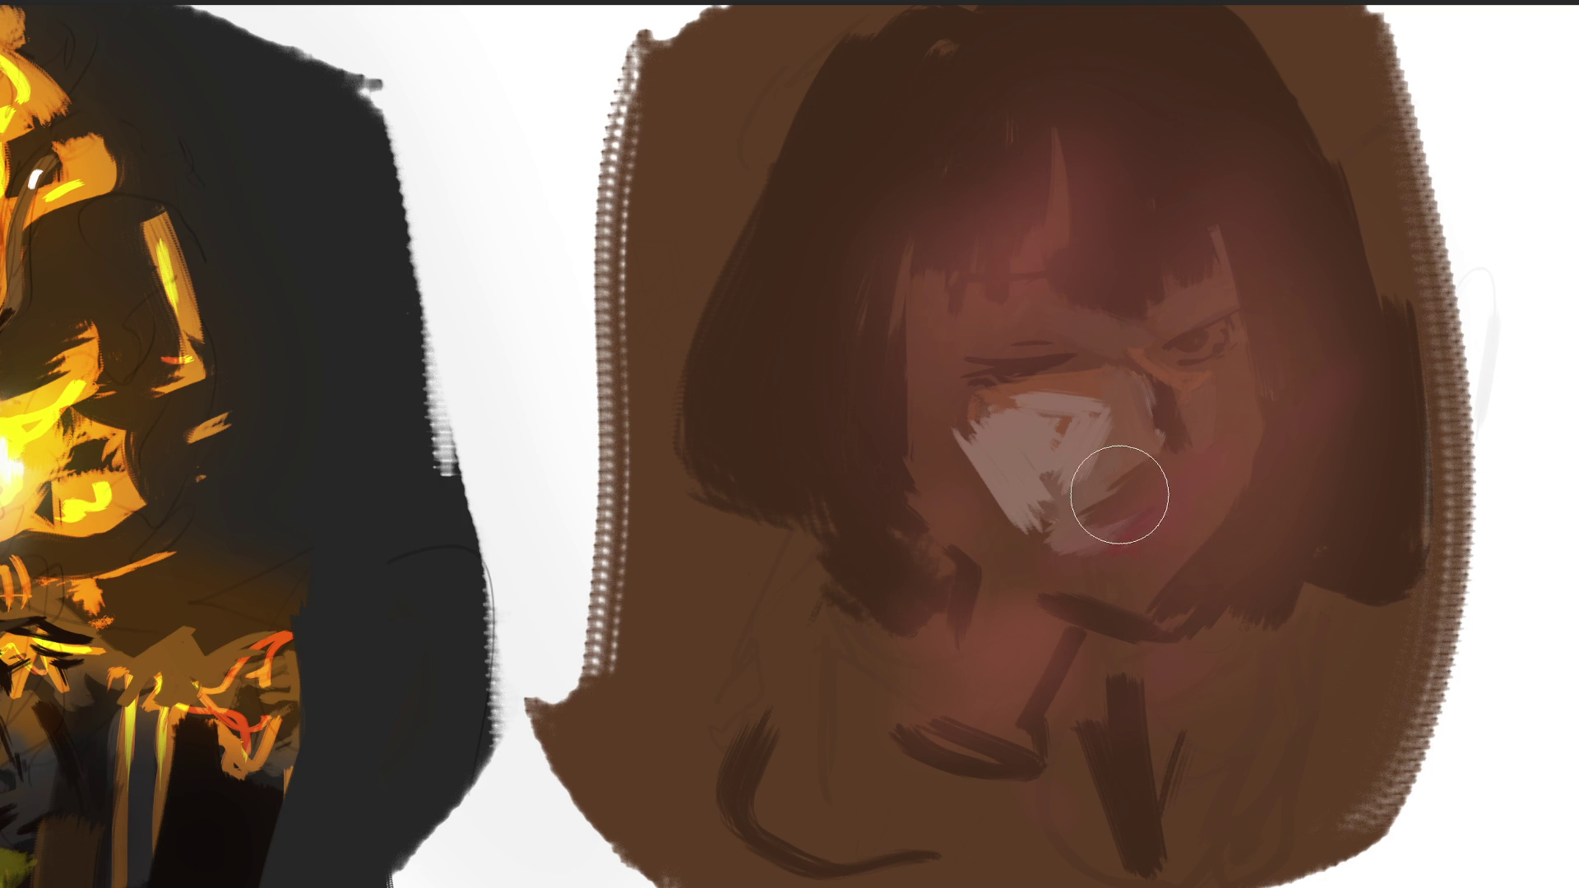
# Darken the nose highlight and the portrait's right edge, soften the forehead glow, then shrink the brush.
pyautogui.moveTo(982, 509)
pyautogui.mouseDown()
pyautogui.moveTo(998, 409)
pyautogui.moveTo(1018, 430)
pyautogui.moveTo(1106, 409)
pyautogui.moveTo(1027, 546)
pyautogui.moveTo(1127, 553)
pyautogui.moveTo(955, 353)
pyautogui.moveTo(998, 507)
pyautogui.moveTo(1017, 700)
pyautogui.mouseUp()
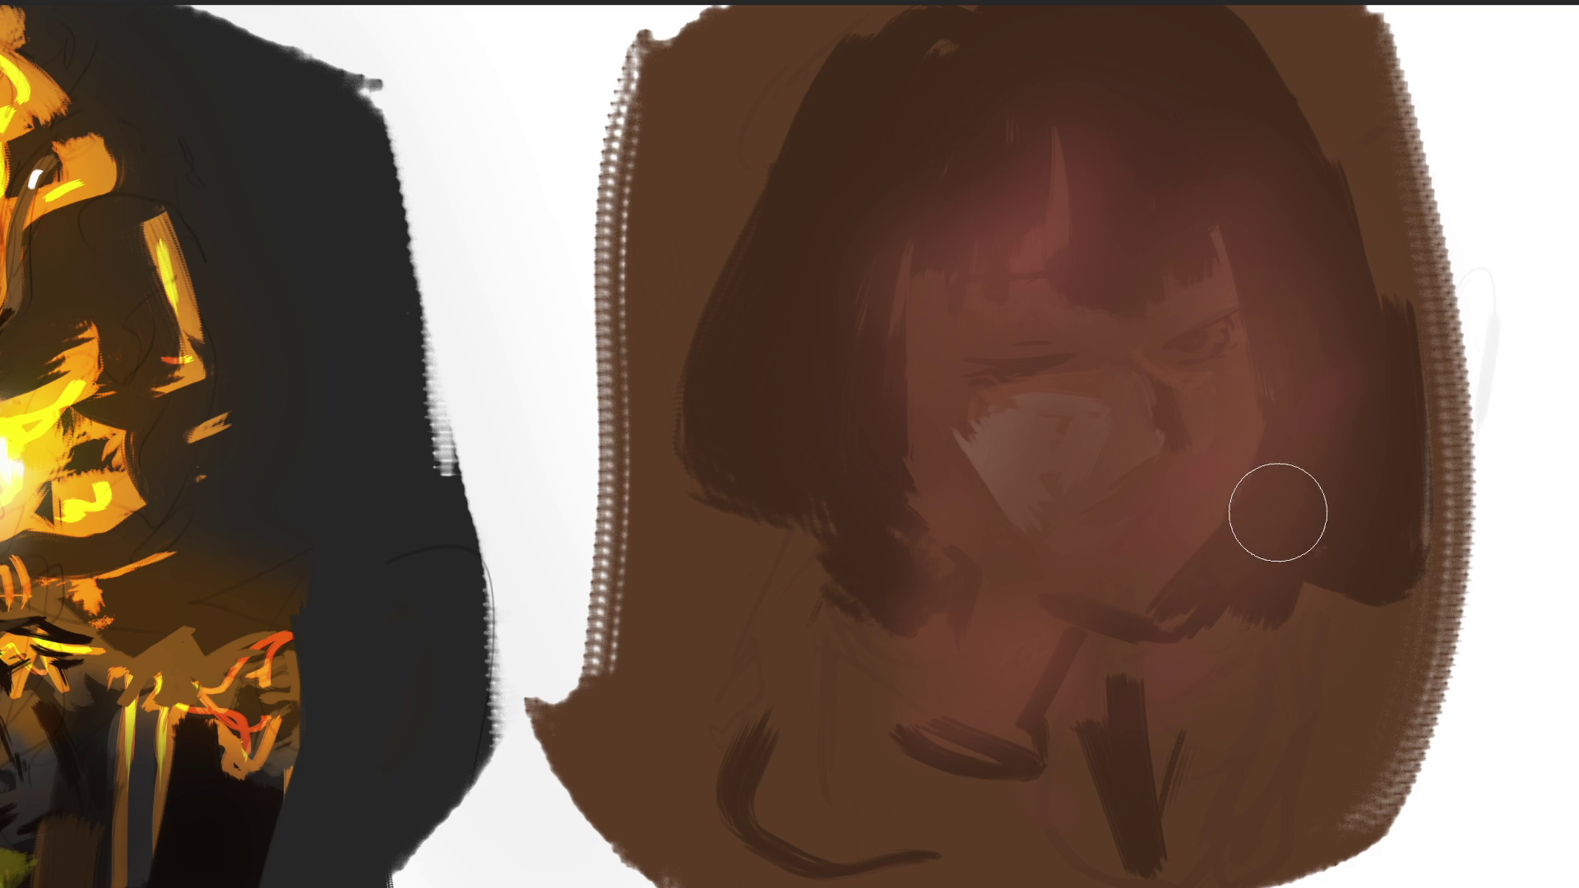
pyautogui.press(']')
pyautogui.press(']')
pyautogui.press(']')
pyautogui.moveTo(1060, 415); pyautogui.dragTo(1065, 568)
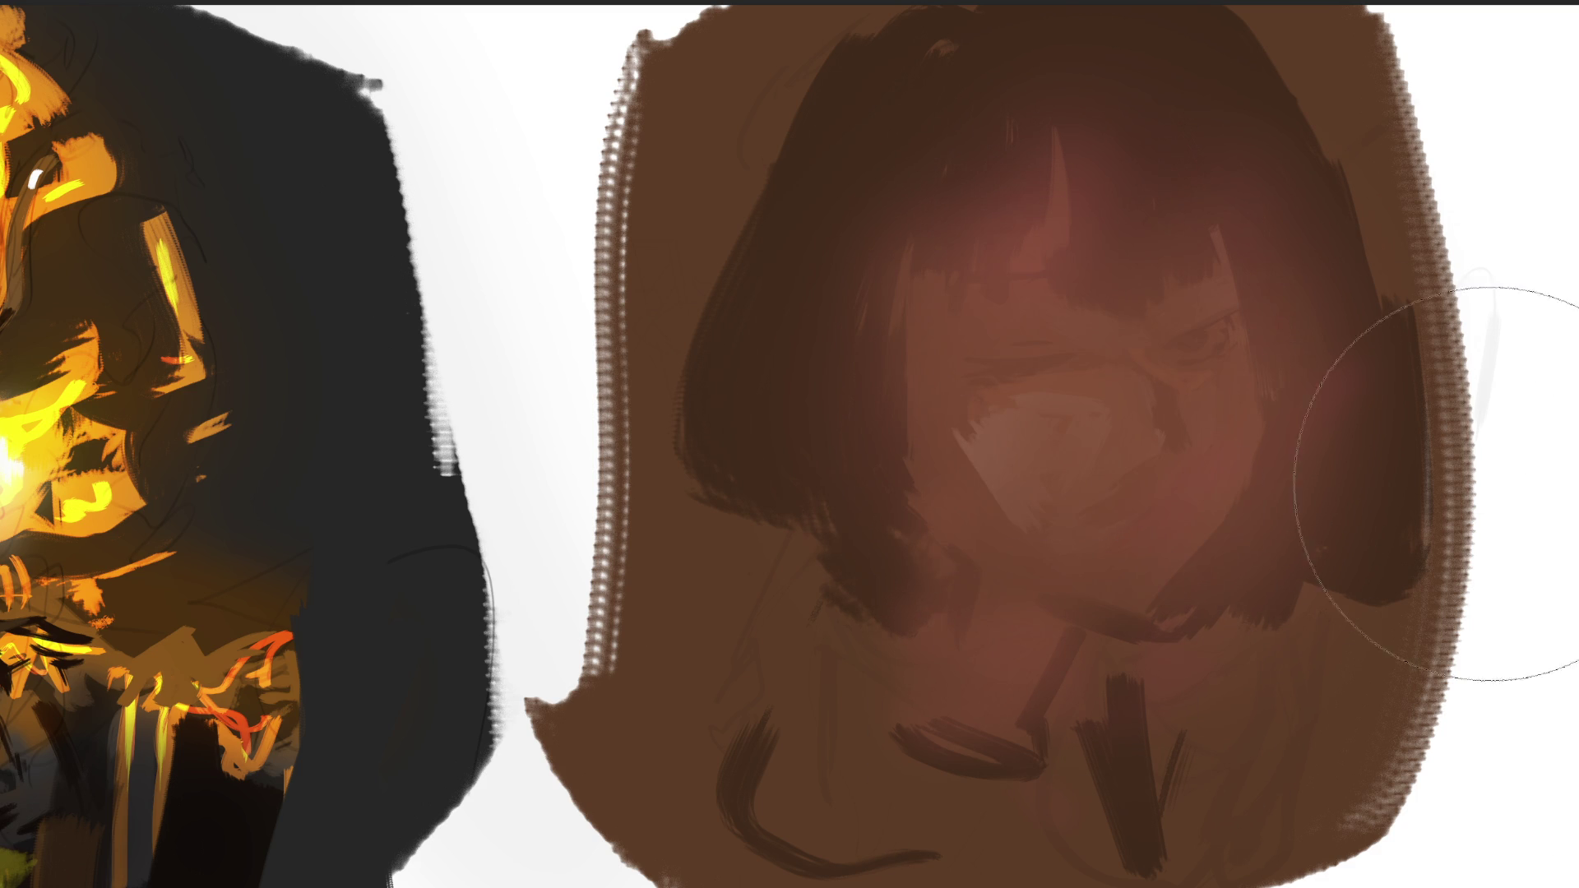
pyautogui.moveTo(1444, 441); pyautogui.dragTo(1353, 575)
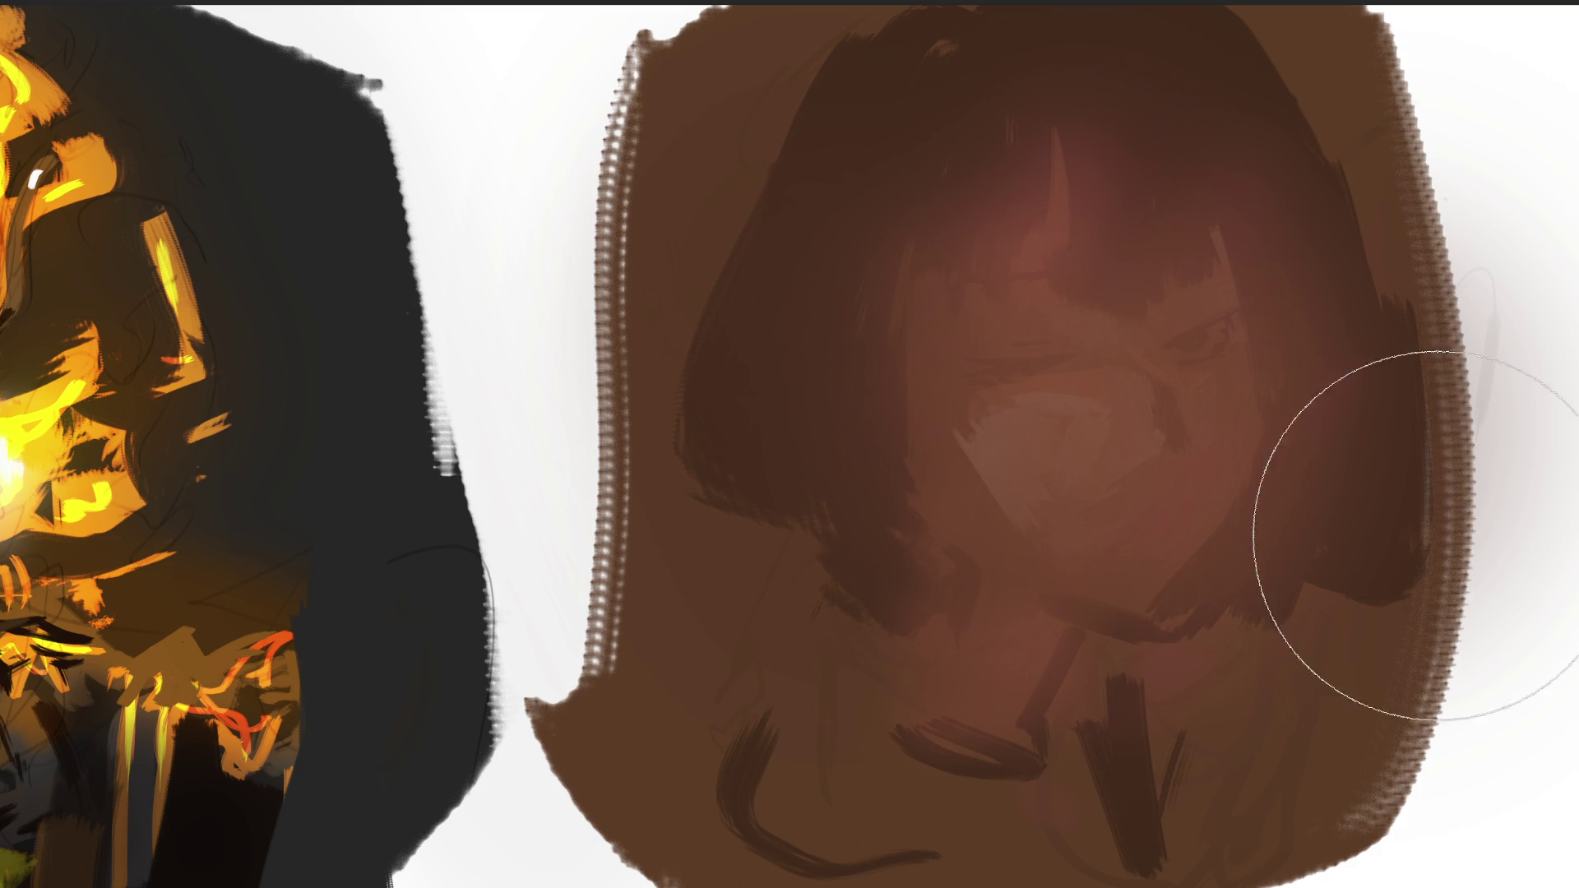
pyautogui.moveTo(1427, 529)
pyautogui.mouseDown()
pyautogui.moveTo(1296, 625)
pyautogui.moveTo(1409, 723)
pyautogui.mouseUp()
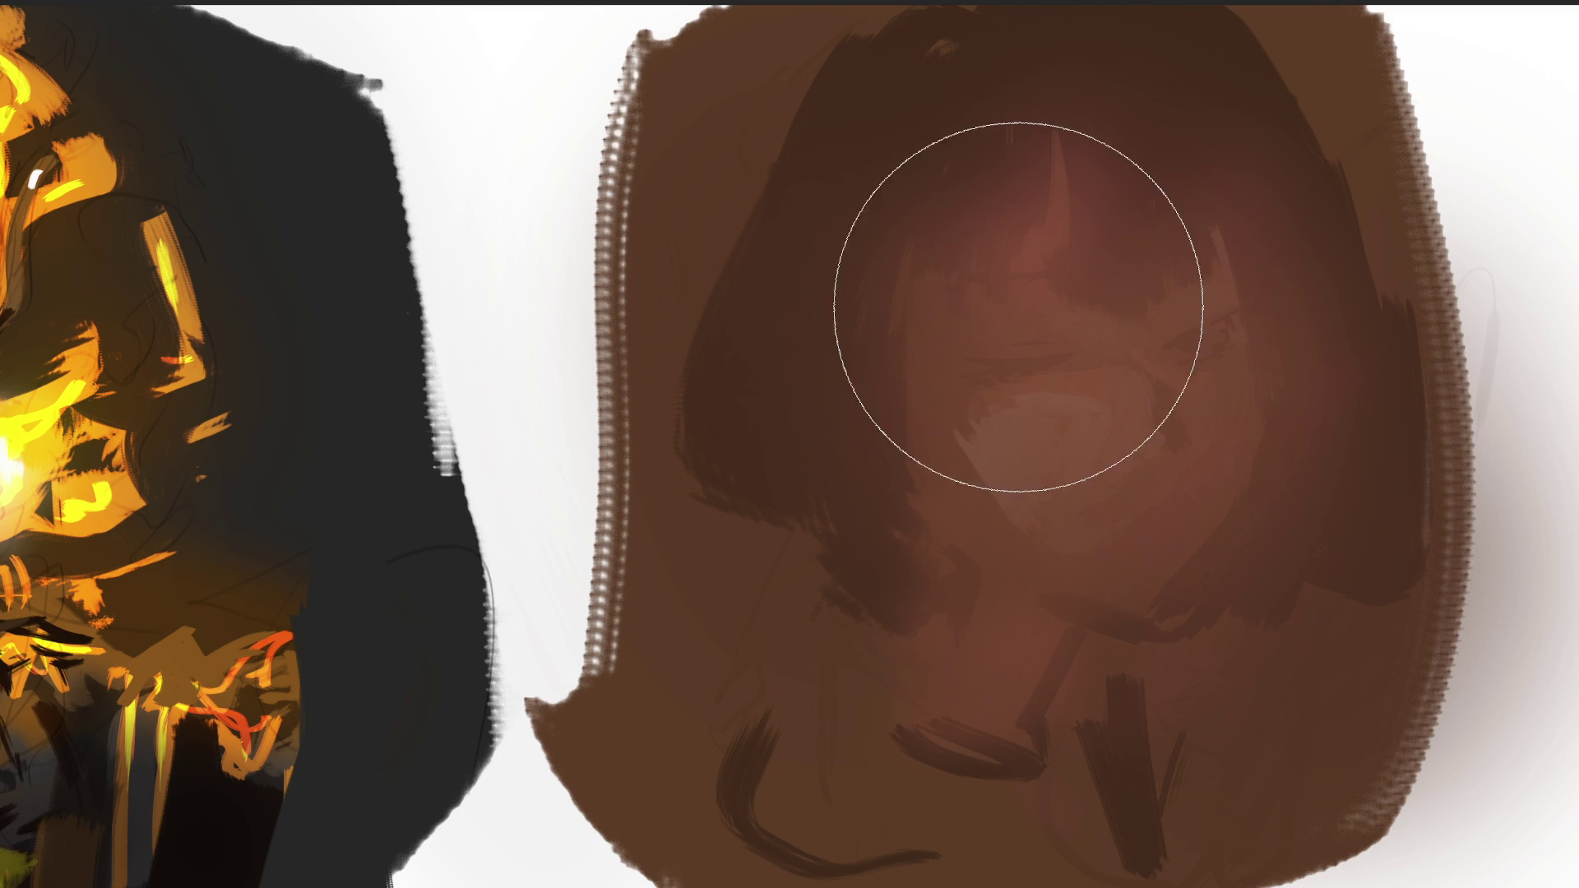
pyautogui.moveTo(1018, 289)
pyautogui.mouseDown()
pyautogui.moveTo(1036, 255)
pyautogui.moveTo(1062, 270)
pyautogui.moveTo(1089, 252)
pyautogui.moveTo(1119, 306)
pyautogui.mouseUp()
pyautogui.press('[')
pyautogui.press('[')
pyautogui.press('[')
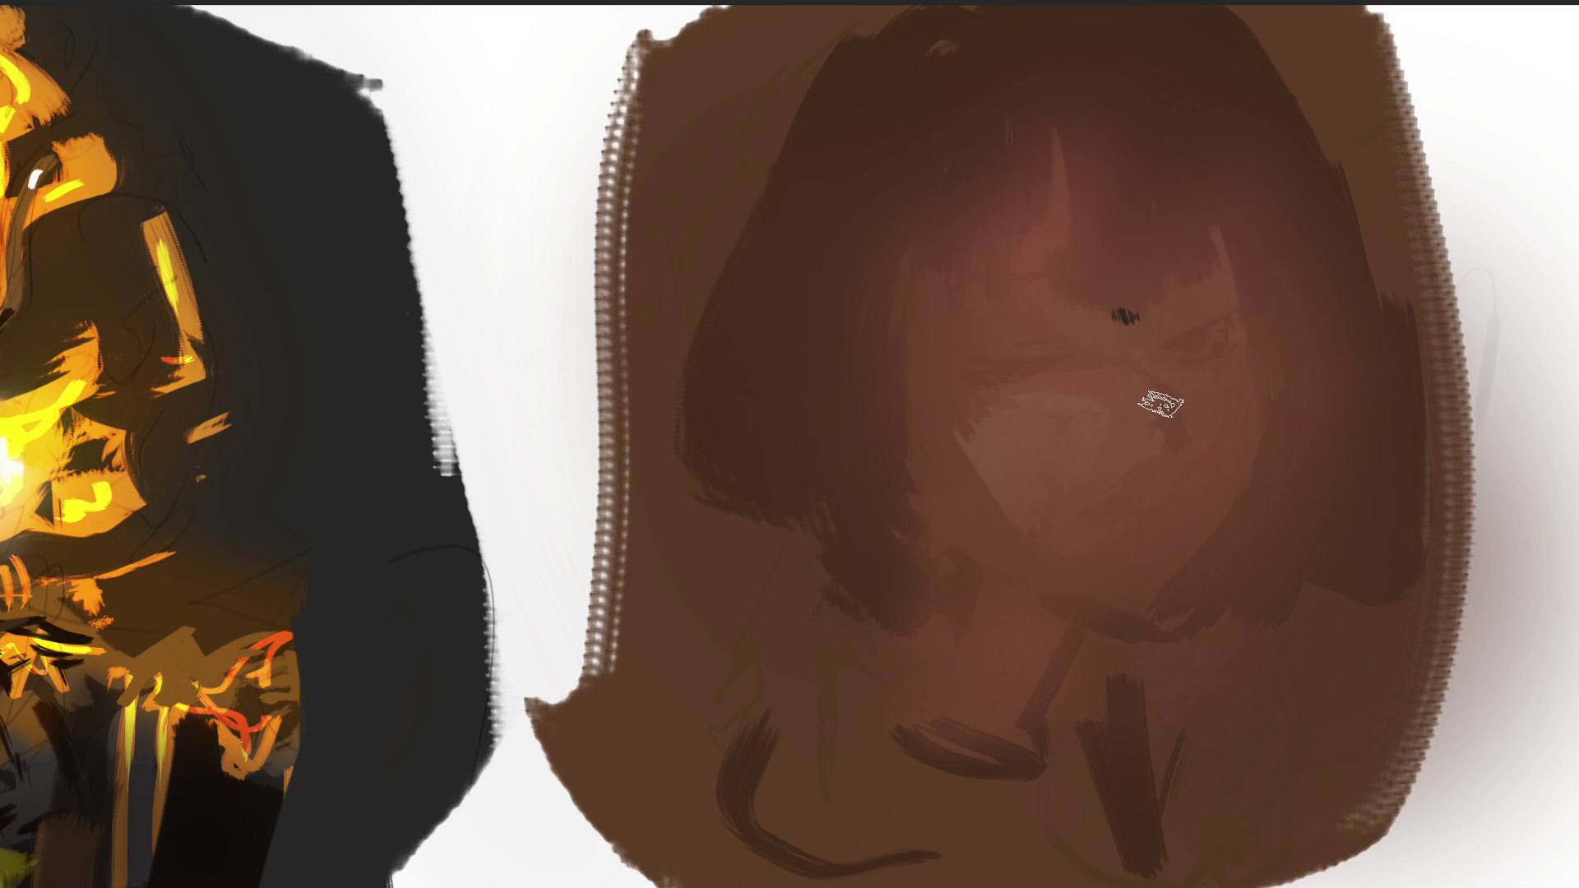
# Sketch dark eye strokes, undo the stray vertical line, and paint a long dark right-cheek contour.
pyautogui.moveTo(1118, 311); pyautogui.dragTo(1184, 444)
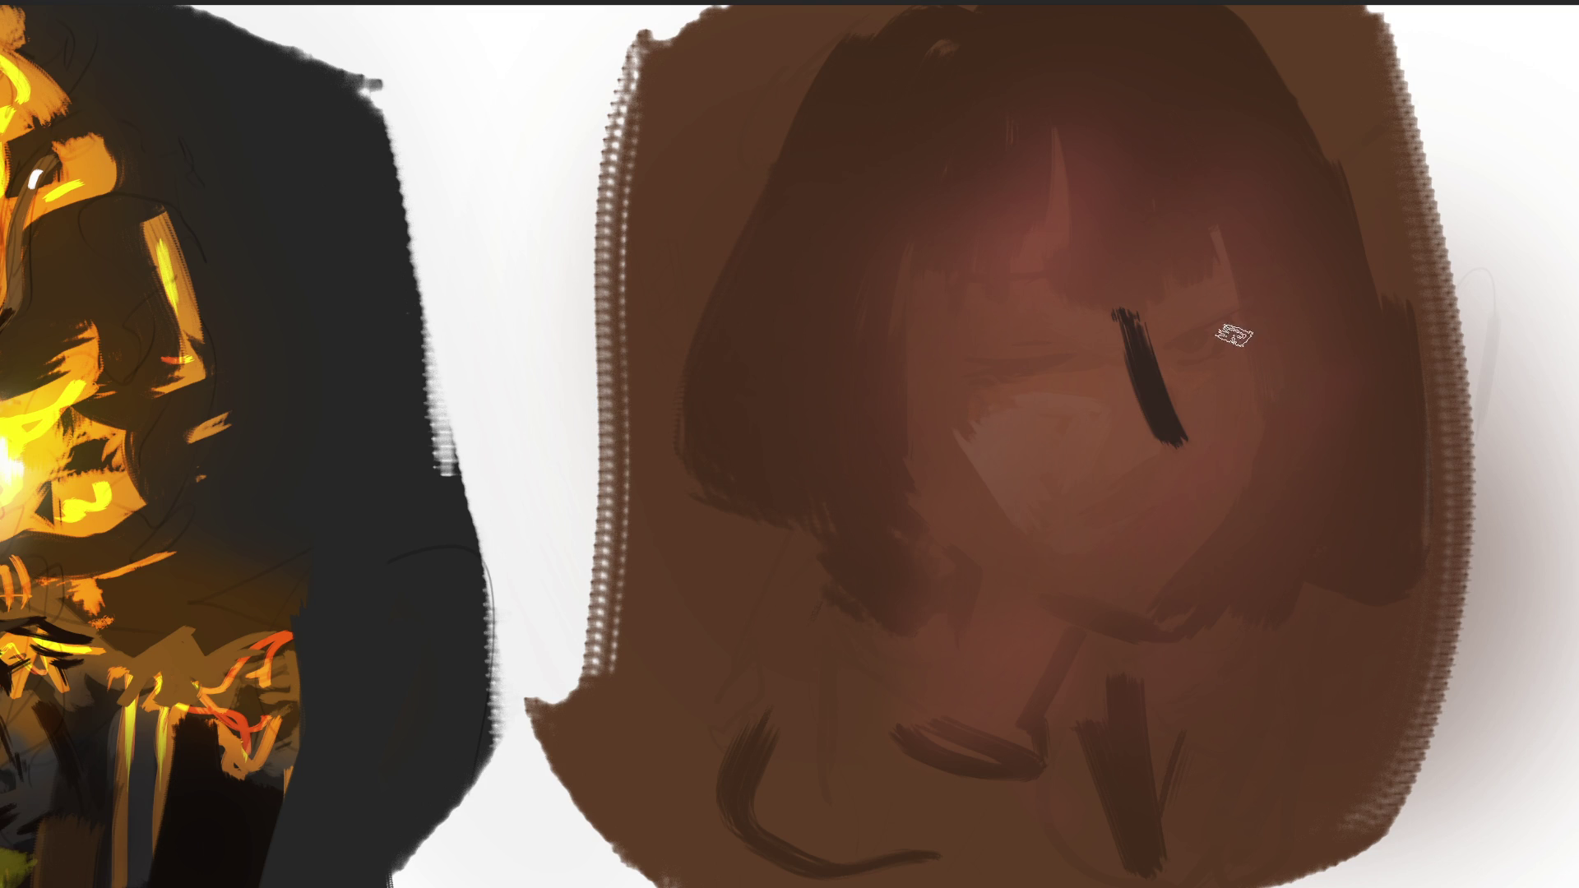
pyautogui.moveTo(1258, 306)
pyautogui.mouseDown()
pyautogui.moveTo(1215, 355)
pyautogui.moveTo(1258, 444)
pyautogui.mouseUp()
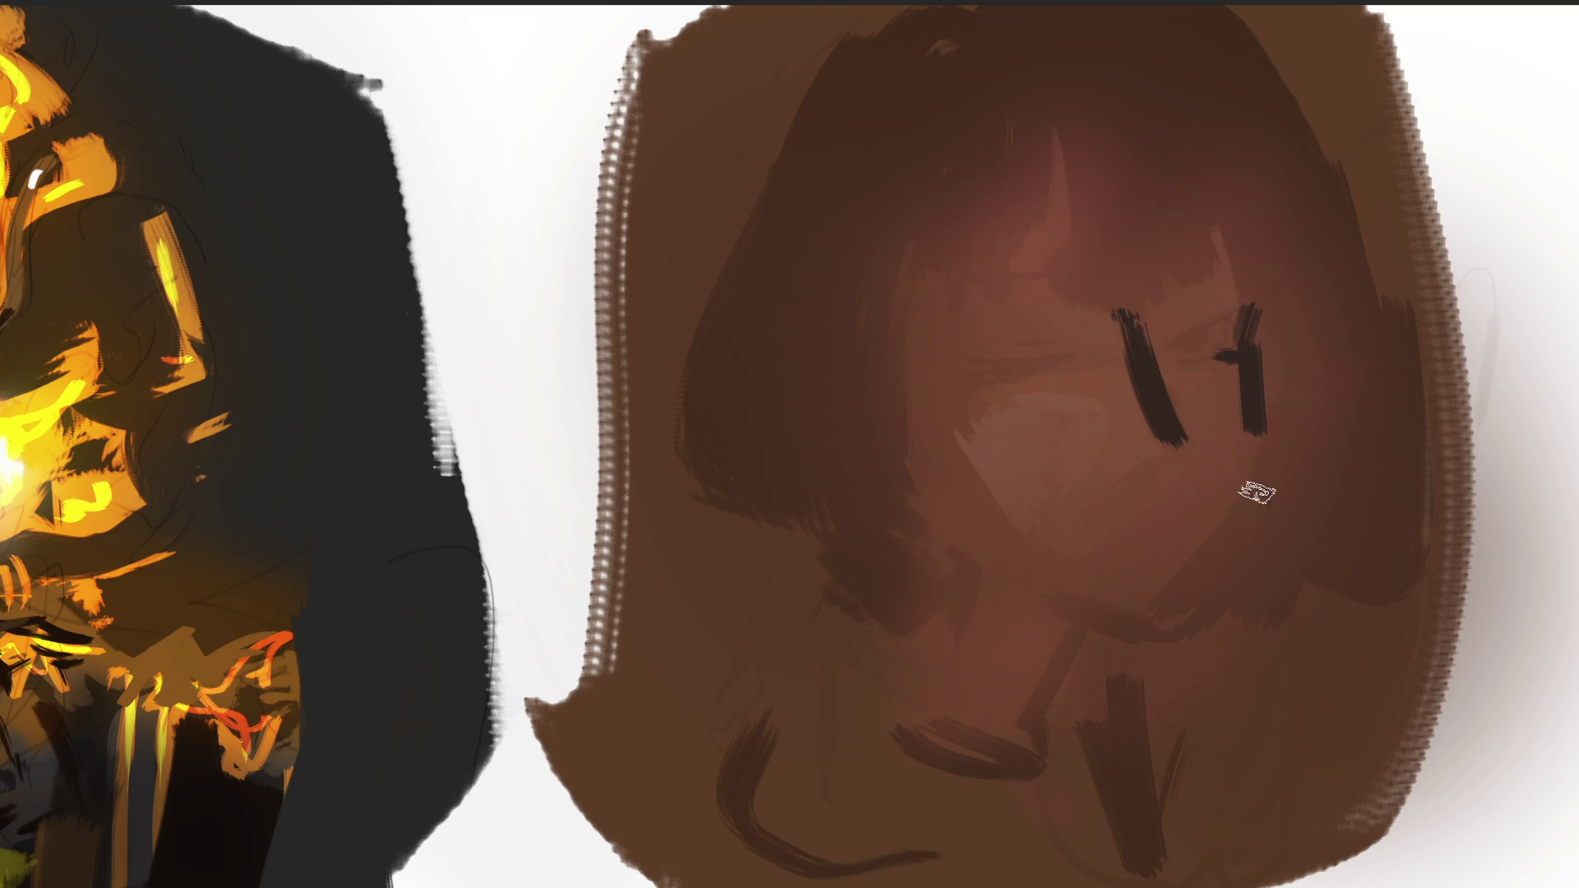
pyautogui.hotkey('ctrl', 'z')
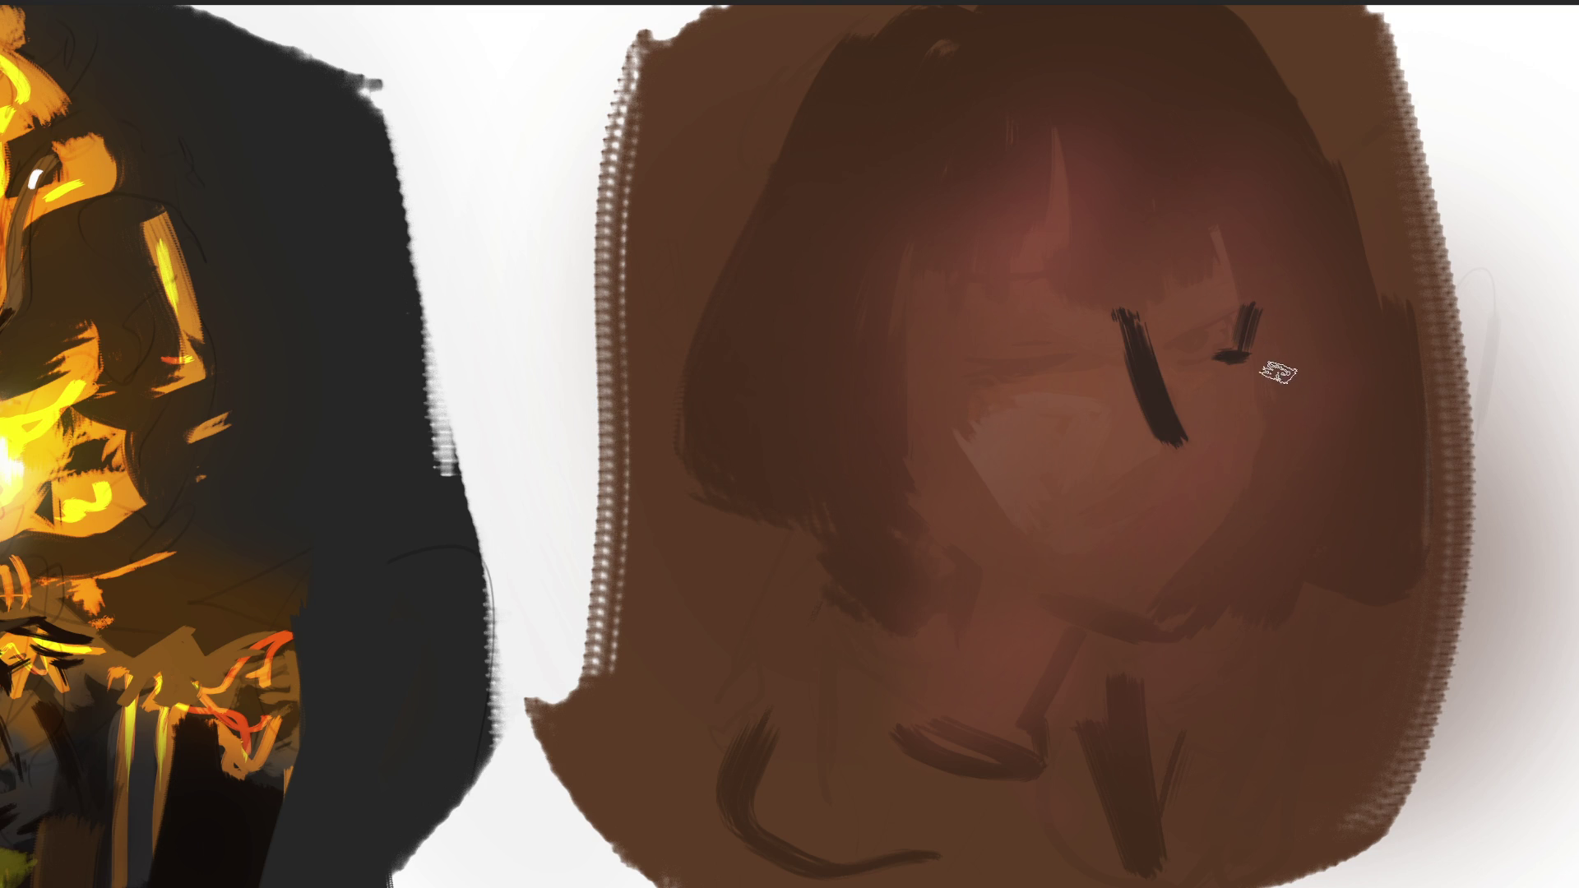
pyautogui.moveTo(1289, 382); pyautogui.dragTo(1188, 625)
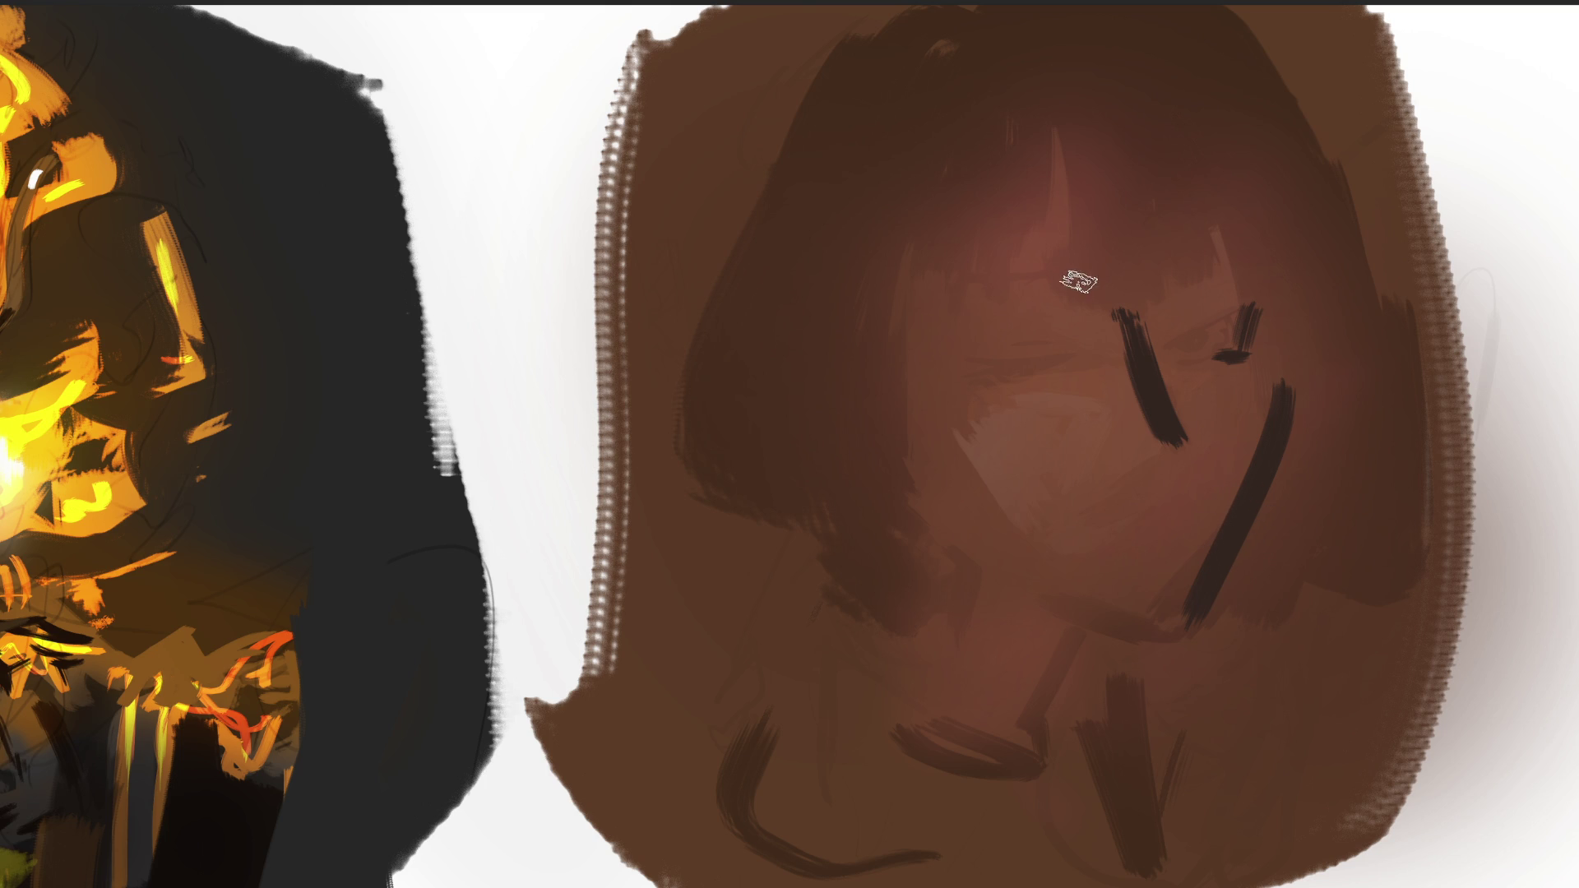
# Paint short dark dashes for the left and right eyebrows.
pyautogui.moveTo(989, 280)
pyautogui.mouseDown()
pyautogui.moveTo(1053, 271)
pyautogui.moveTo(1045, 288)
pyautogui.mouseUp()
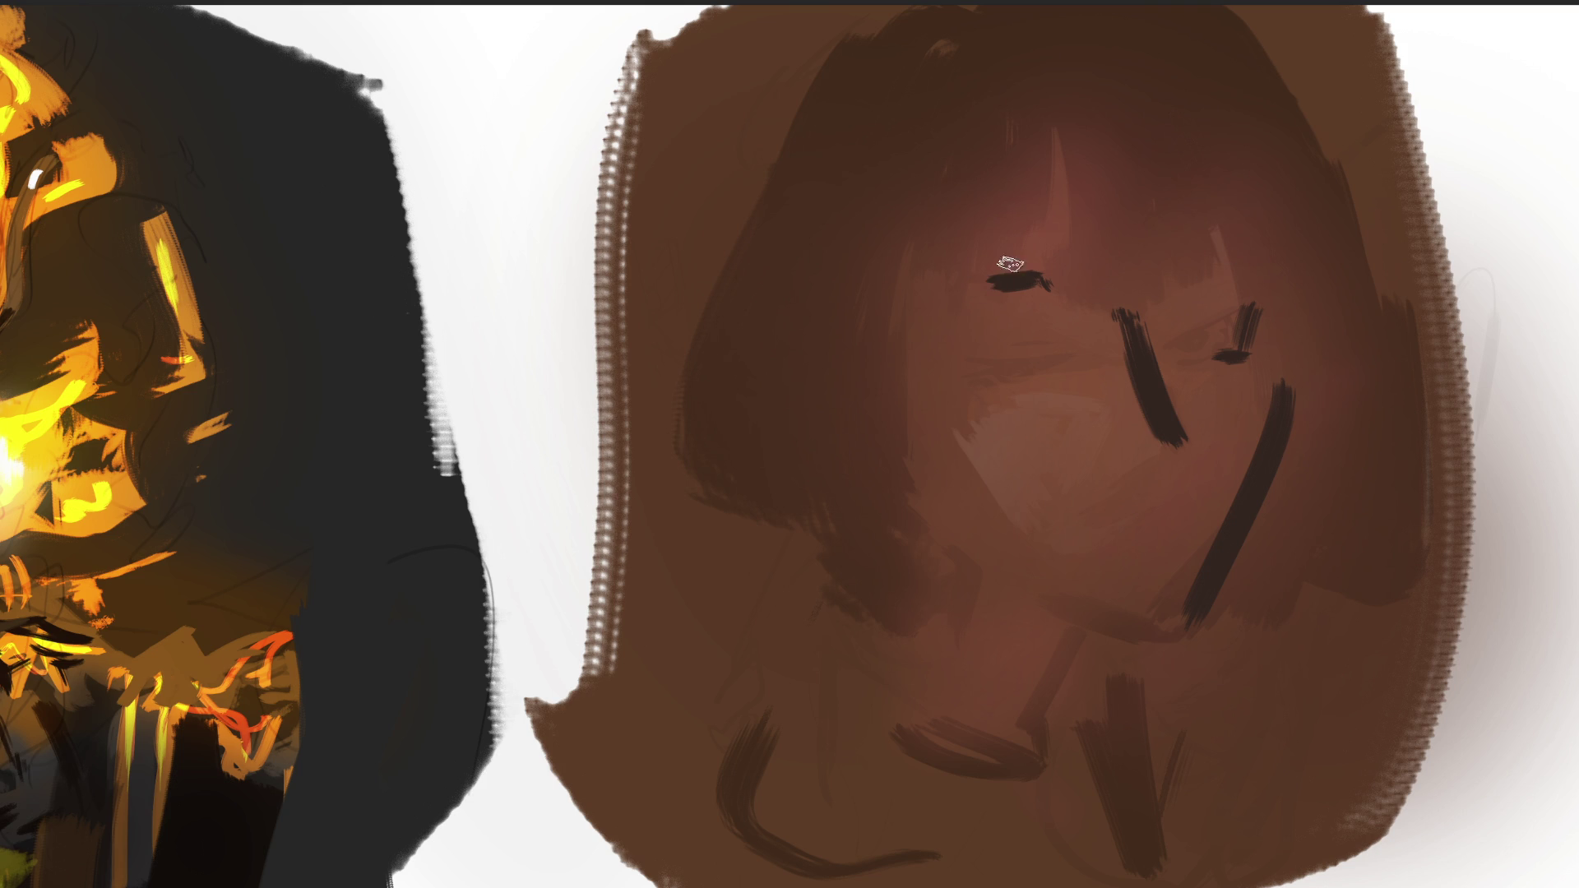
pyautogui.moveTo(956, 298); pyautogui.dragTo(1067, 269)
pyautogui.moveTo(1196, 236); pyautogui.dragTo(1146, 266)
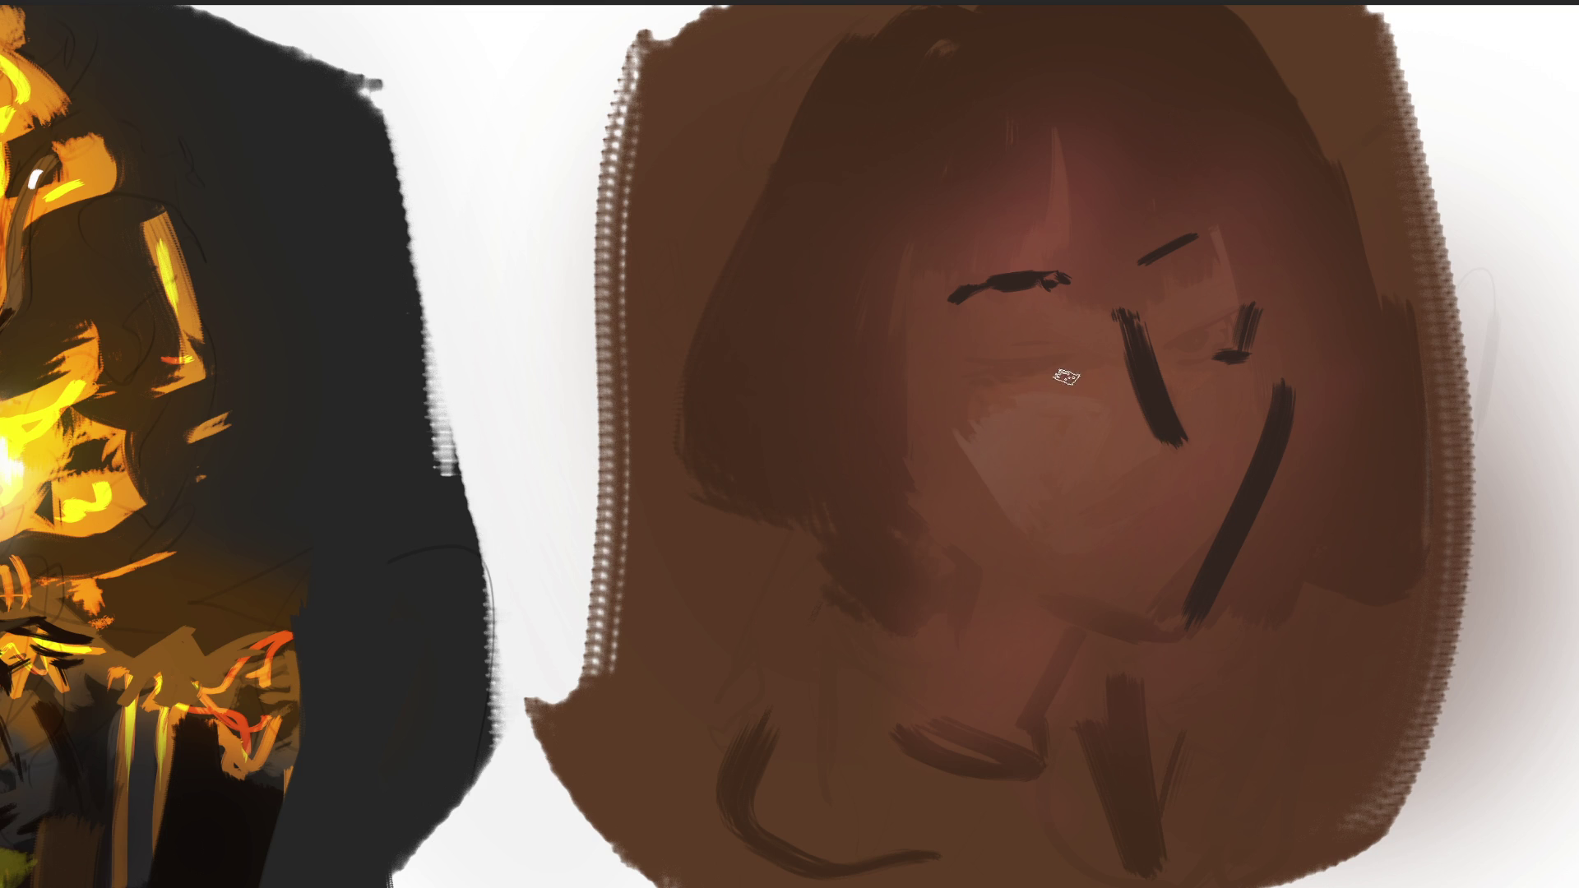
# Add pale highlights on the cheek, left eye and nose, plus a lighter brown band beside the cheek line.
pyautogui.moveTo(1075, 386)
pyautogui.mouseDown()
pyautogui.moveTo(1085, 374)
pyautogui.moveTo(1024, 471)
pyautogui.mouseUp()
pyautogui.moveTo(995, 364); pyautogui.dragTo(1070, 363)
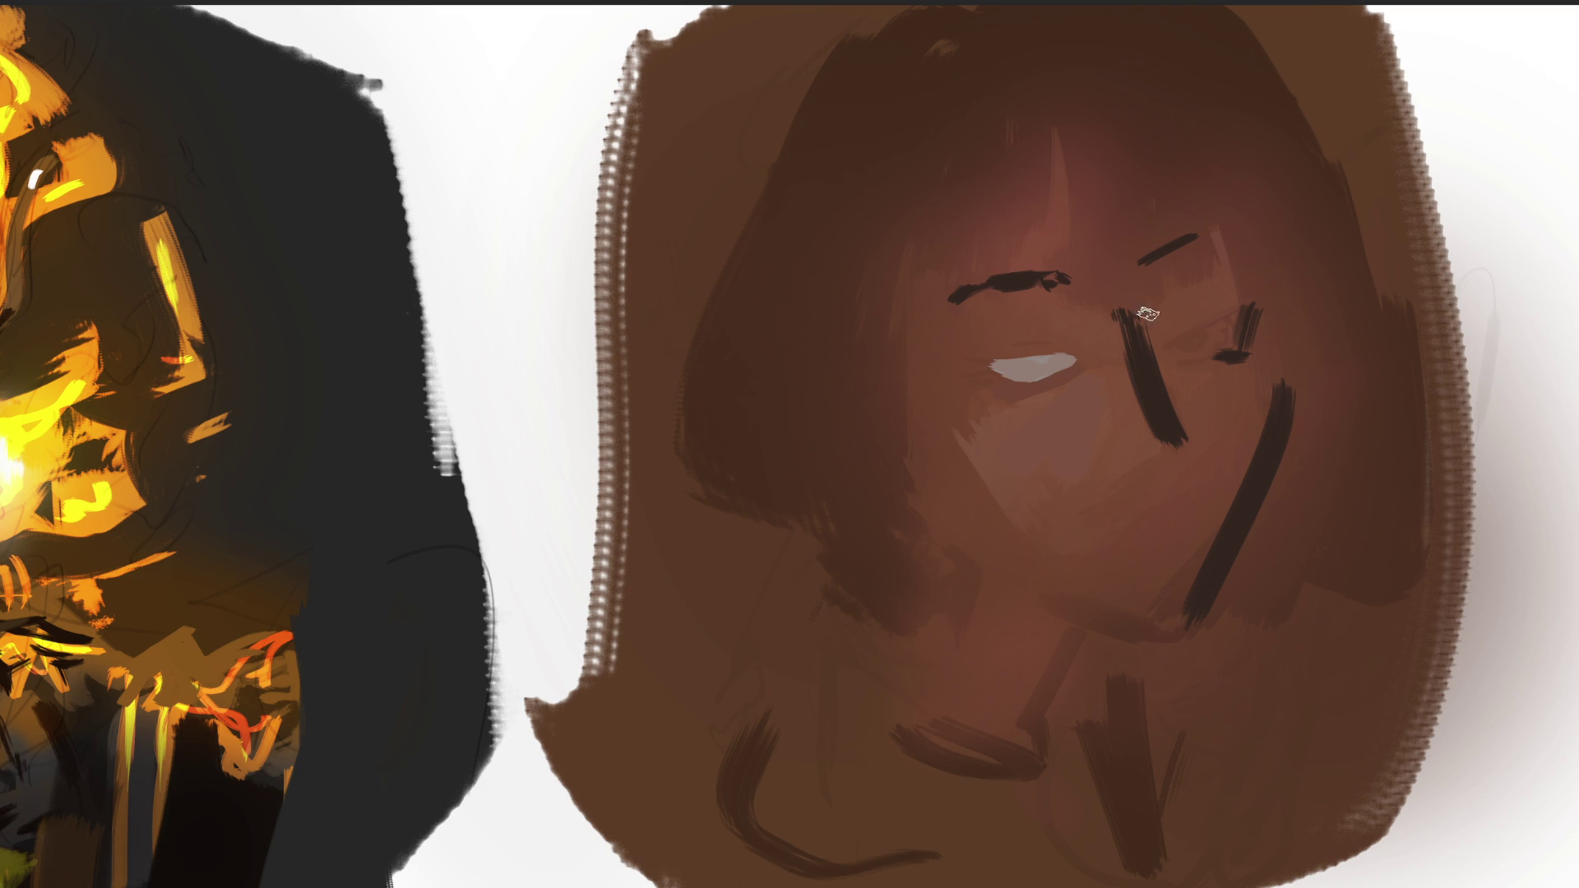
pyautogui.hotkey('ctrl', 'z')
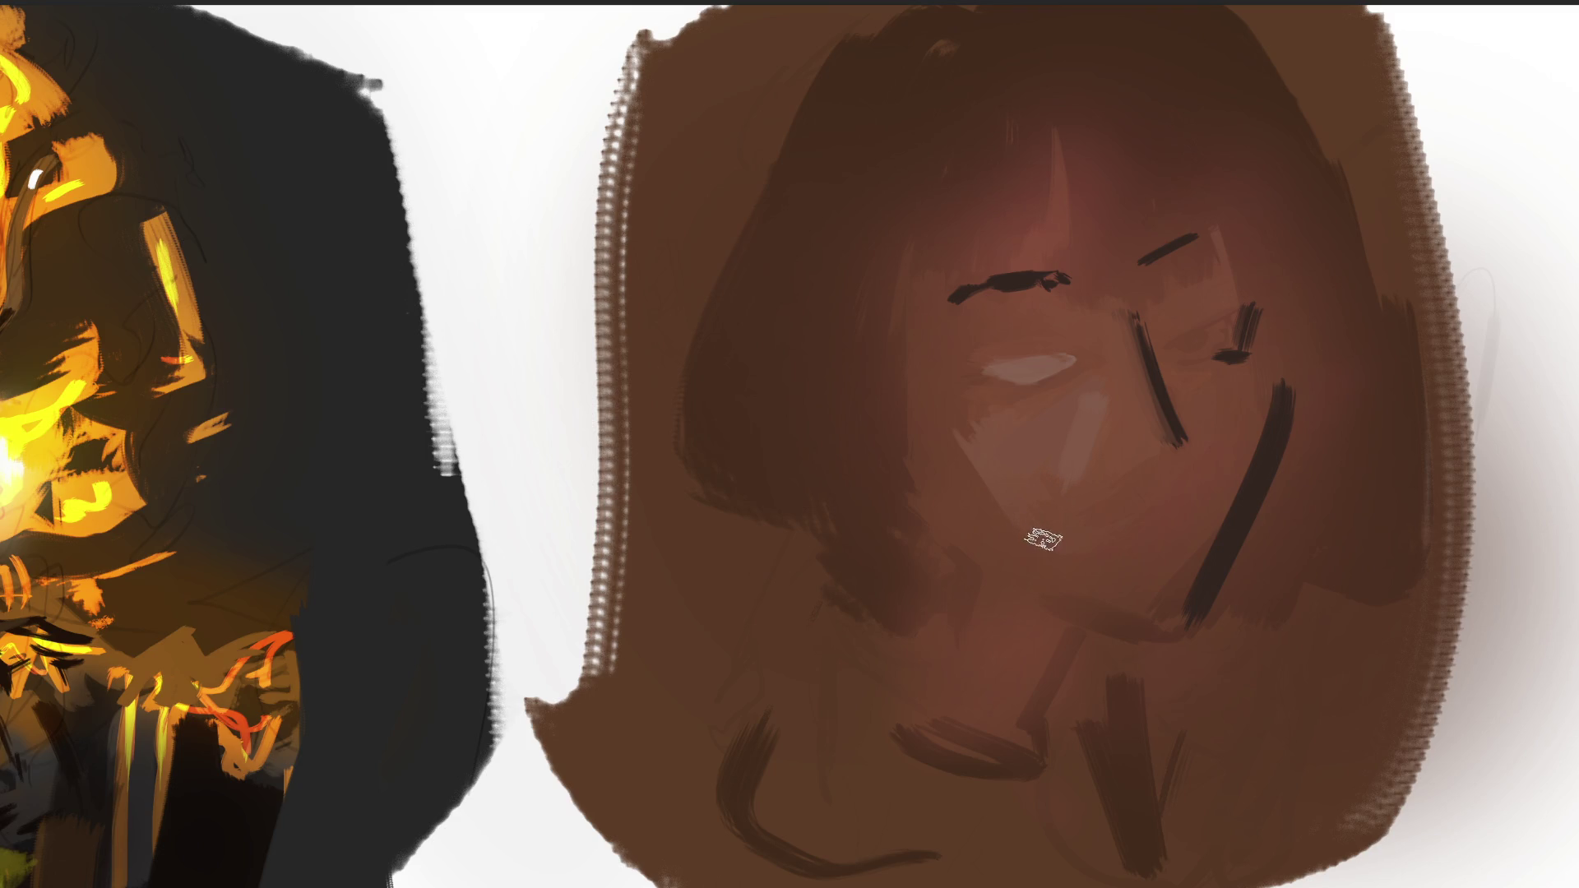
pyautogui.moveTo(1145, 480)
pyautogui.mouseDown()
pyautogui.moveTo(1083, 562)
pyautogui.moveTo(1151, 562)
pyautogui.mouseUp()
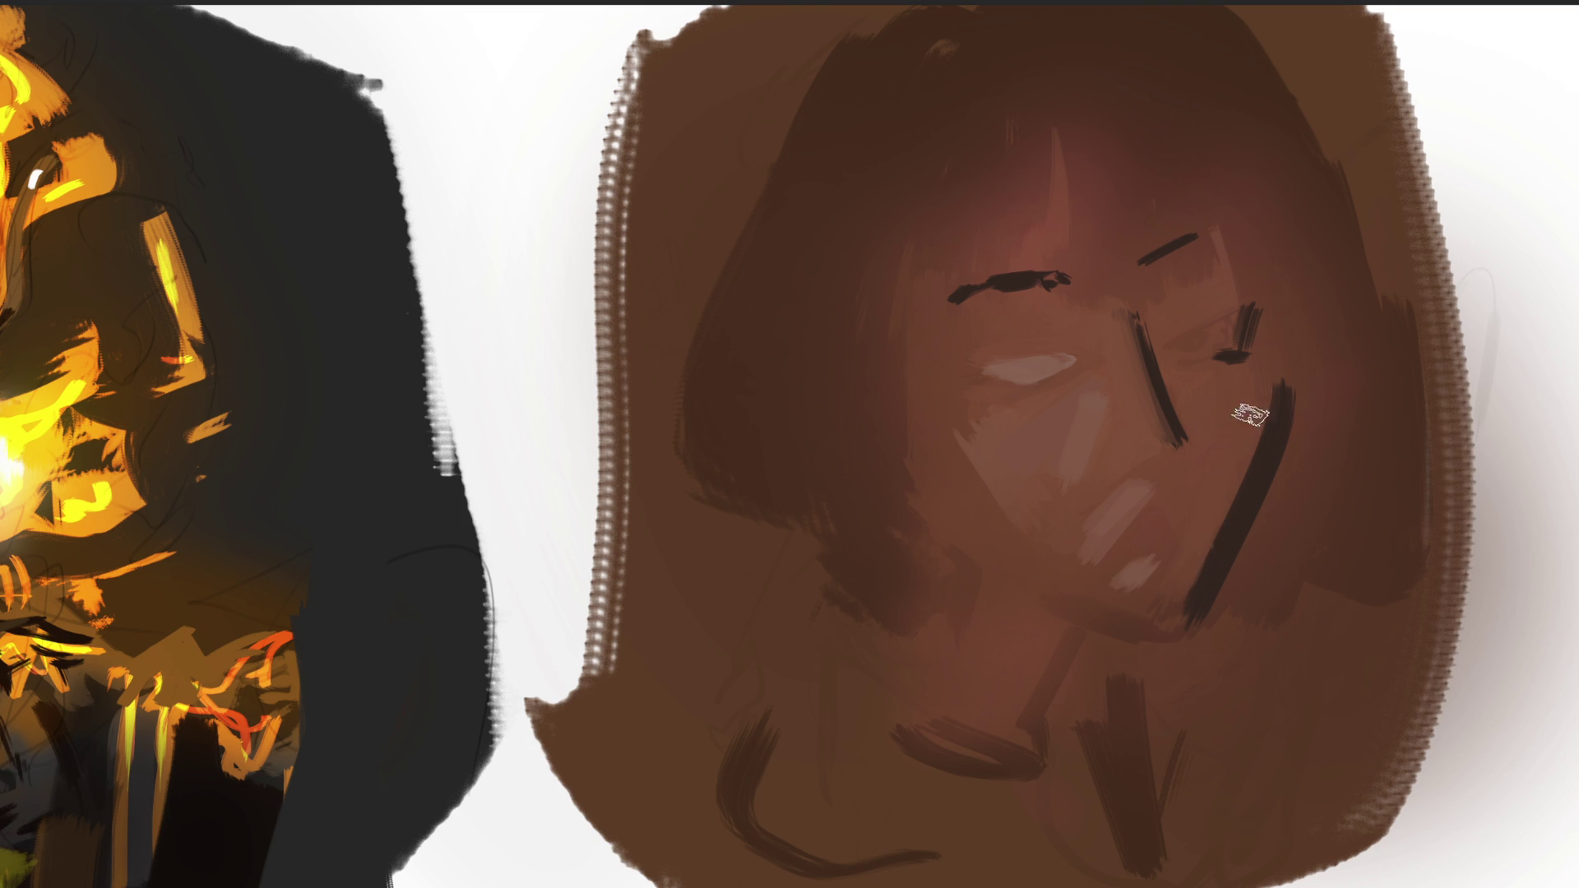
pyautogui.hotkey('ctrl', 'z')
pyautogui.moveTo(1258, 411); pyautogui.dragTo(1196, 604)
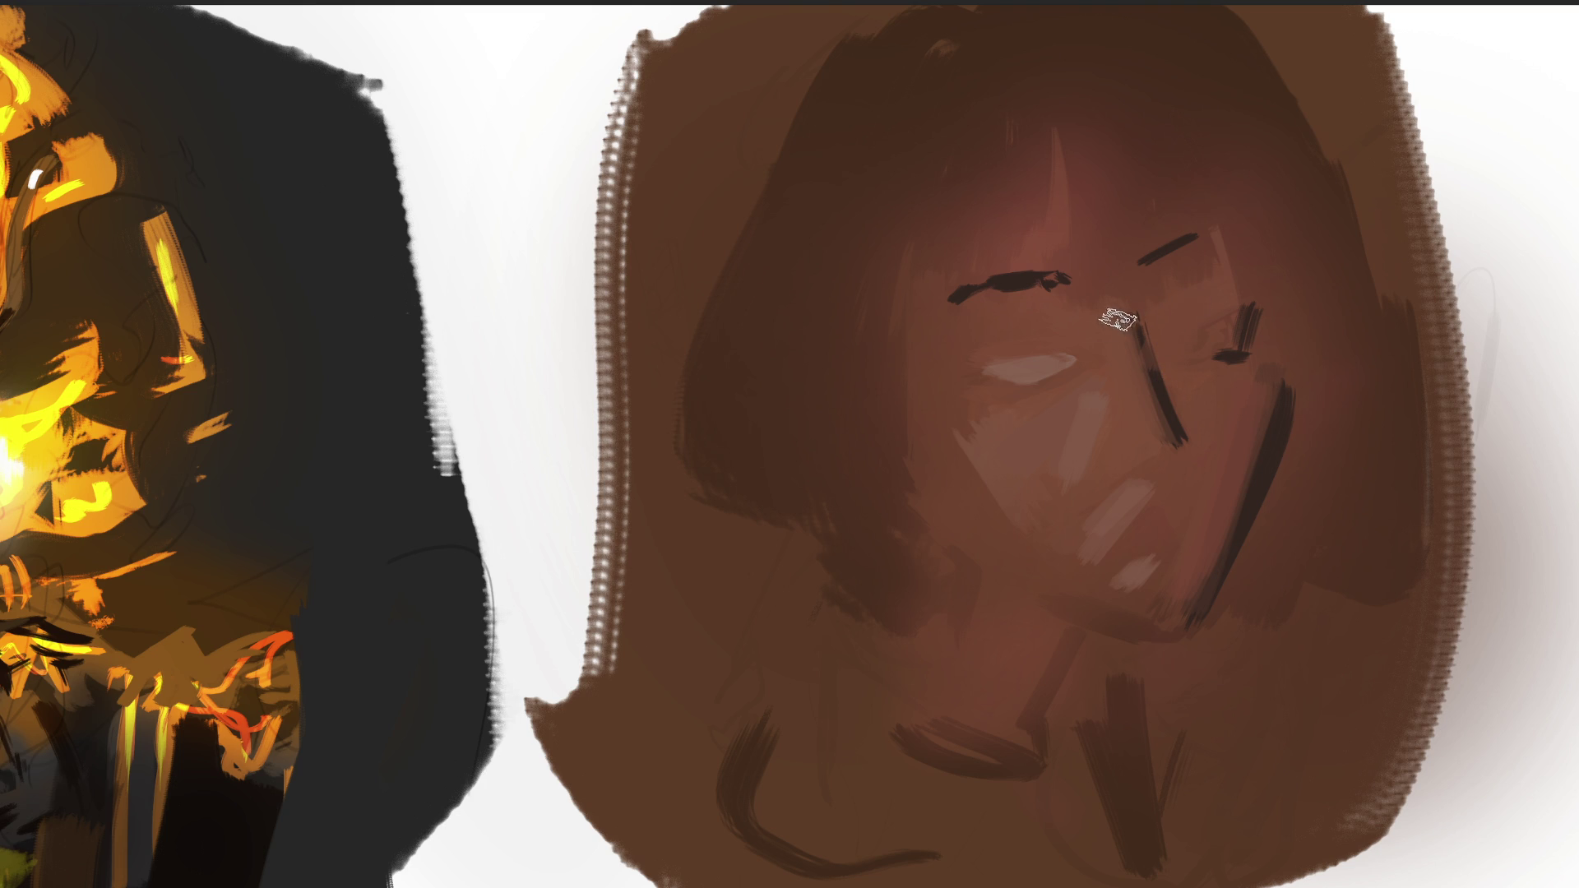
pyautogui.keyDown('alt'); pyautogui.click(1043, 367); pyautogui.keyUp('alt')
pyautogui.moveTo(1202, 354); pyautogui.dragTo(1215, 327)
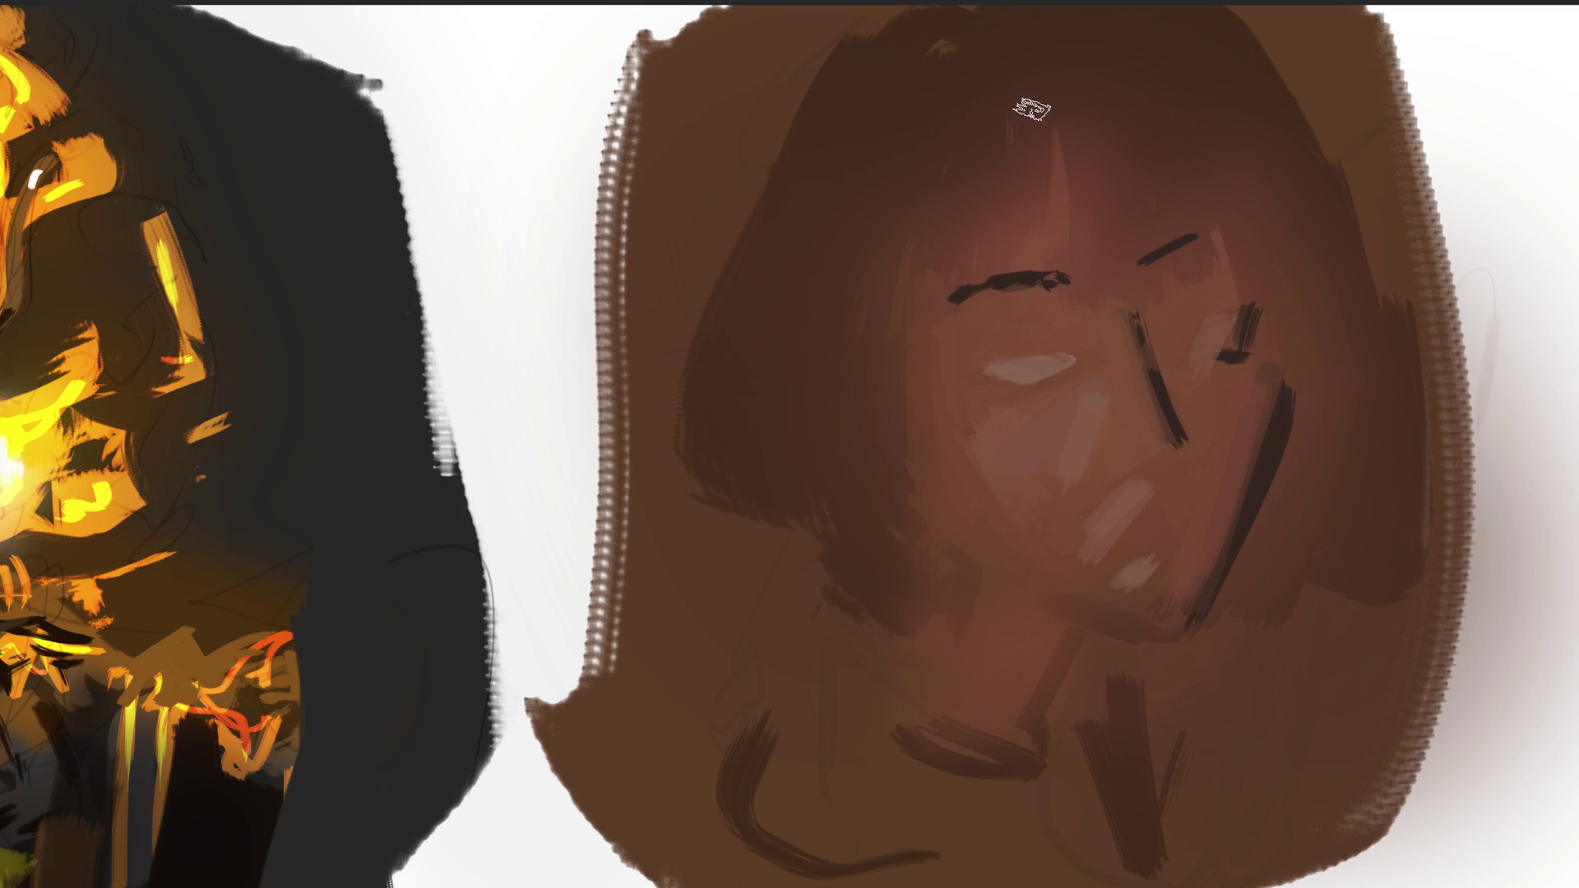
# Paint dark hair strands down the forehead and the left side of the face to the jaw.
pyautogui.moveTo(1026, 92); pyautogui.dragTo(1110, 284)
pyautogui.moveTo(1027, 111)
pyautogui.mouseDown()
pyautogui.moveTo(1004, 236)
pyautogui.moveTo(908, 275)
pyautogui.mouseUp()
pyautogui.moveTo(925, 191); pyautogui.dragTo(875, 491)
pyautogui.moveTo(912, 304)
pyautogui.mouseDown()
pyautogui.moveTo(894, 470)
pyautogui.moveTo(979, 565)
pyautogui.mouseUp()
pyautogui.moveTo(897, 473); pyautogui.dragTo(983, 574)
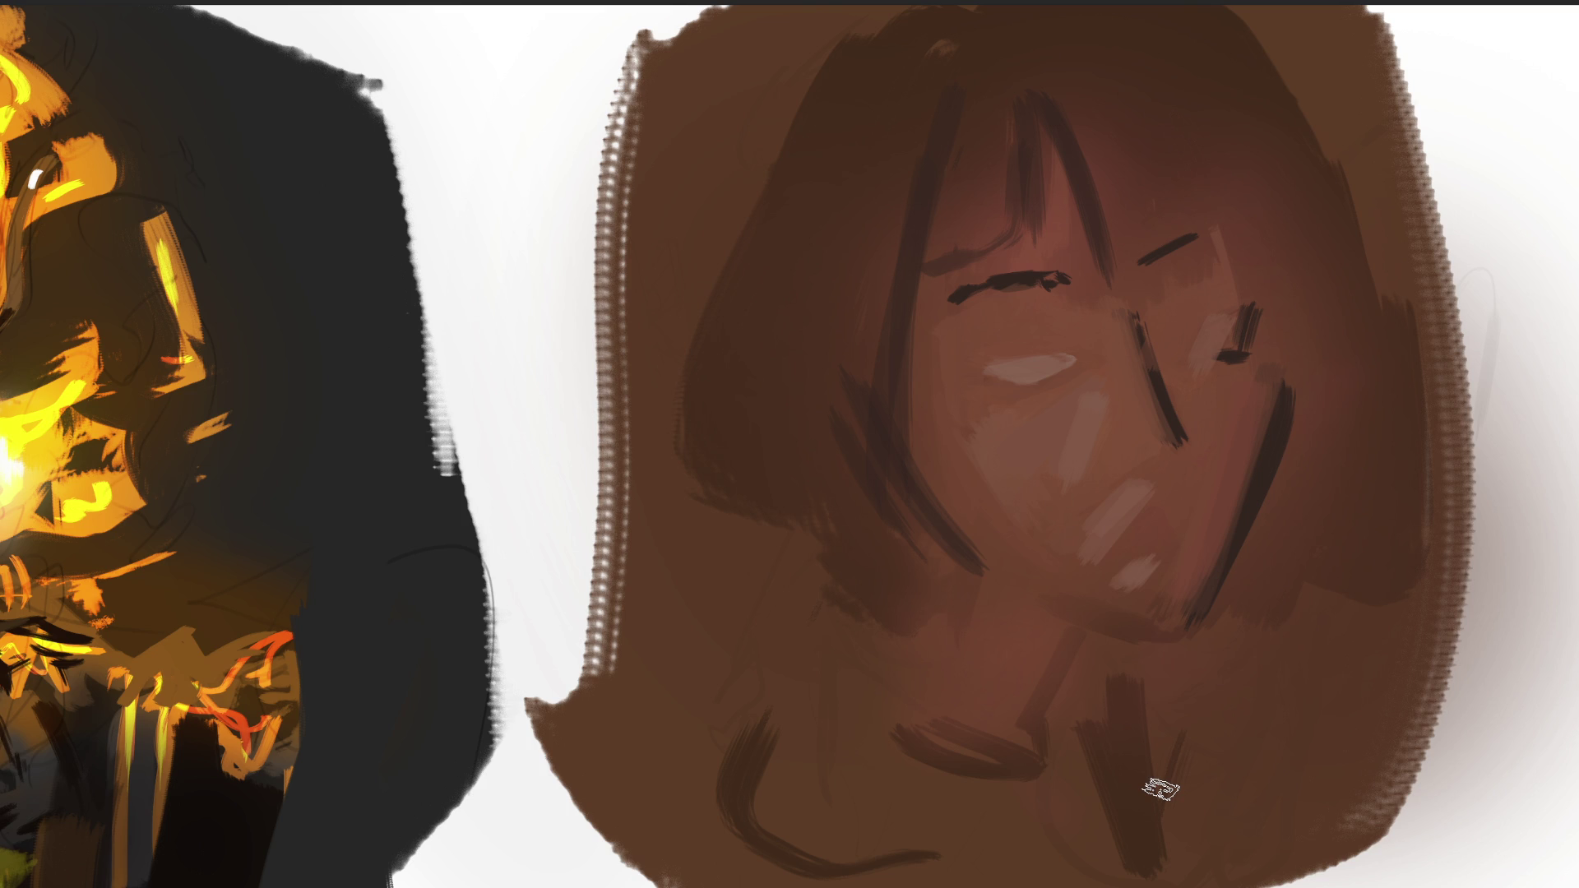
# Sample skin colour from the face and add a short dark stroke on the cheek.
pyautogui.keyDown('alt'); pyautogui.click(1126, 419); pyautogui.keyUp('alt')
pyautogui.keyDown('alt'); pyautogui.click(1121, 426); pyautogui.keyUp('alt')
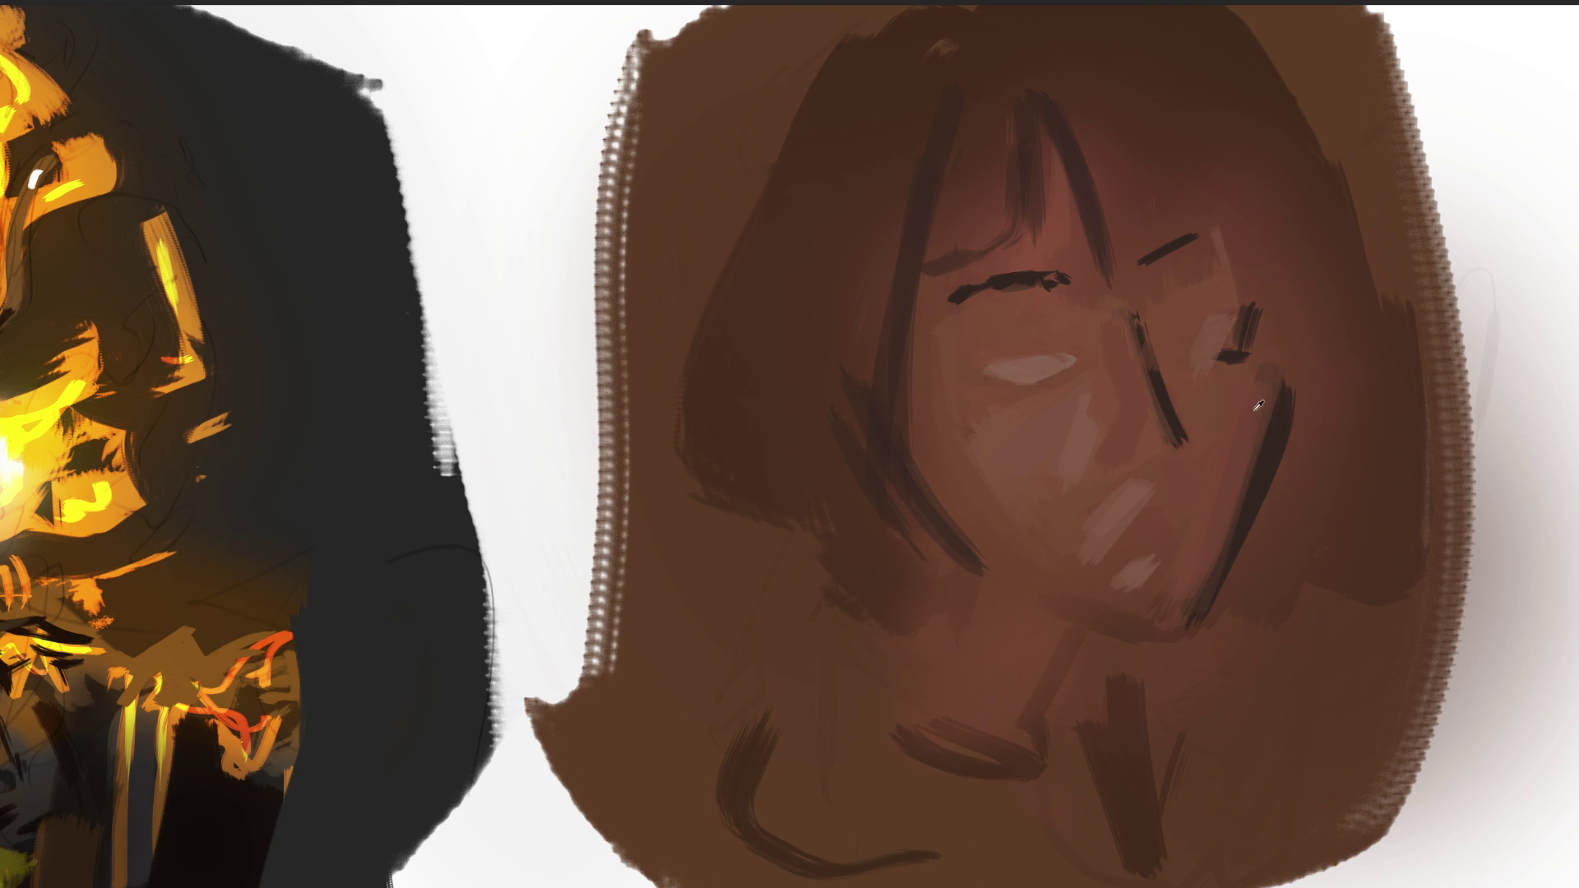
pyautogui.moveTo(1173, 458)
pyautogui.mouseDown()
pyautogui.moveTo(1182, 493)
pyautogui.moveTo(1143, 479)
pyautogui.mouseUp()
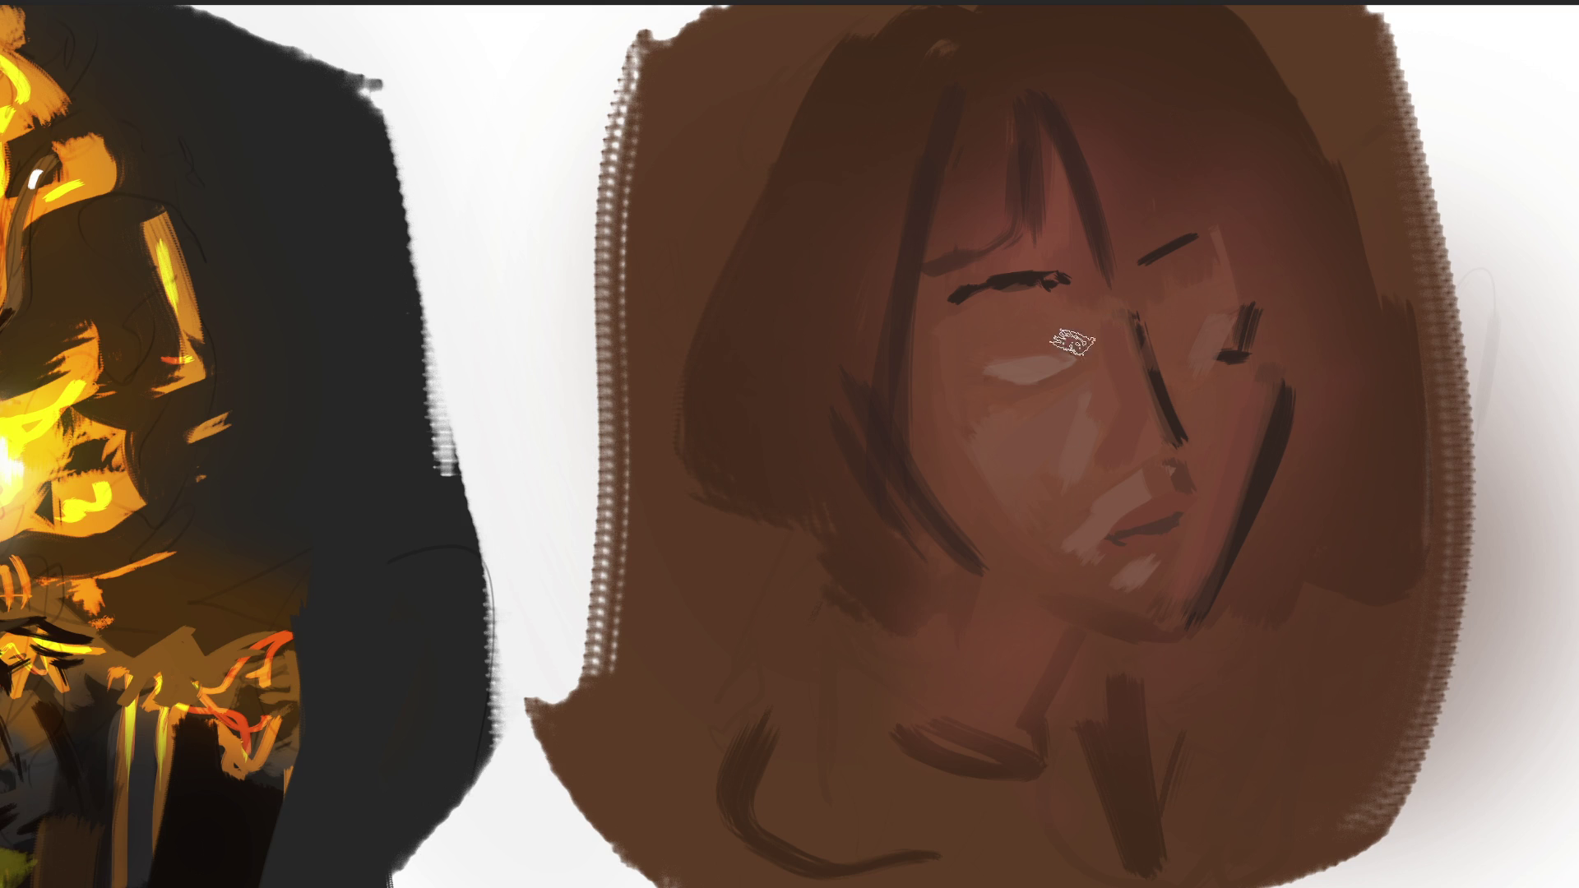
# Shade below the left eyebrow, reshape the cheek highlights, and darken the lip streak and left jawline.
pyautogui.moveTo(1098, 319)
pyautogui.mouseDown()
pyautogui.moveTo(1027, 288)
pyautogui.moveTo(1035, 340)
pyautogui.mouseUp()
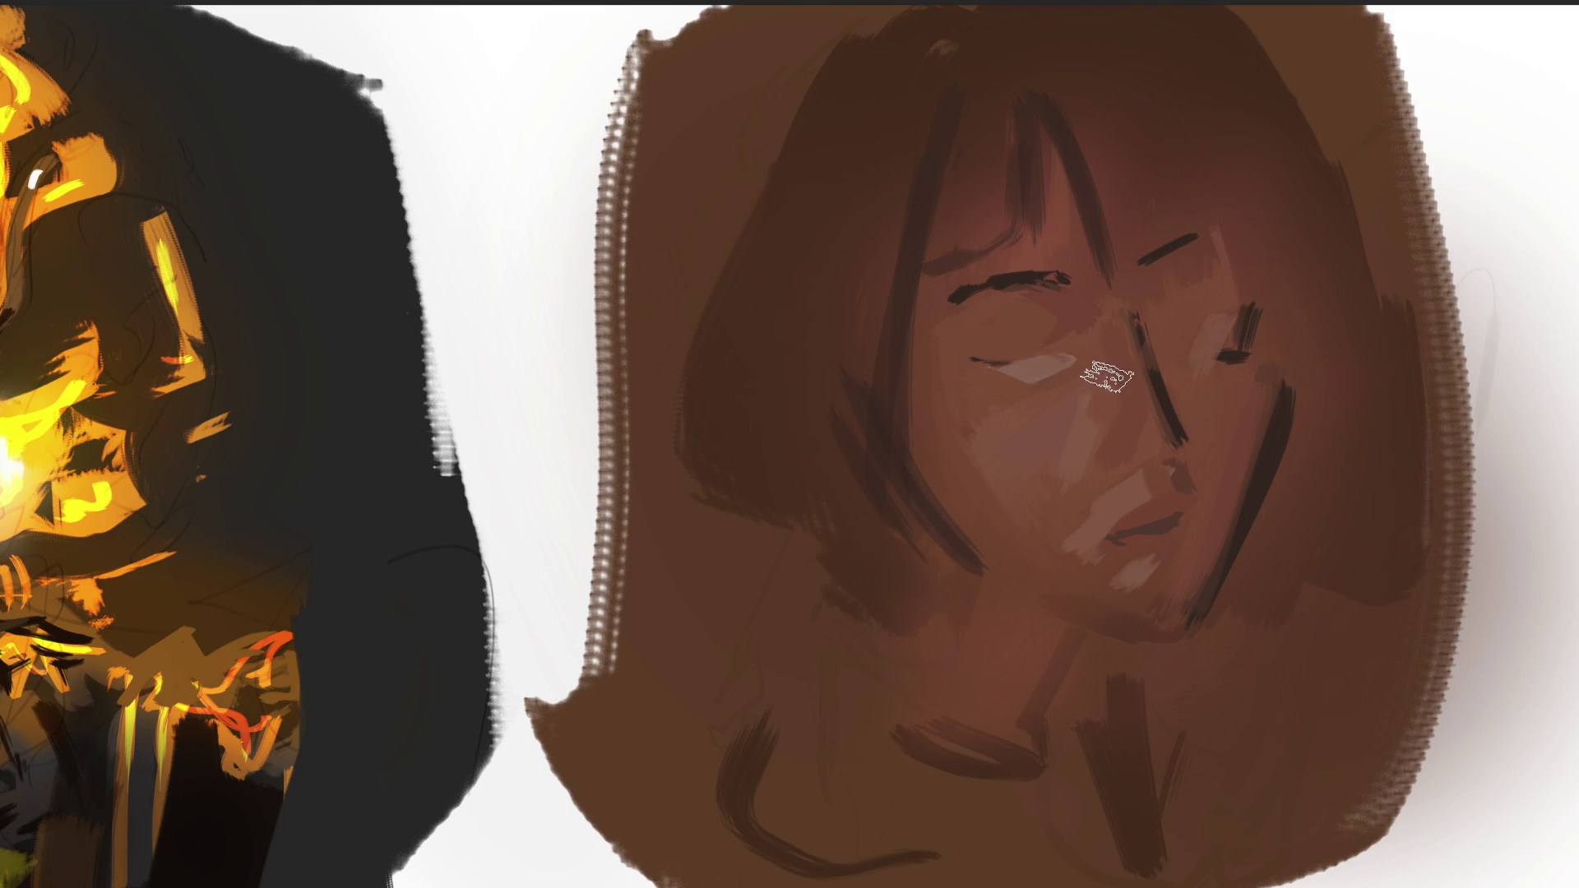
pyautogui.moveTo(1008, 395); pyautogui.dragTo(1073, 376)
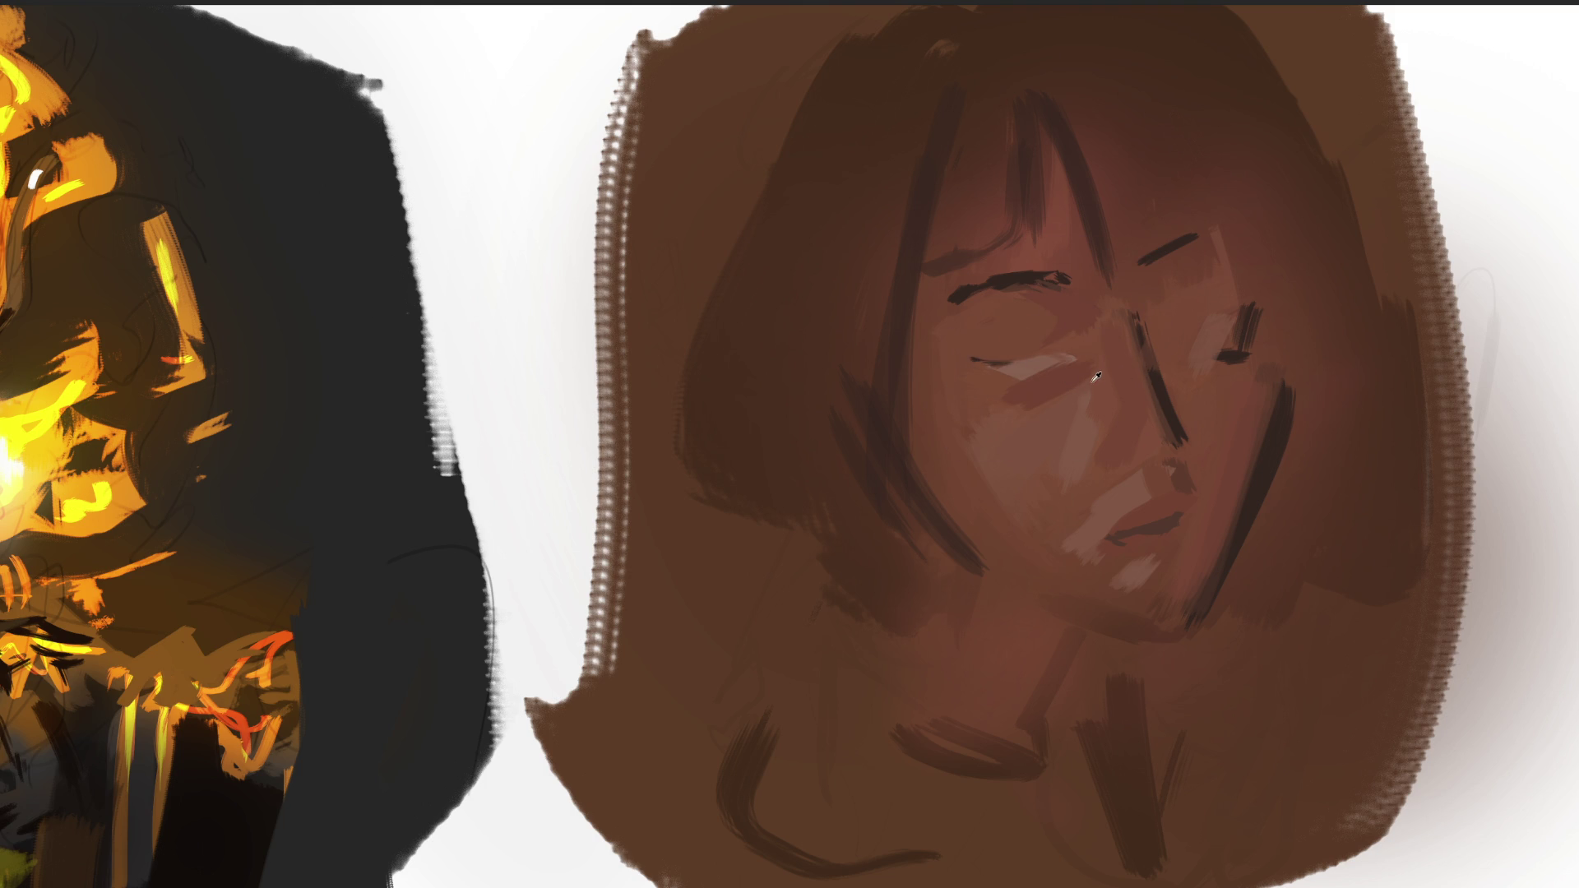
pyautogui.moveTo(1093, 374); pyautogui.dragTo(1047, 458)
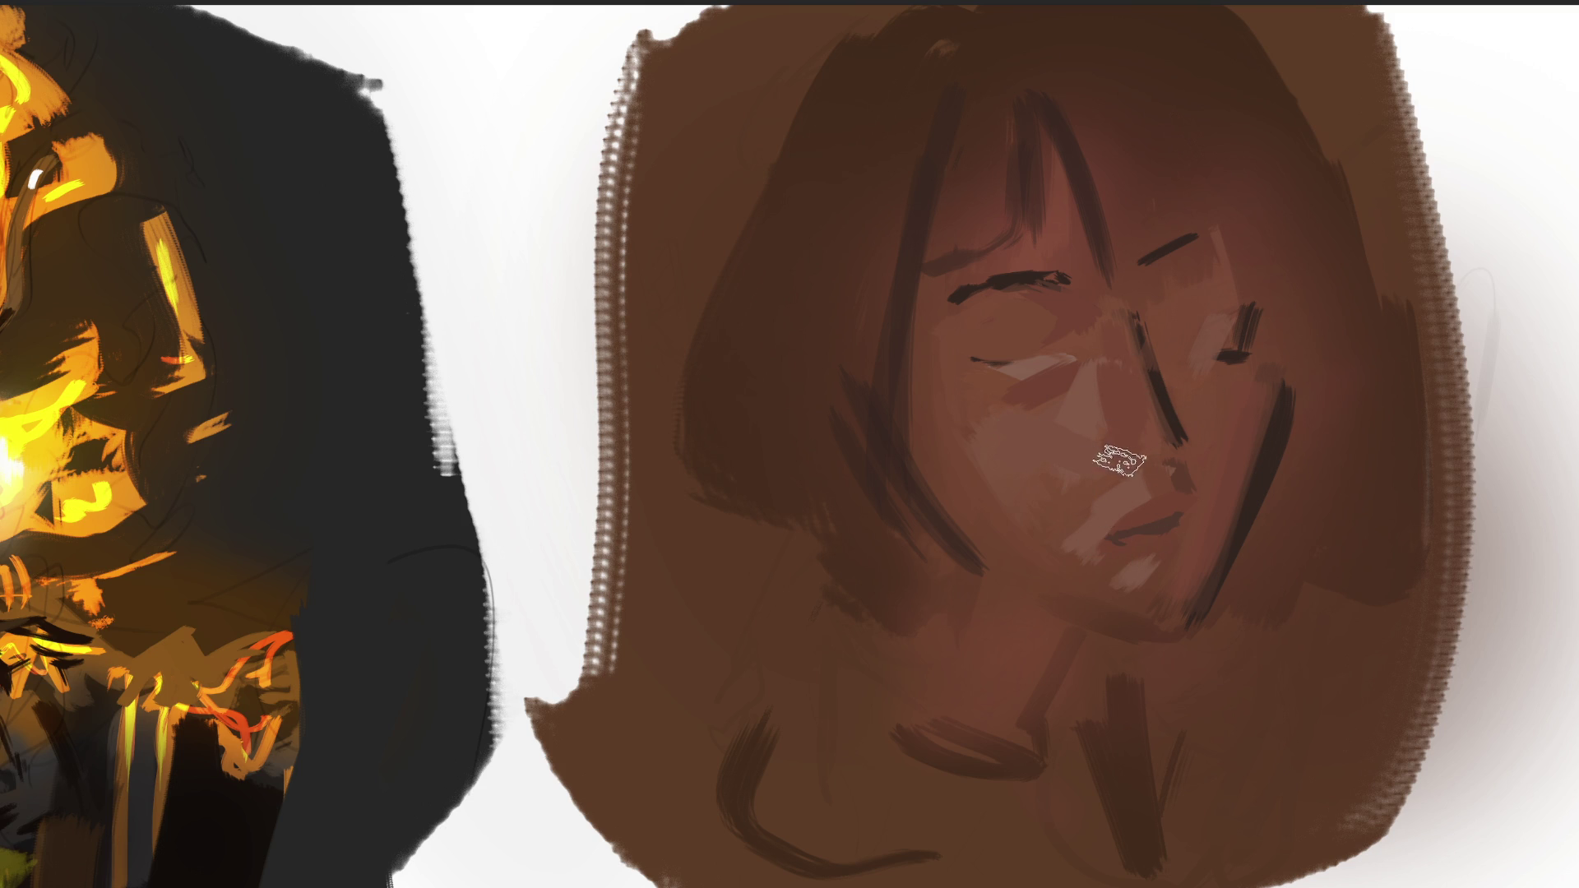
pyautogui.moveTo(1060, 512); pyautogui.dragTo(1094, 542)
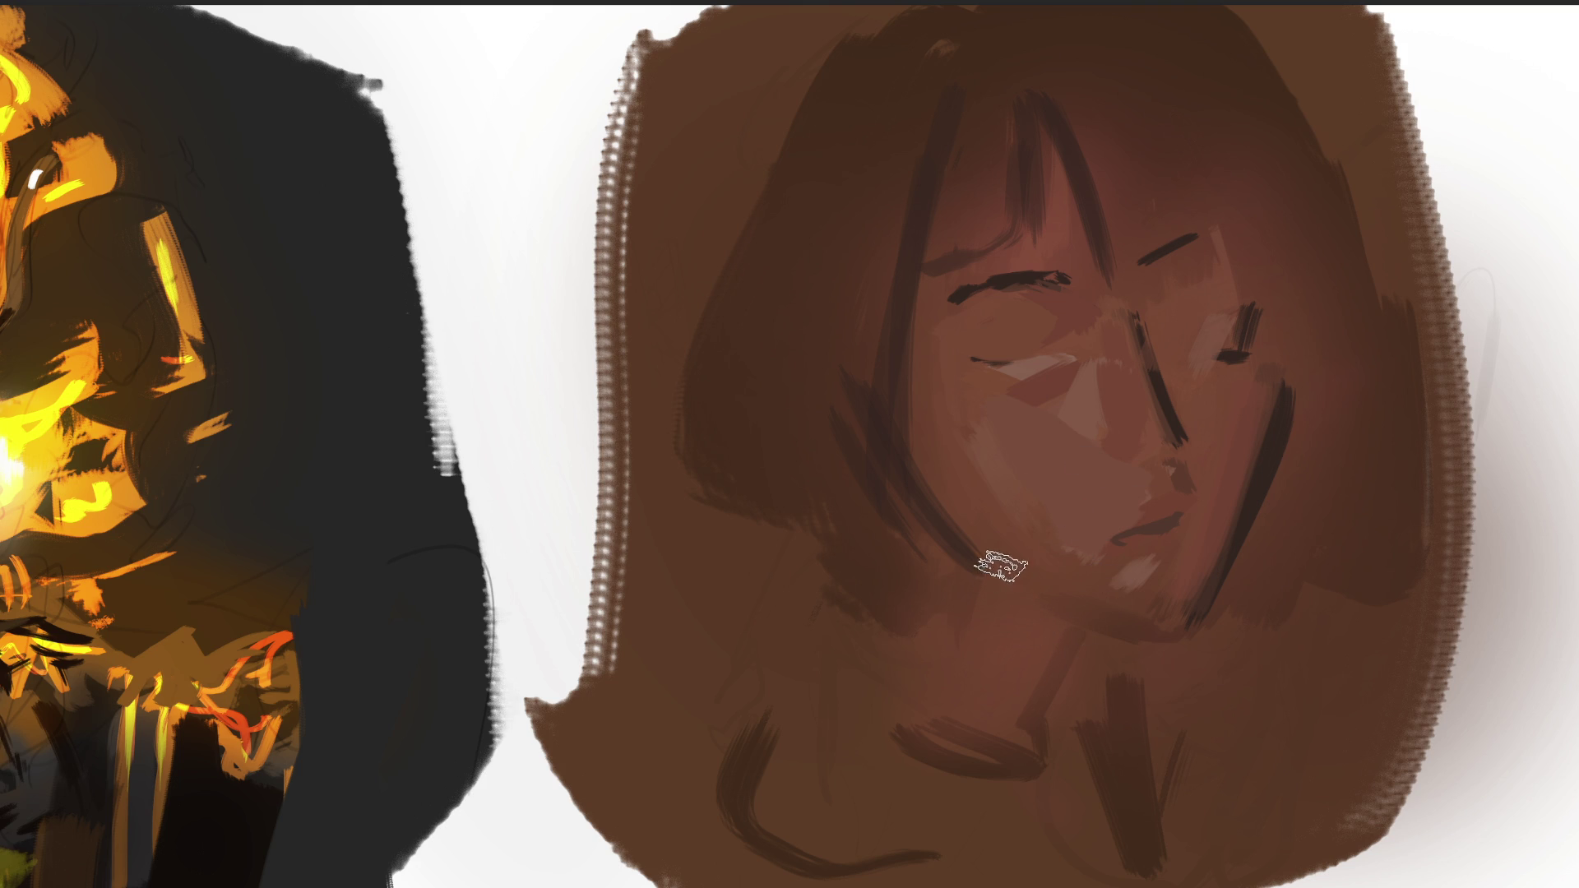
pyautogui.moveTo(942, 563); pyautogui.dragTo(891, 582)
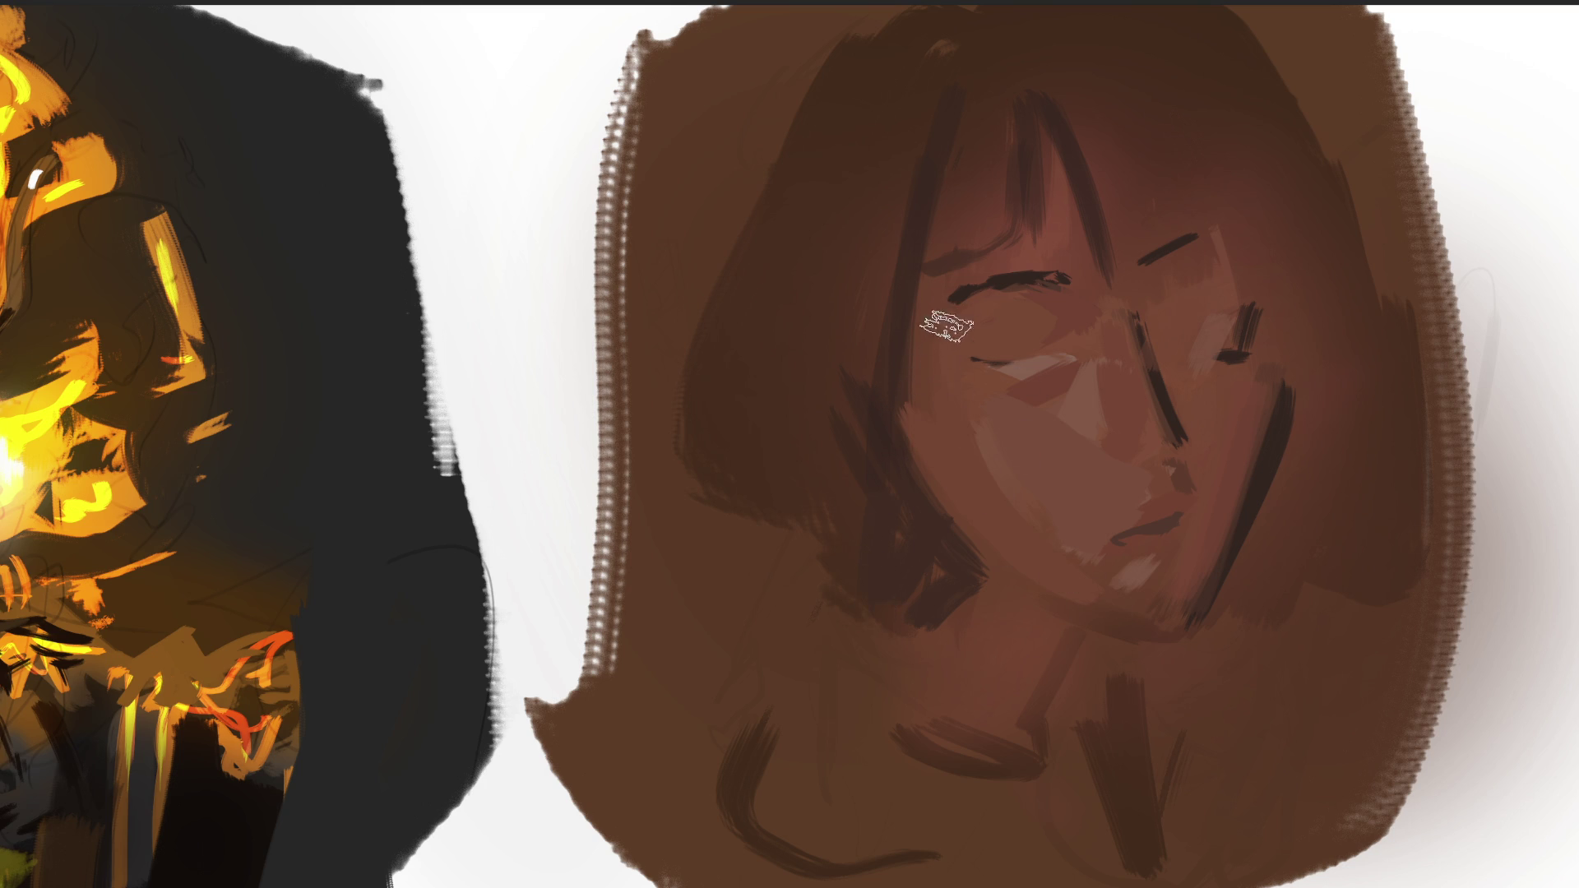
# Paint skin tone over the stray hair strands above and around the left eye.
pyautogui.moveTo(972, 193); pyautogui.dragTo(942, 267)
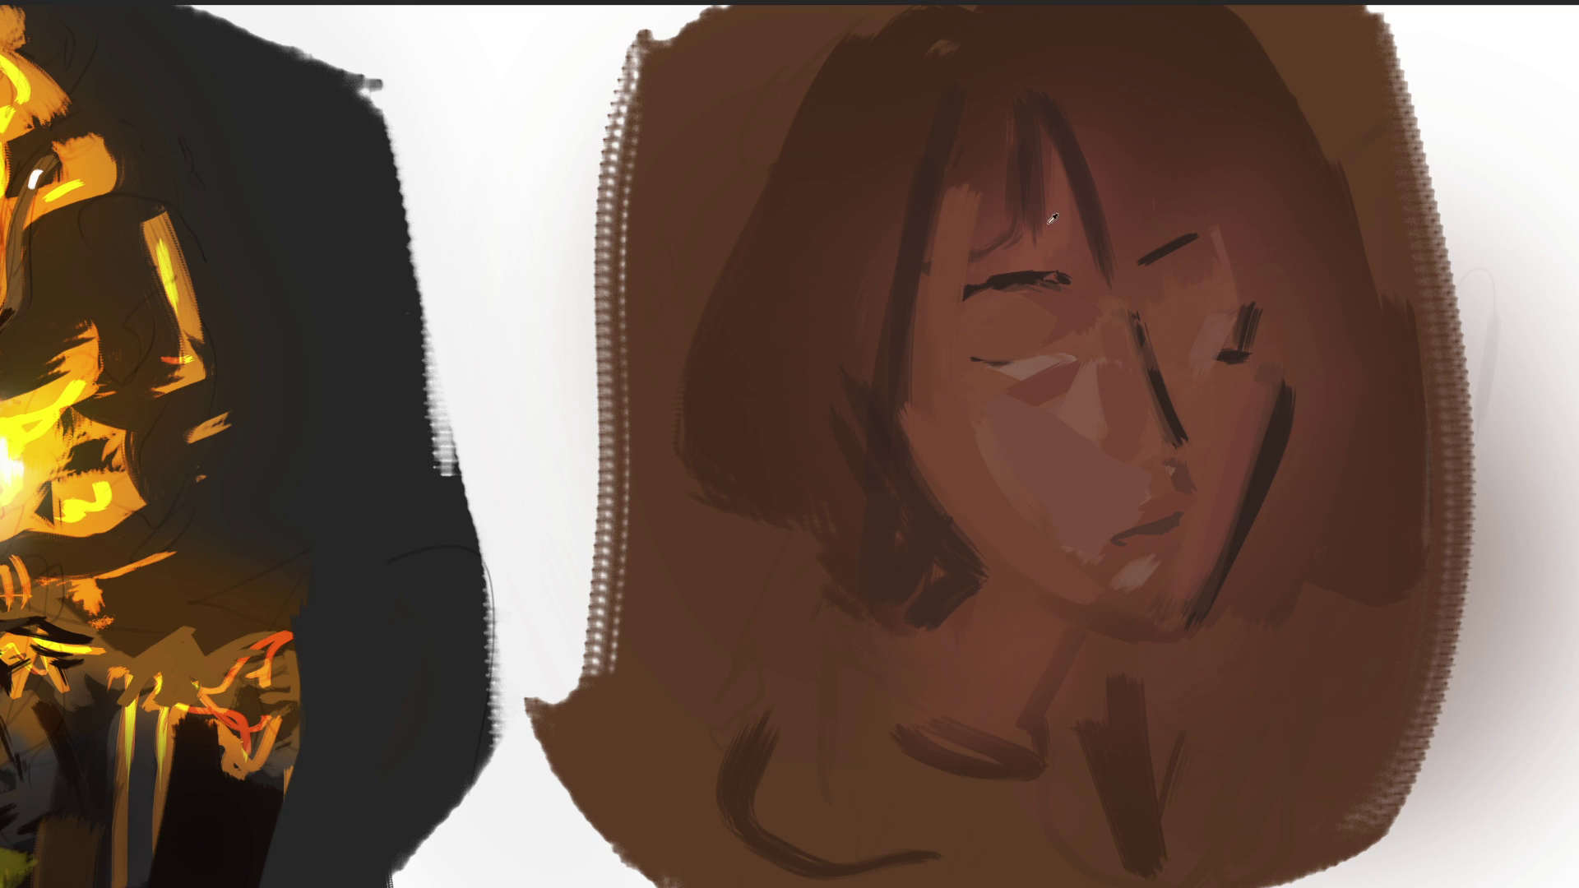
pyautogui.moveTo(975, 160); pyautogui.dragTo(966, 205)
pyautogui.moveTo(930, 284); pyautogui.dragTo(937, 325)
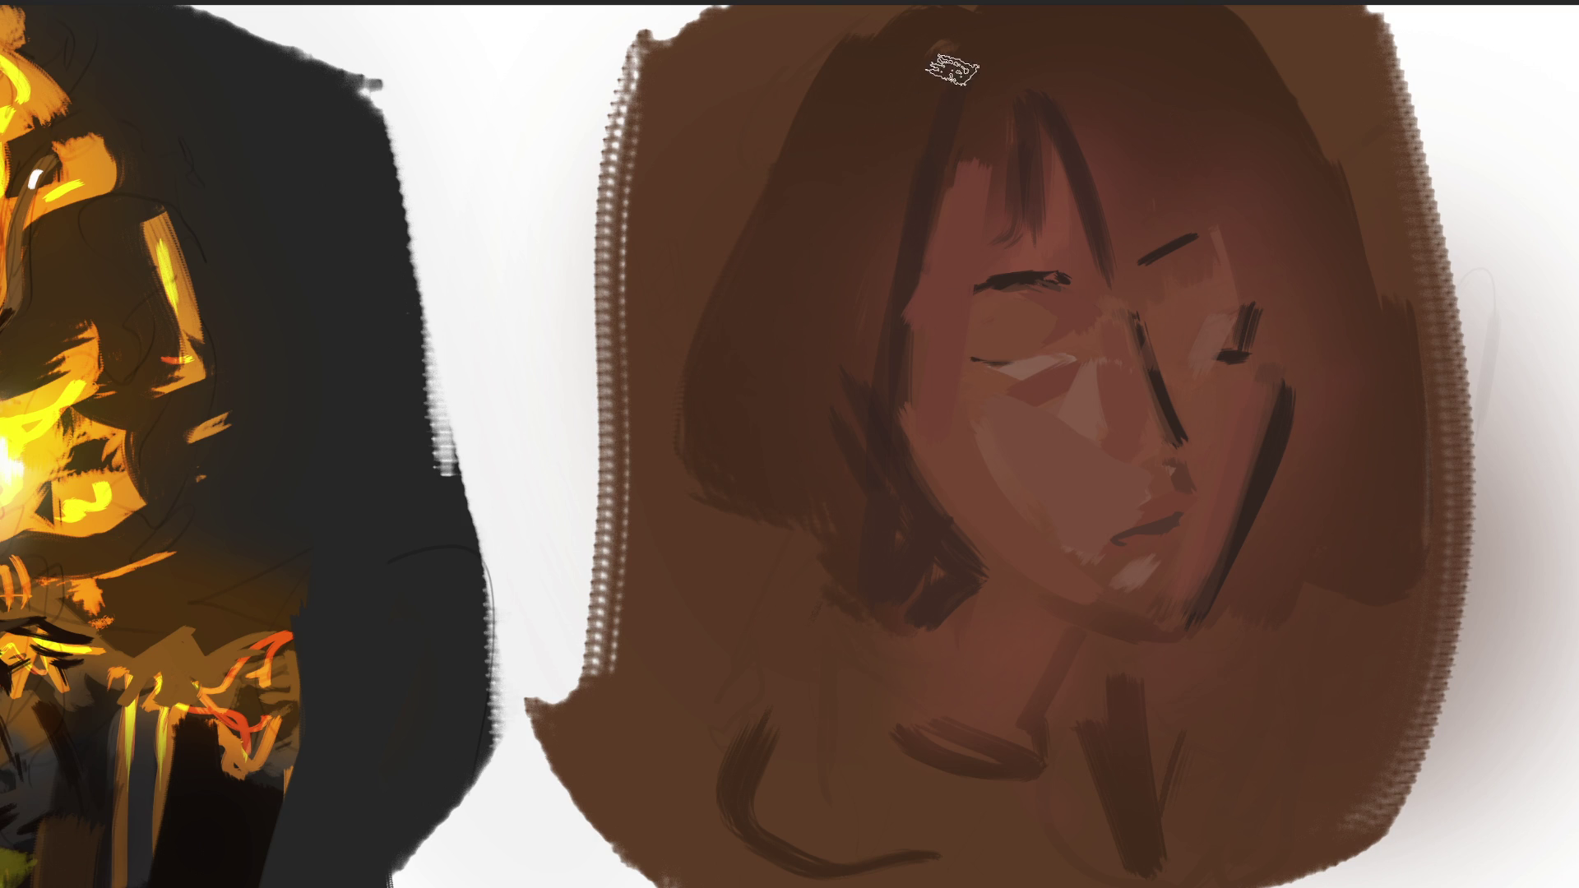
# Fill the left side of the bob with thick black strokes down to the lower strands.
pyautogui.moveTo(946, 70); pyautogui.dragTo(830, 568)
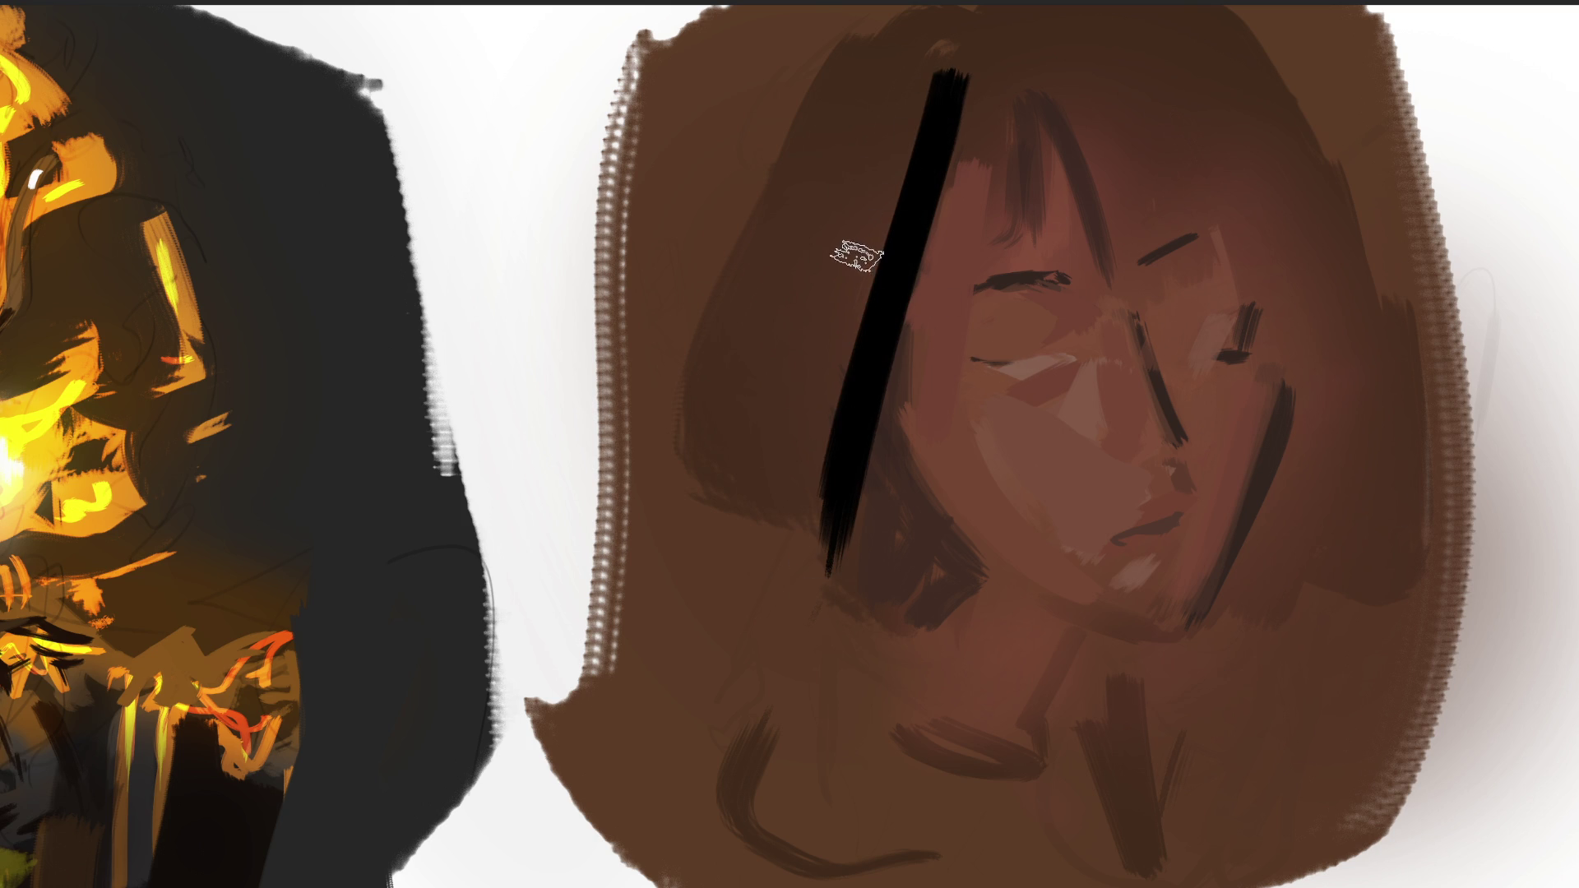
pyautogui.moveTo(850, 344); pyautogui.dragTo(908, 503)
pyautogui.moveTo(871, 407); pyautogui.dragTo(937, 564)
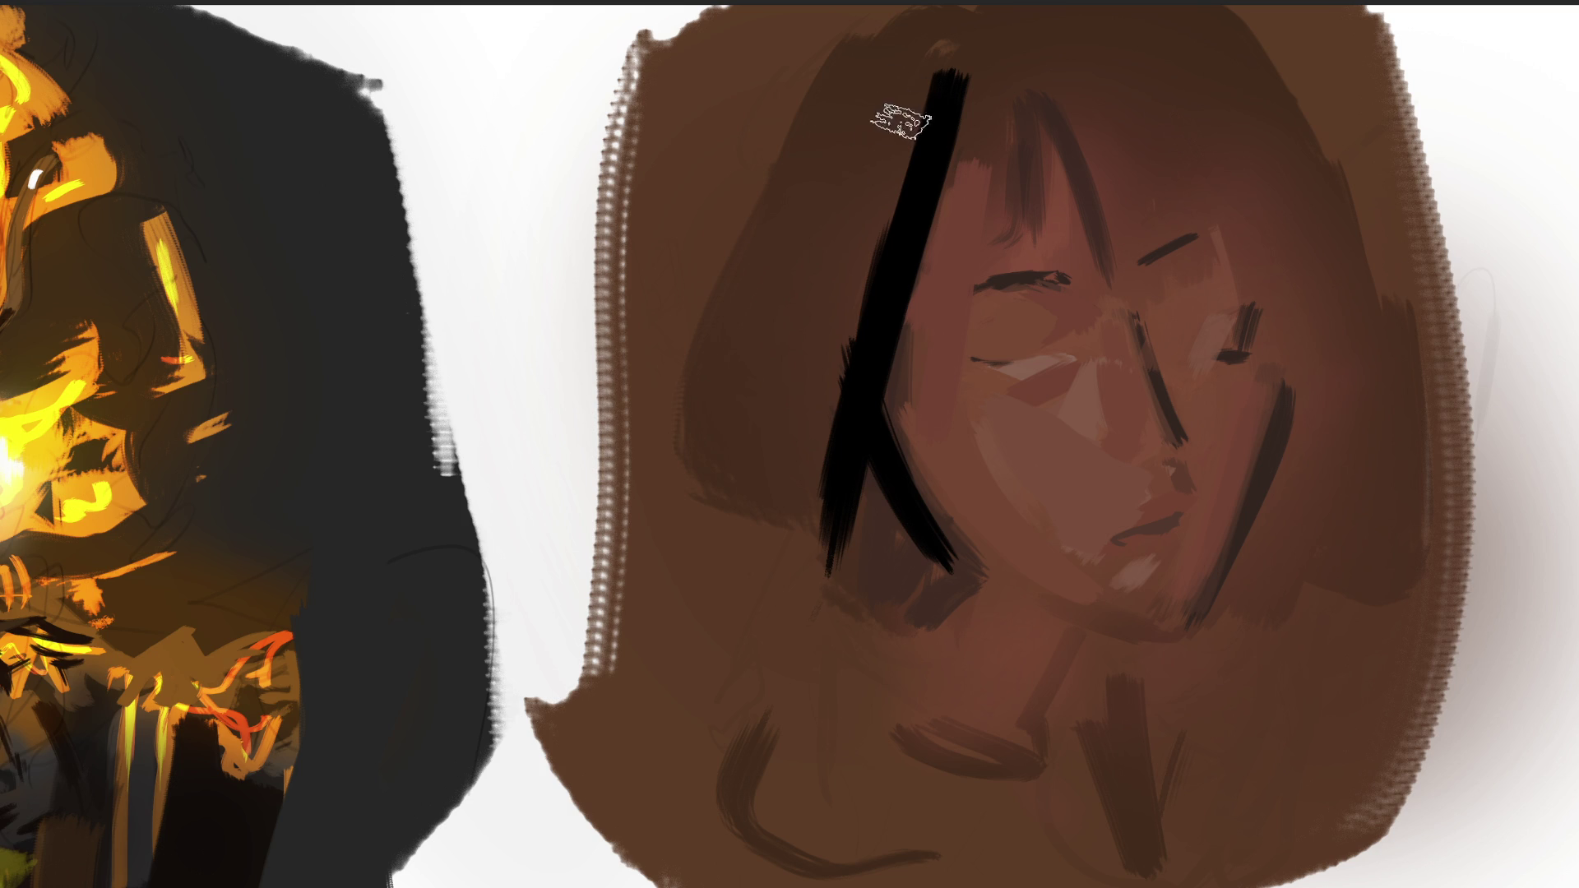
pyautogui.moveTo(926, 49)
pyautogui.mouseDown()
pyautogui.moveTo(853, 88)
pyautogui.moveTo(769, 289)
pyautogui.moveTo(803, 528)
pyautogui.moveTo(822, 398)
pyautogui.mouseUp()
pyautogui.moveTo(991, 62); pyautogui.dragTo(902, 292)
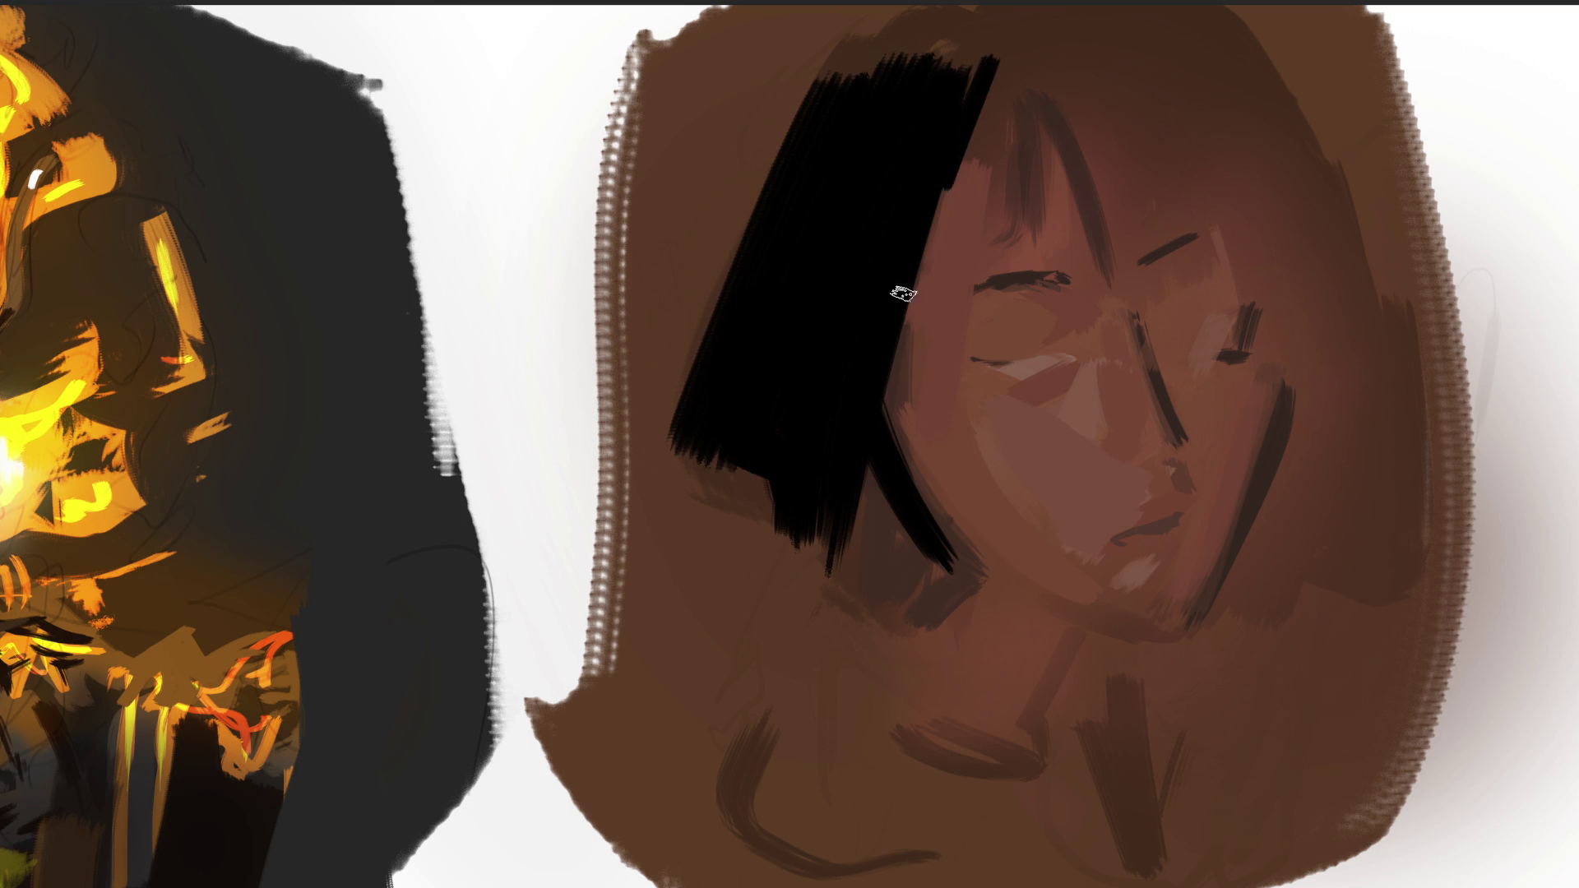
pyautogui.moveTo(986, 91); pyautogui.dragTo(884, 416)
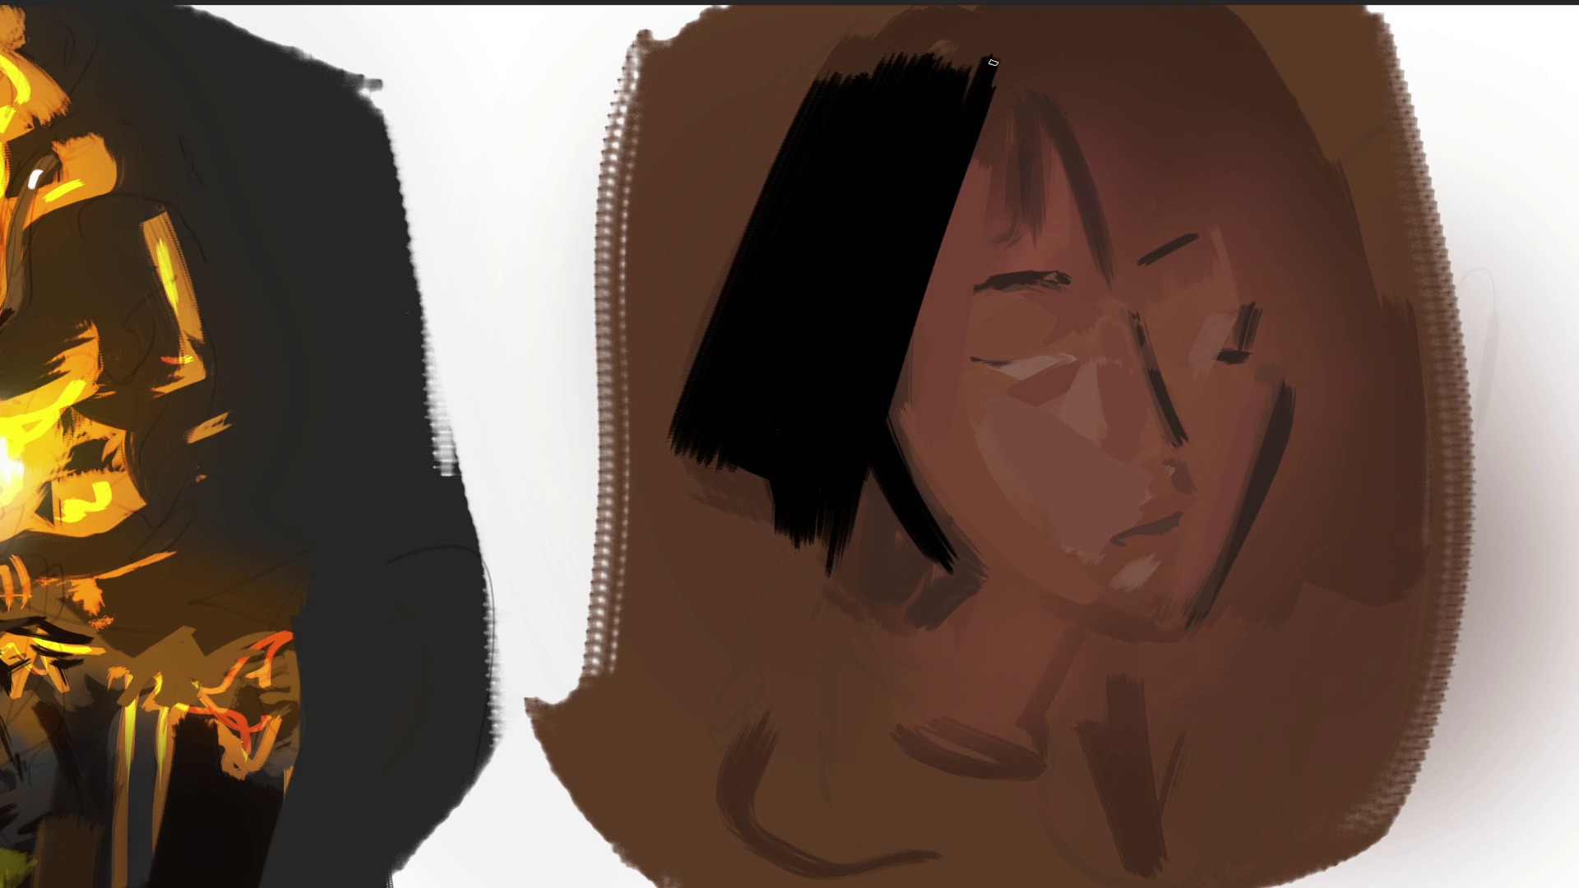
# Paint thin black bangs over the left eye, extending them rightward across the forehead.
pyautogui.moveTo(994, 65); pyautogui.dragTo(1014, 329)
pyautogui.moveTo(990, 123); pyautogui.dragTo(1011, 292)
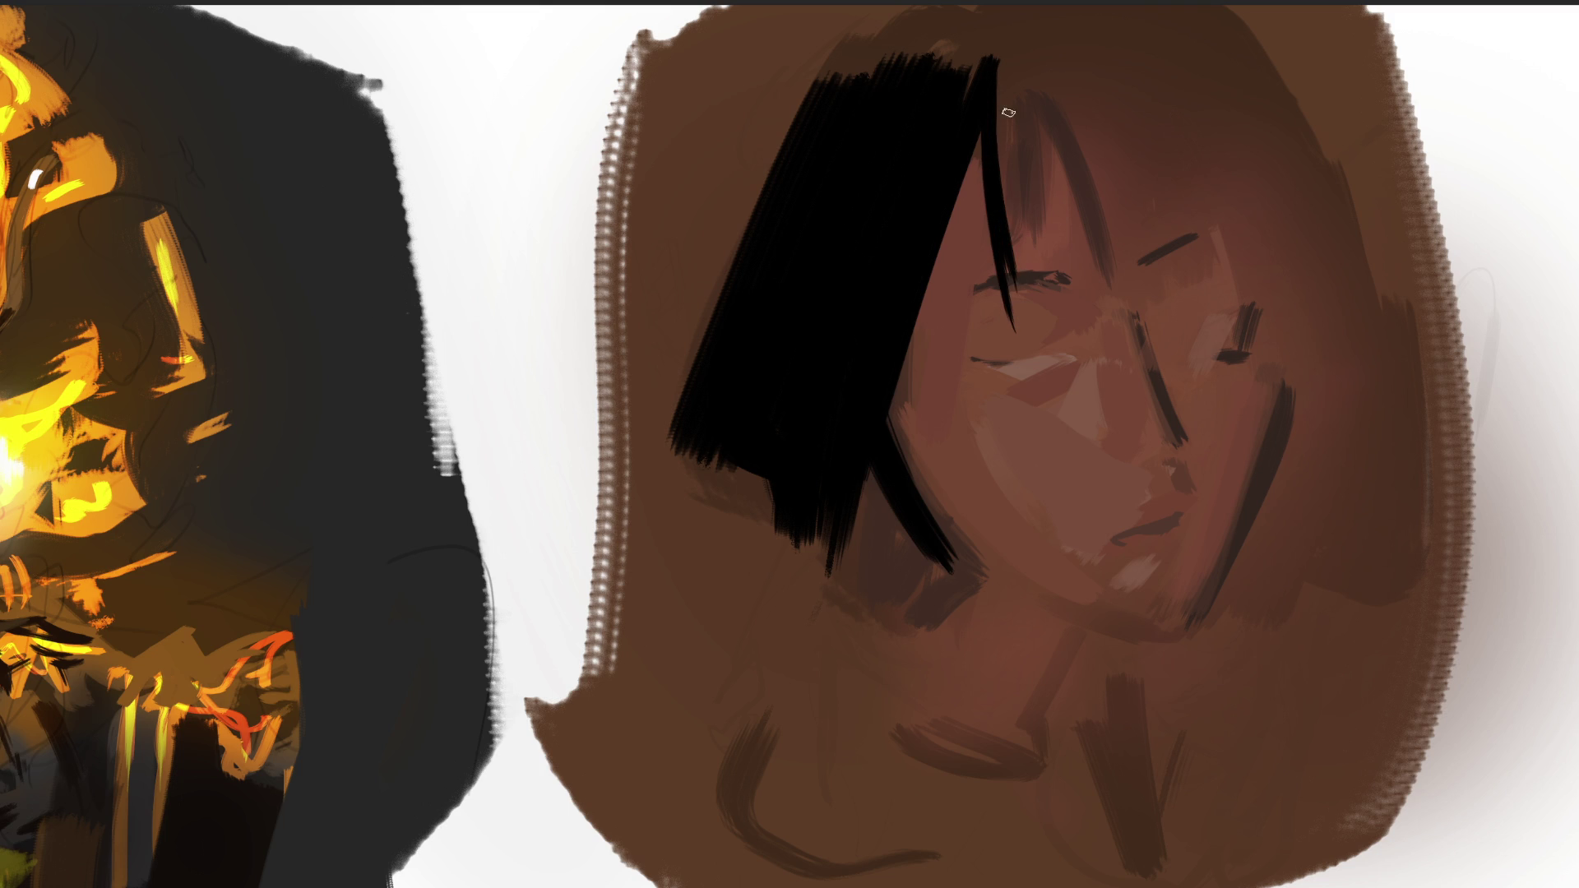
pyautogui.moveTo(1004, 92); pyautogui.dragTo(1033, 292)
pyautogui.moveTo(1041, 124); pyautogui.dragTo(1043, 268)
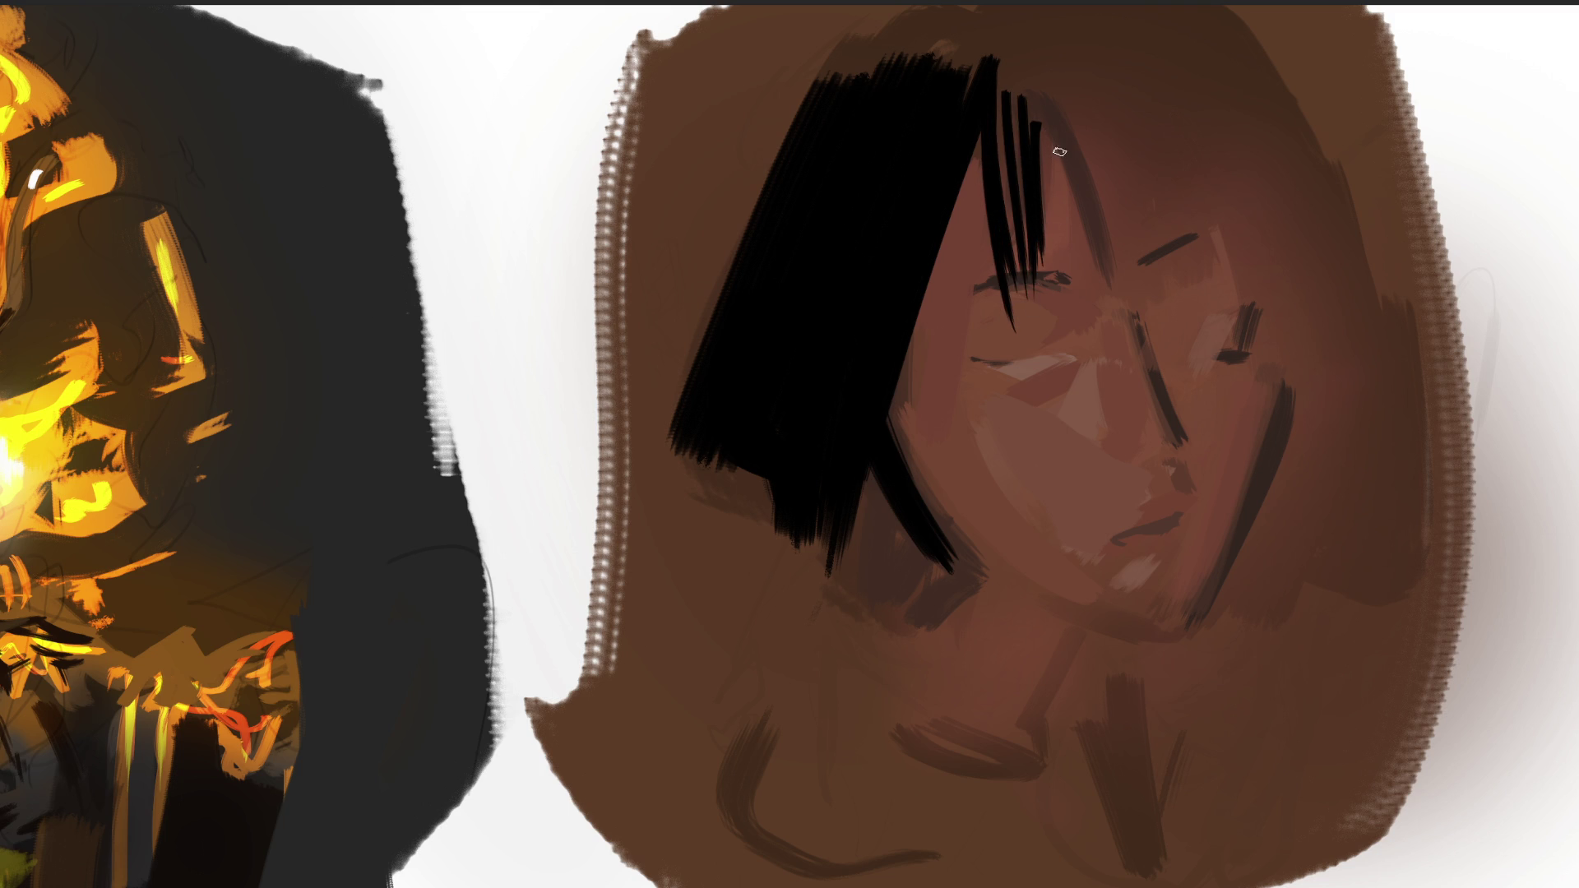
pyautogui.moveTo(995, 42)
pyautogui.mouseDown()
pyautogui.moveTo(1139, 263)
pyautogui.moveTo(1102, 310)
pyautogui.mouseUp()
pyautogui.moveTo(1090, 74)
pyautogui.mouseDown()
pyautogui.moveTo(1135, 288)
pyautogui.moveTo(1152, 229)
pyautogui.moveTo(1220, 183)
pyautogui.mouseUp()
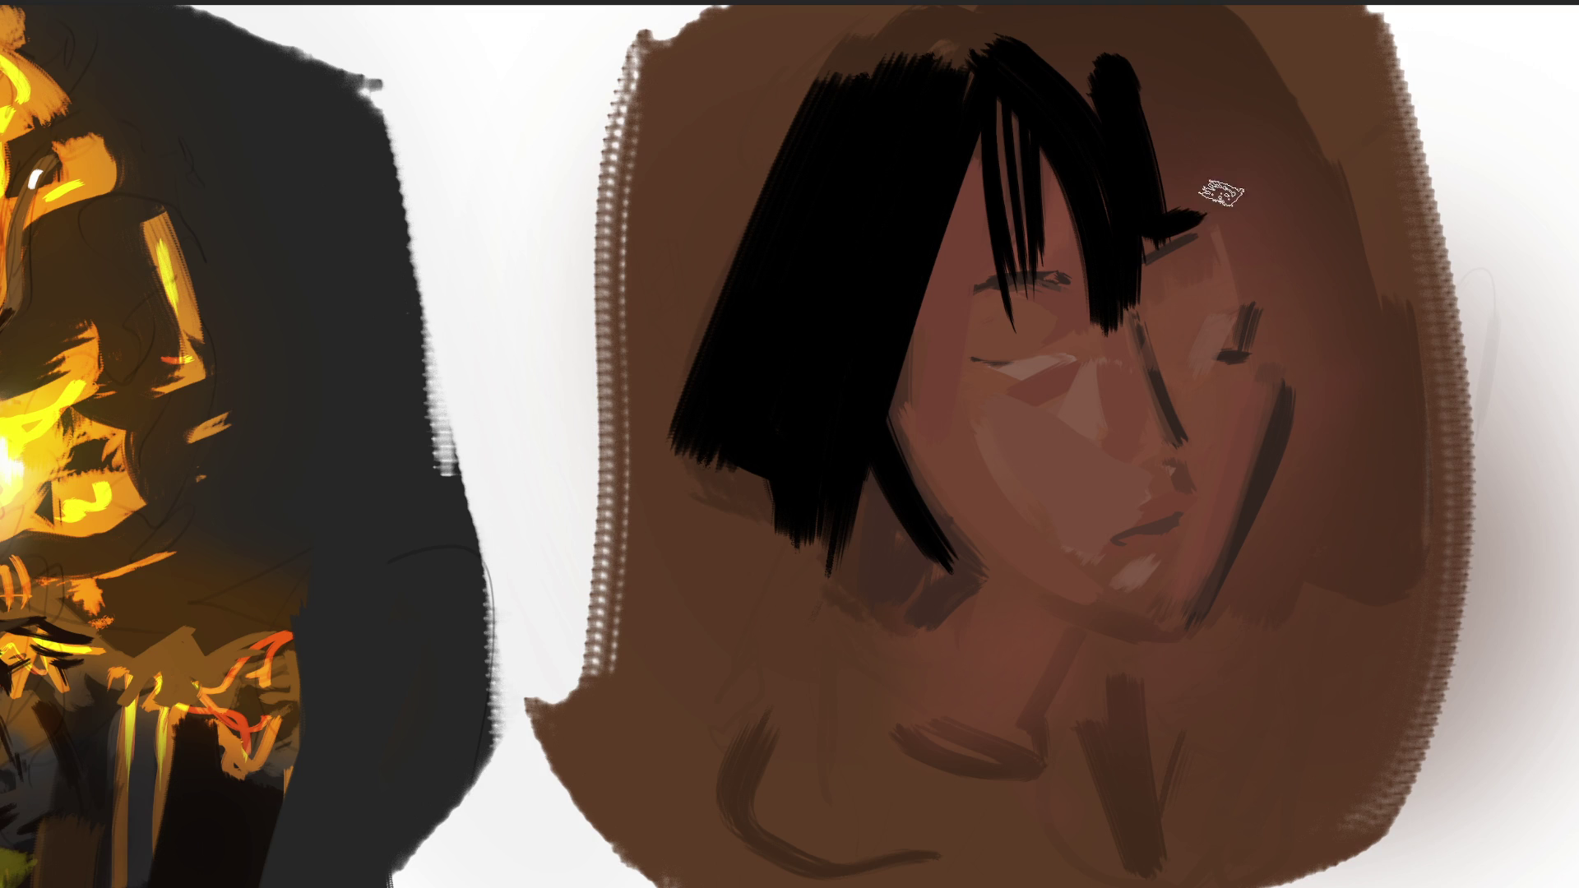
# Add long black strands down the right side and sharpen the right eye with a tapered stroke.
pyautogui.moveTo(1159, 99); pyautogui.dragTo(1201, 246)
pyautogui.moveTo(1184, 123); pyautogui.dragTo(1254, 267)
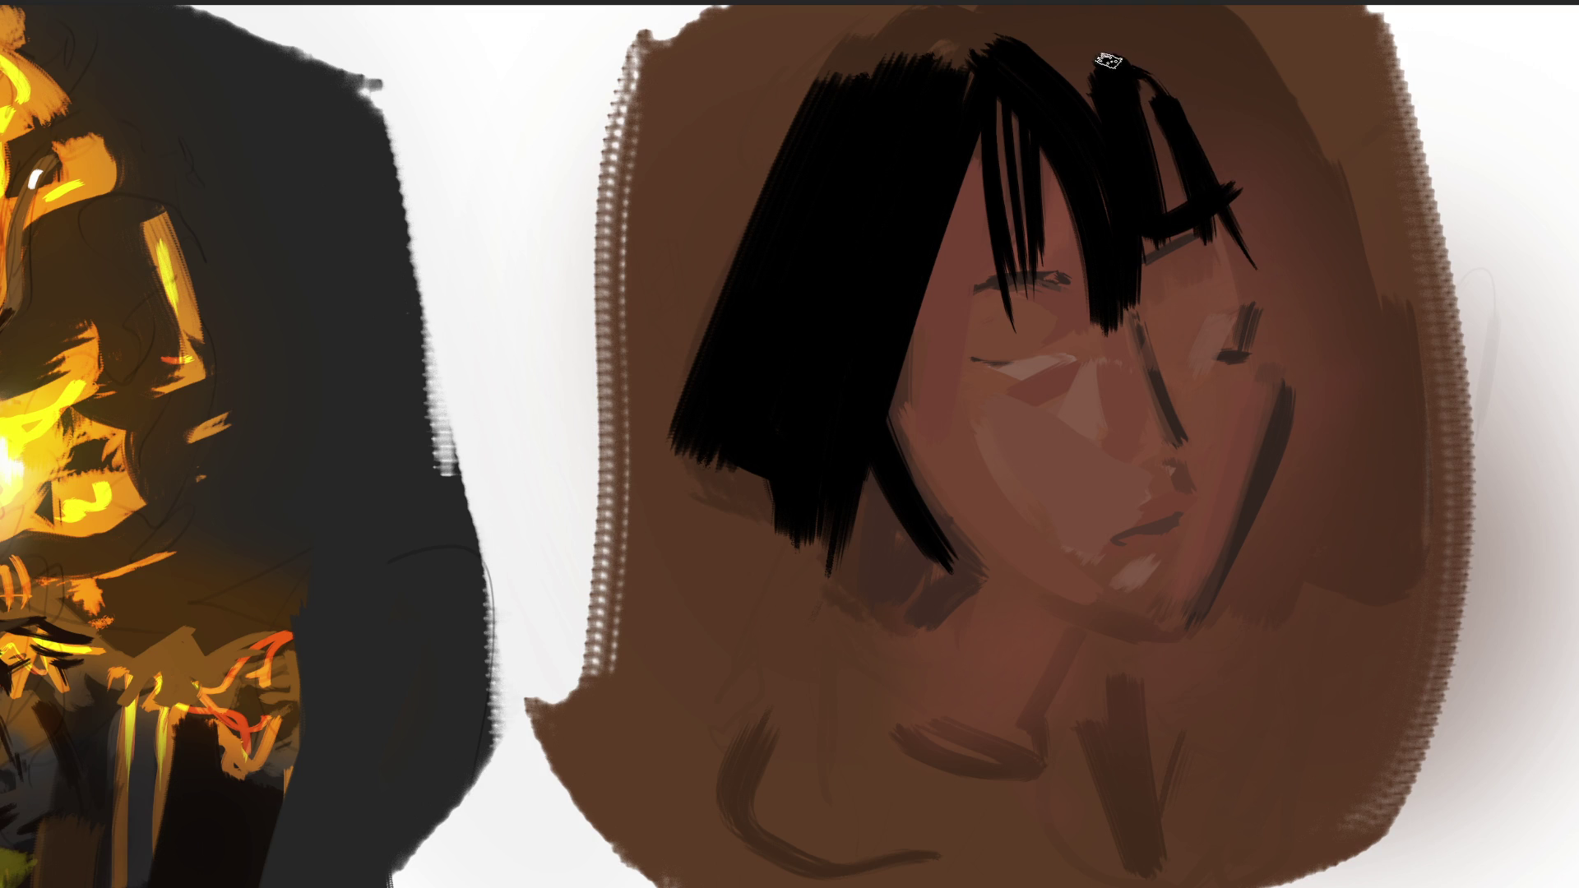
pyautogui.moveTo(1147, 86); pyautogui.dragTo(1229, 300)
pyautogui.moveTo(1204, 144)
pyautogui.mouseDown()
pyautogui.moveTo(1305, 535)
pyautogui.moveTo(1354, 638)
pyautogui.mouseUp()
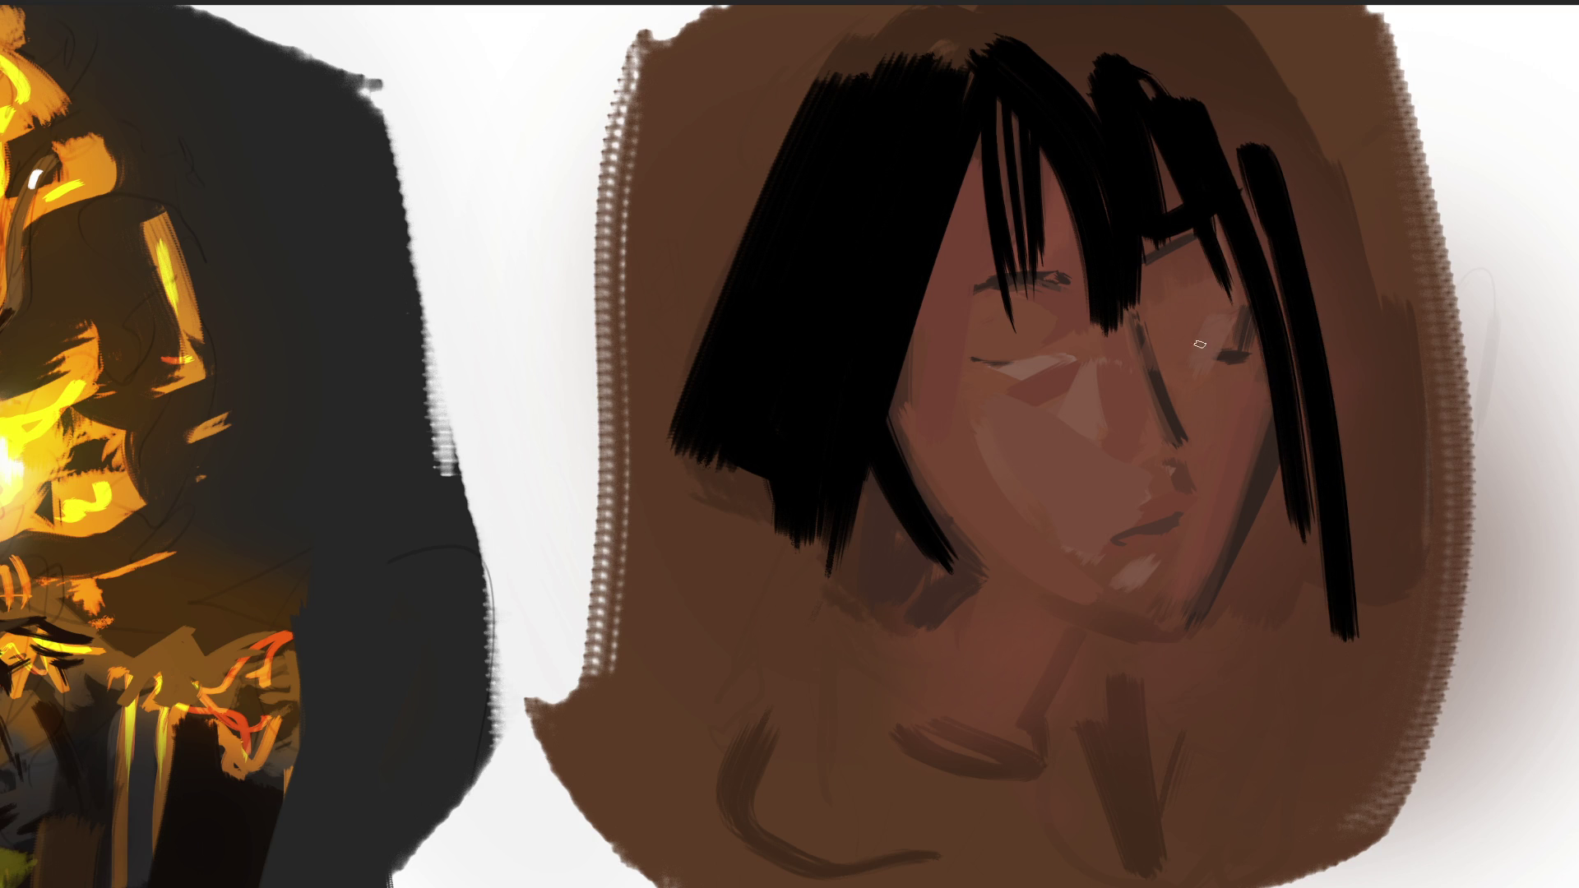
pyautogui.moveTo(1165, 345); pyautogui.dragTo(1213, 317)
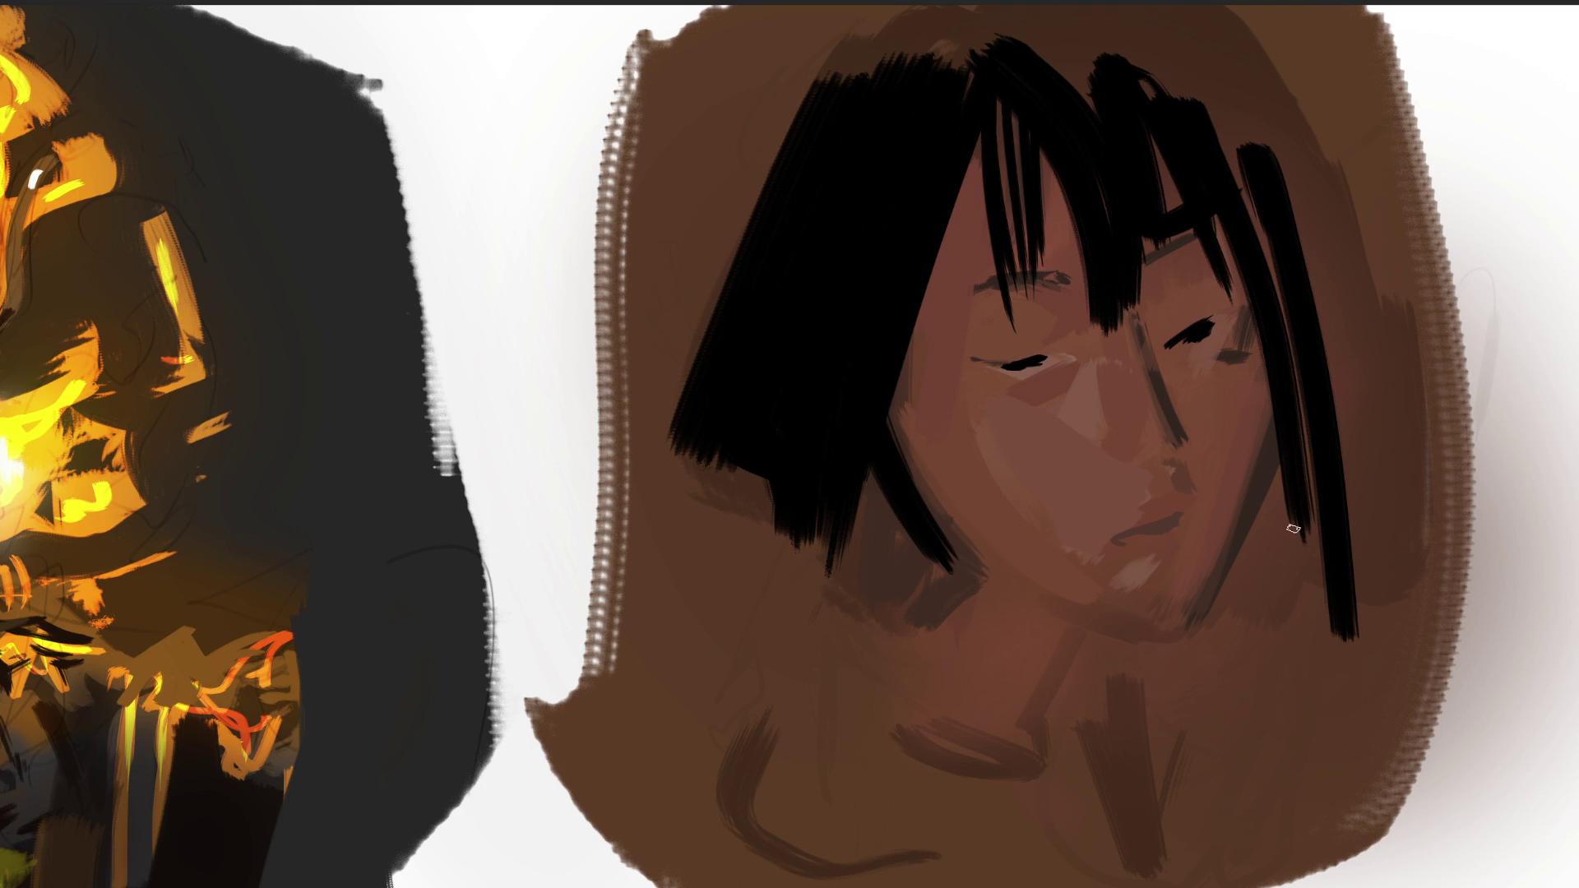
# With a larger brush and sampled pale pink, paint the neck and the pale collar.
pyautogui.press(']')
pyautogui.press(']')
pyautogui.press(']')
pyautogui.keyDown('ctrl'); pyautogui.click(1083, 390); pyautogui.keyUp('ctrl')
pyautogui.moveTo(1275, 540)
pyautogui.mouseDown()
pyautogui.moveTo(1237, 658)
pyautogui.moveTo(1209, 656)
pyautogui.moveTo(1250, 716)
pyautogui.mouseUp()
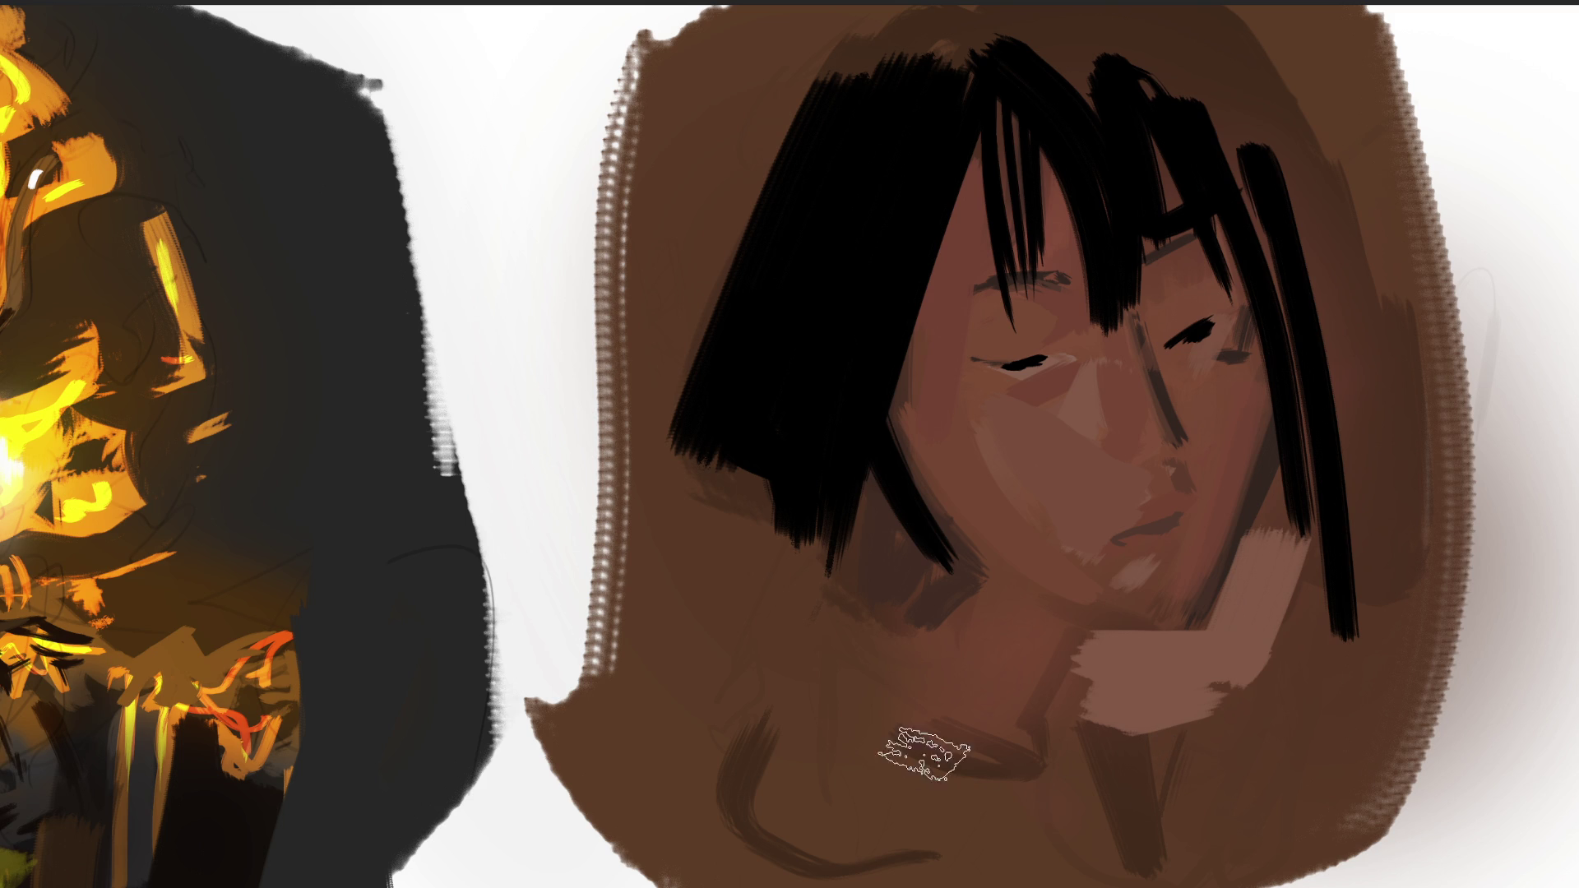
pyautogui.moveTo(858, 708)
pyautogui.mouseDown()
pyautogui.moveTo(1074, 765)
pyautogui.moveTo(864, 757)
pyautogui.moveTo(752, 841)
pyautogui.moveTo(817, 797)
pyautogui.moveTo(971, 831)
pyautogui.mouseUp()
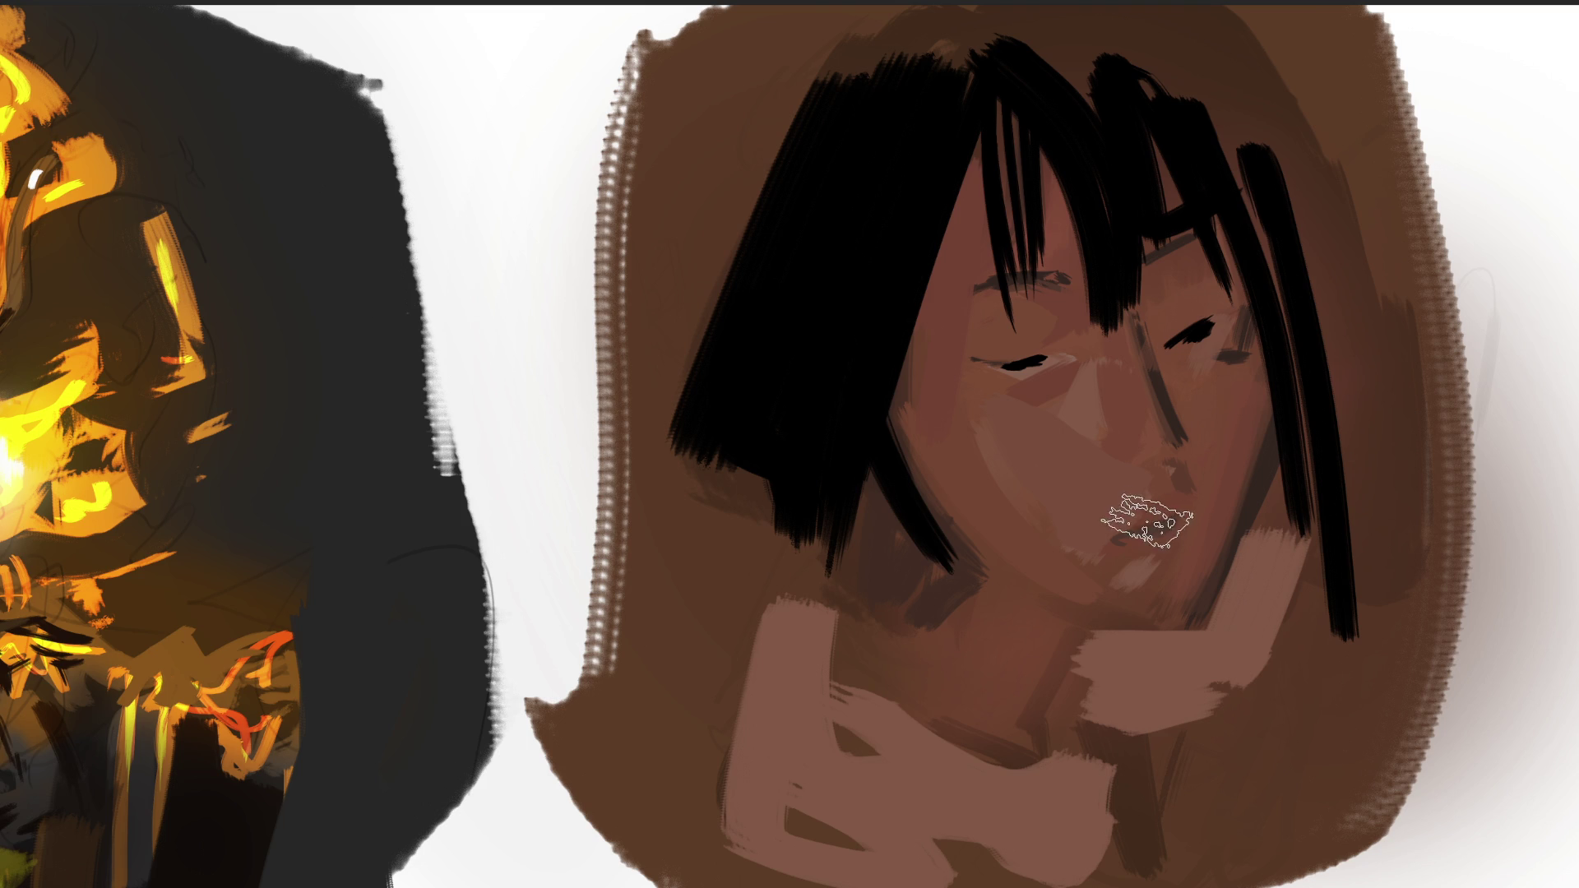
# Paint red lips across the mouth with a darker, extended lower lip.
pyautogui.moveTo(1110, 547); pyautogui.dragTo(1180, 513)
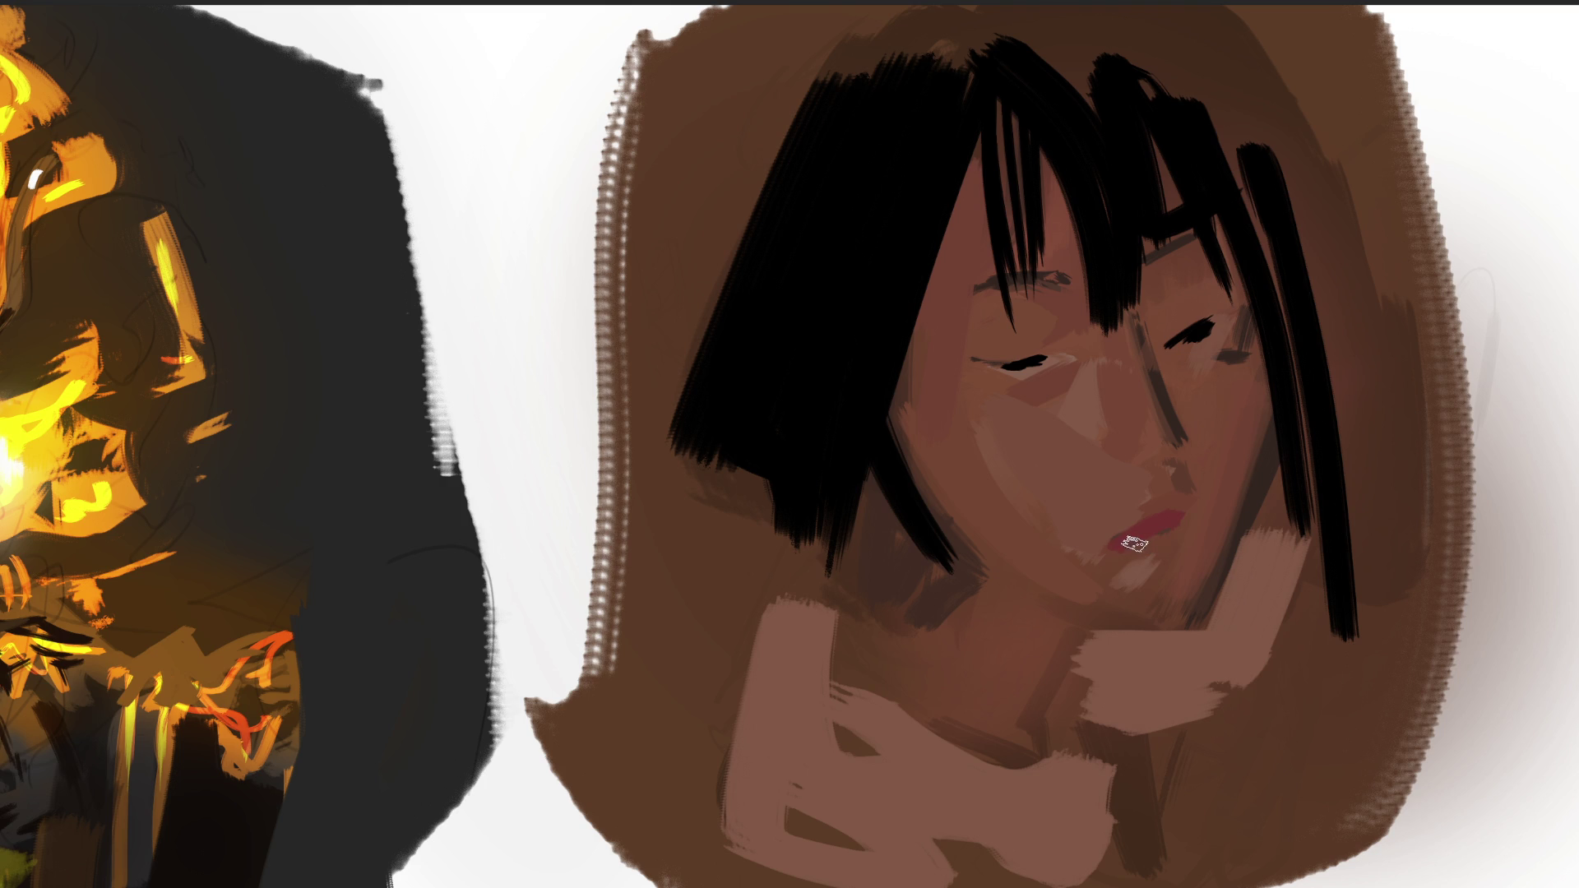
pyautogui.moveTo(1133, 544)
pyautogui.mouseDown()
pyautogui.moveTo(1177, 543)
pyautogui.moveTo(1145, 575)
pyautogui.moveTo(1171, 579)
pyautogui.mouseUp()
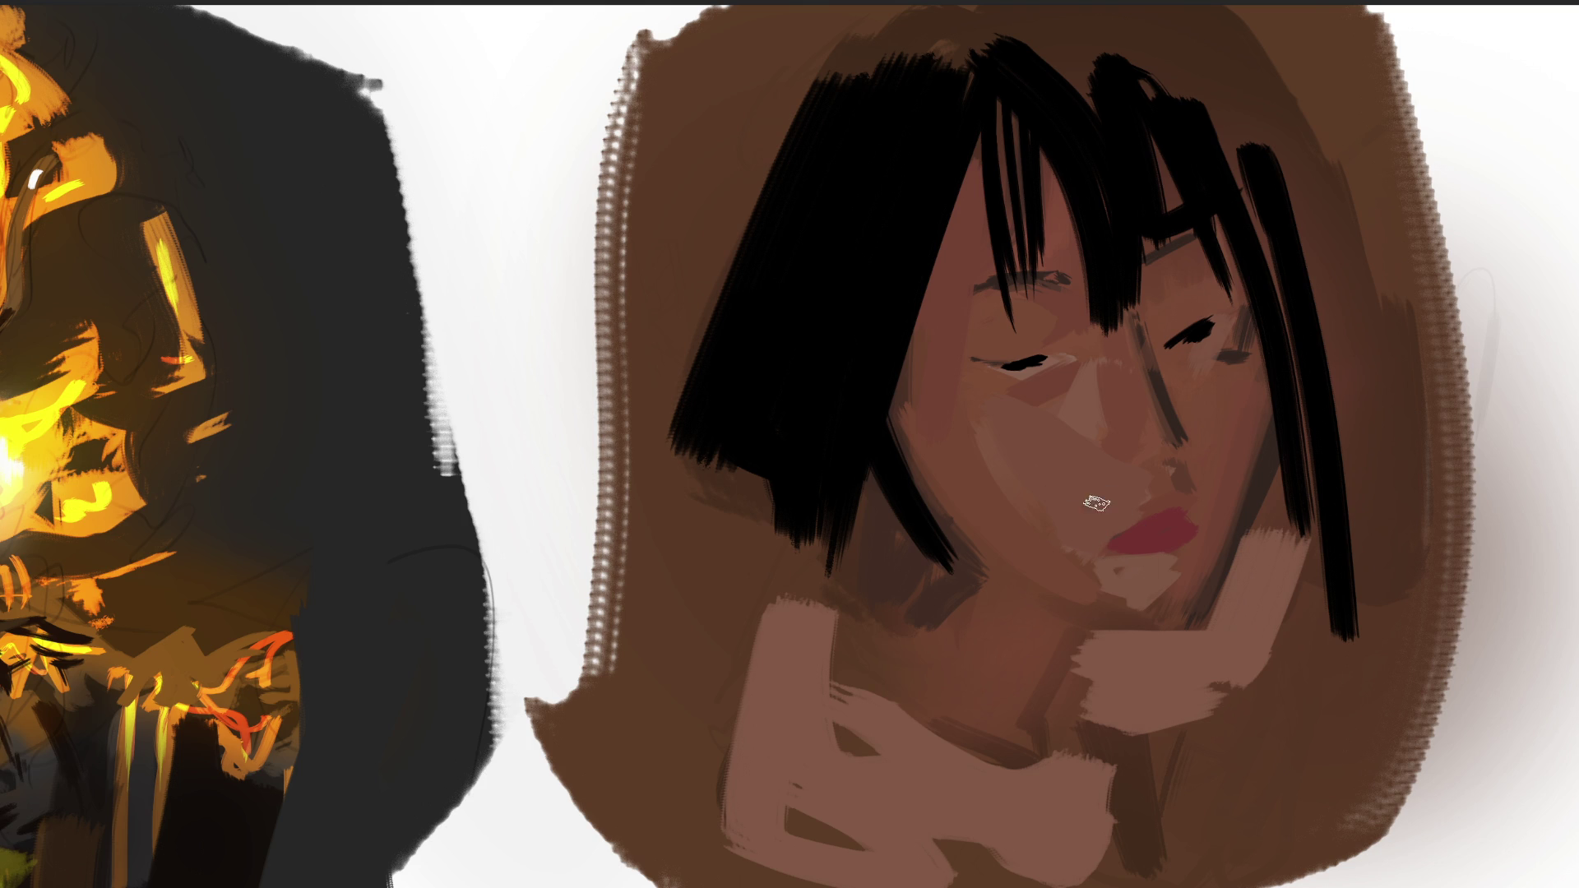
pyautogui.press(']')
pyautogui.press(']')
pyautogui.press(']')
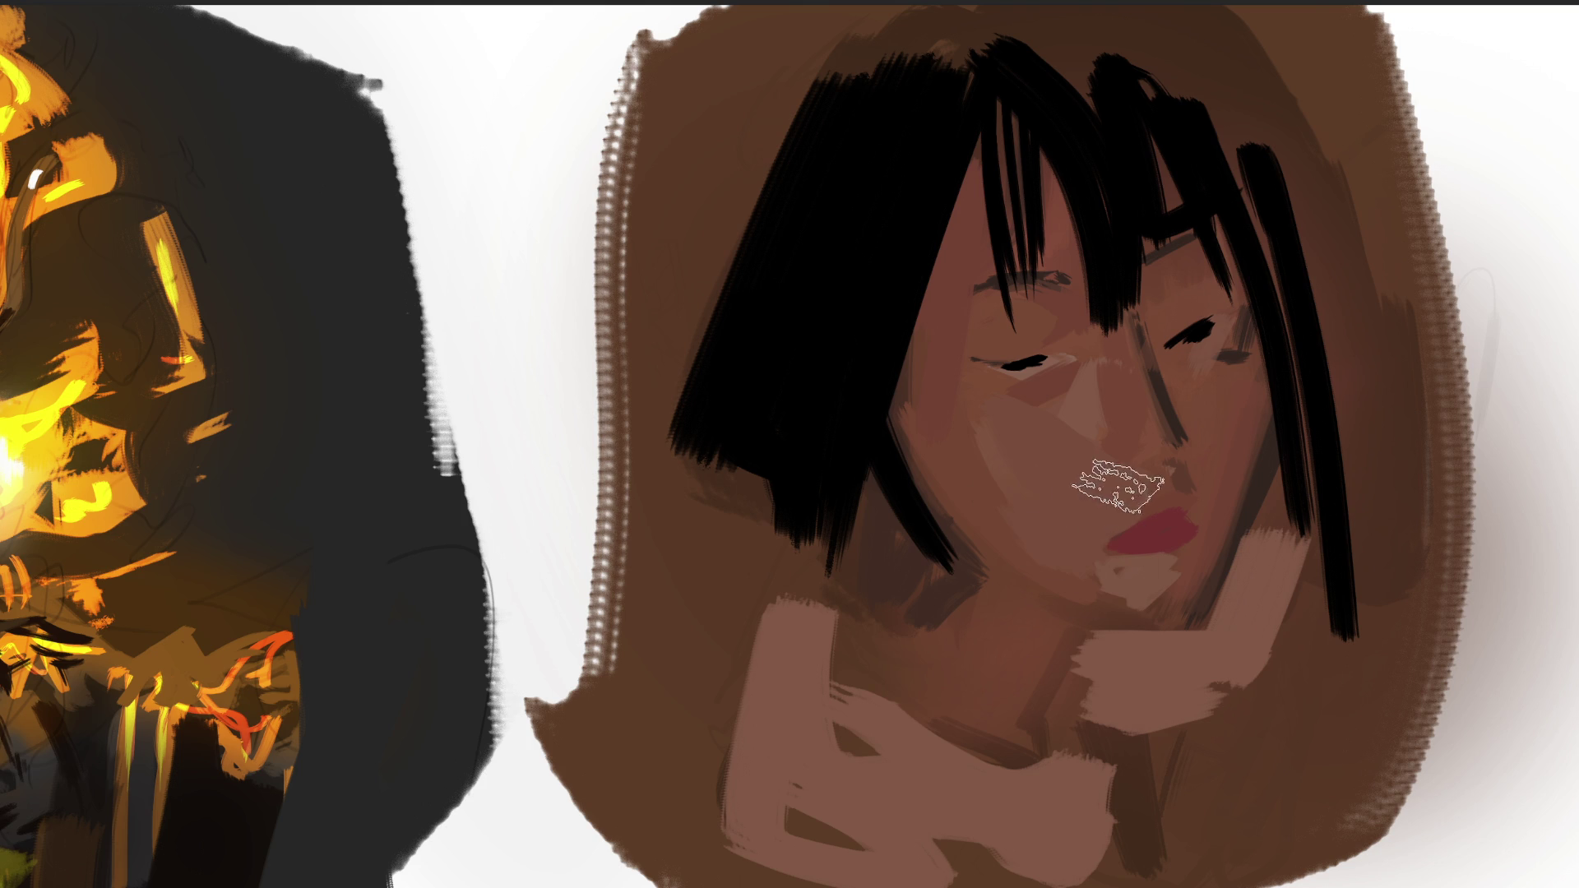
pyautogui.press('[')
pyautogui.press('[')
pyautogui.press('[')
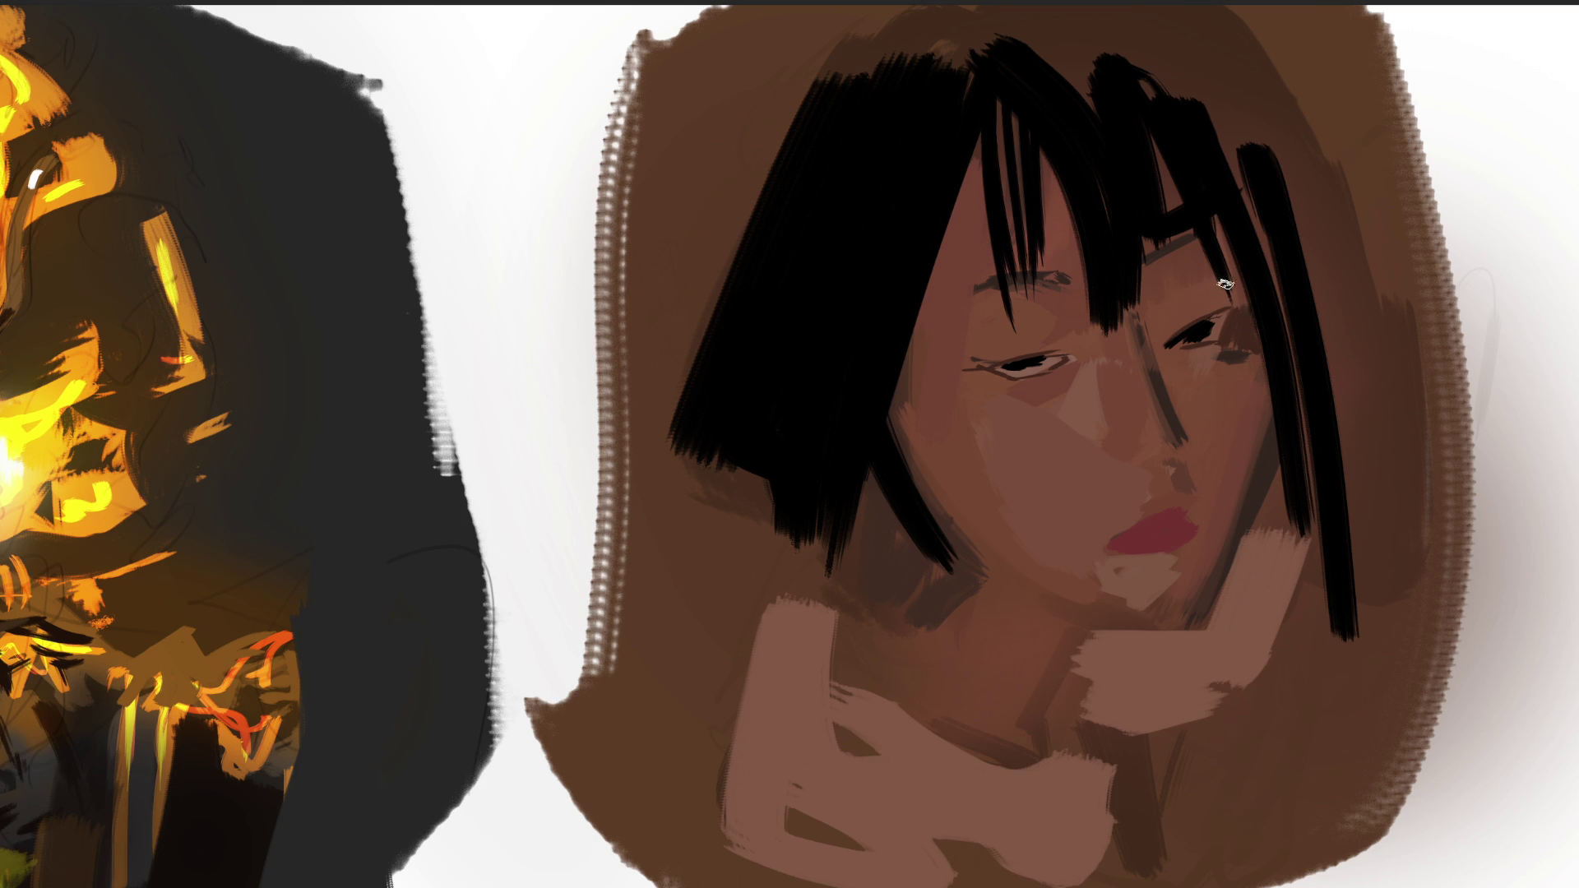
# Cover the black strands above the right eye with brown and shade under the eye.
pyautogui.moveTo(1233, 222); pyautogui.dragTo(1238, 274)
pyautogui.press(']')
pyautogui.press(']')
pyautogui.press(']')
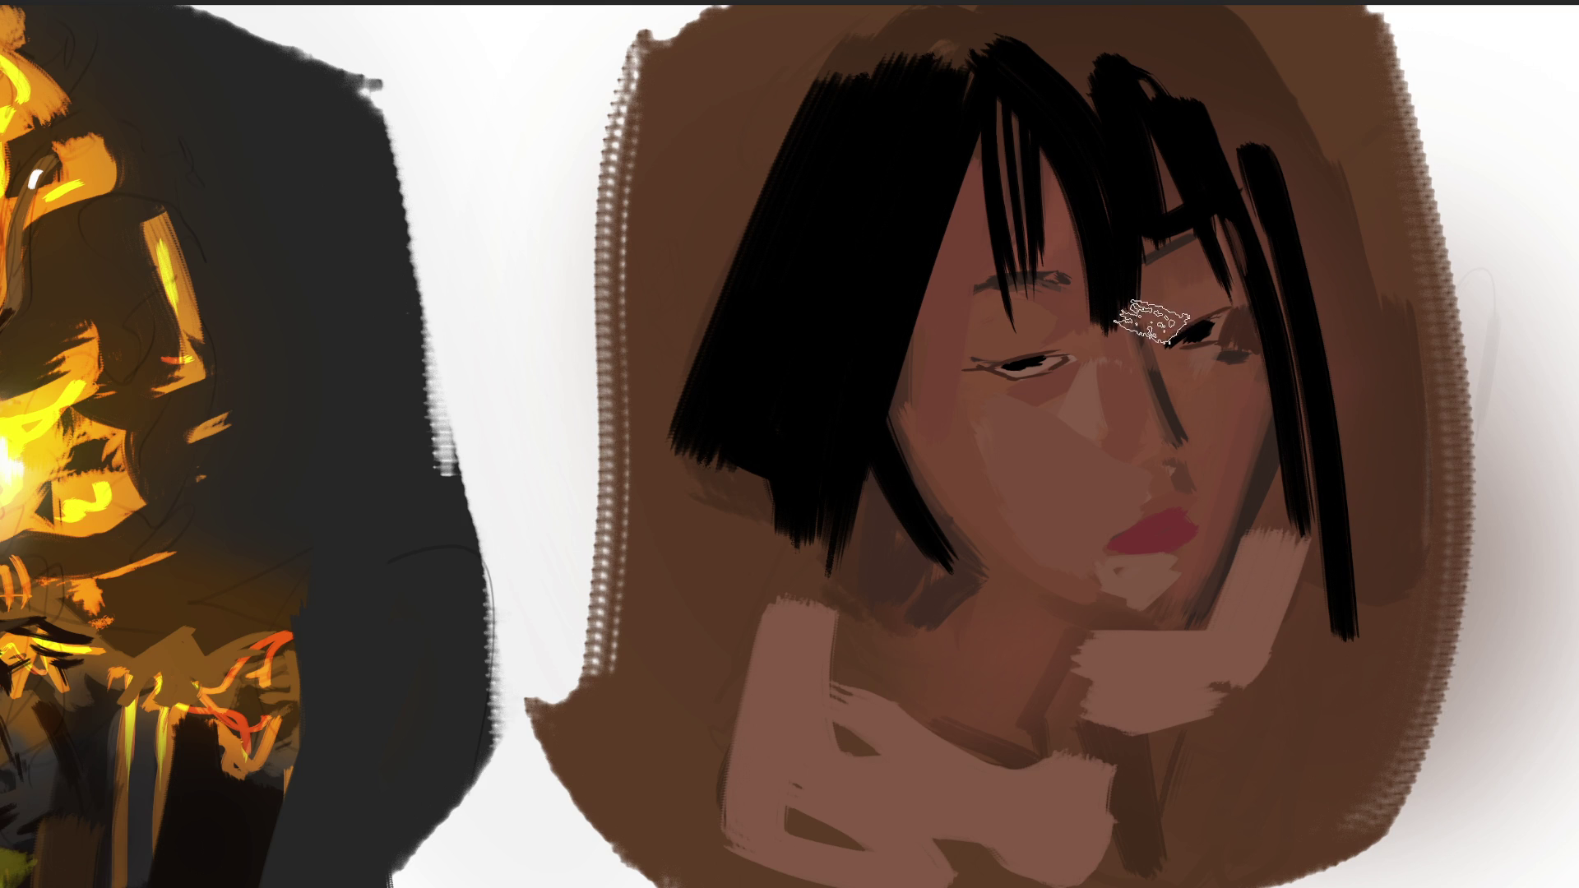
pyautogui.moveTo(1192, 271); pyautogui.dragTo(1261, 219)
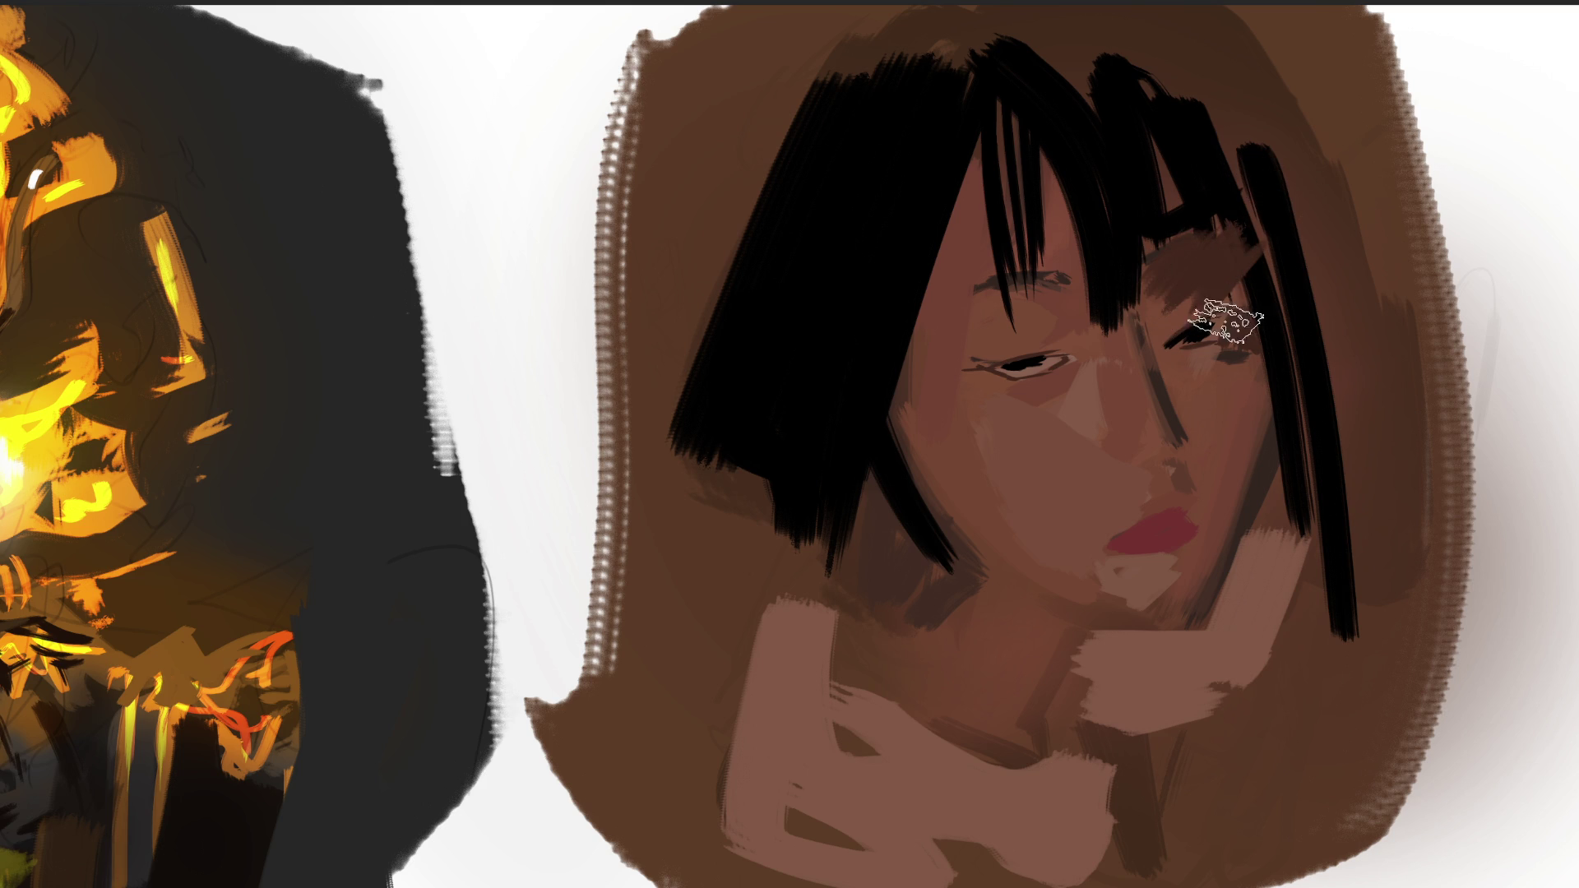
pyautogui.press('[')
pyautogui.press('[')
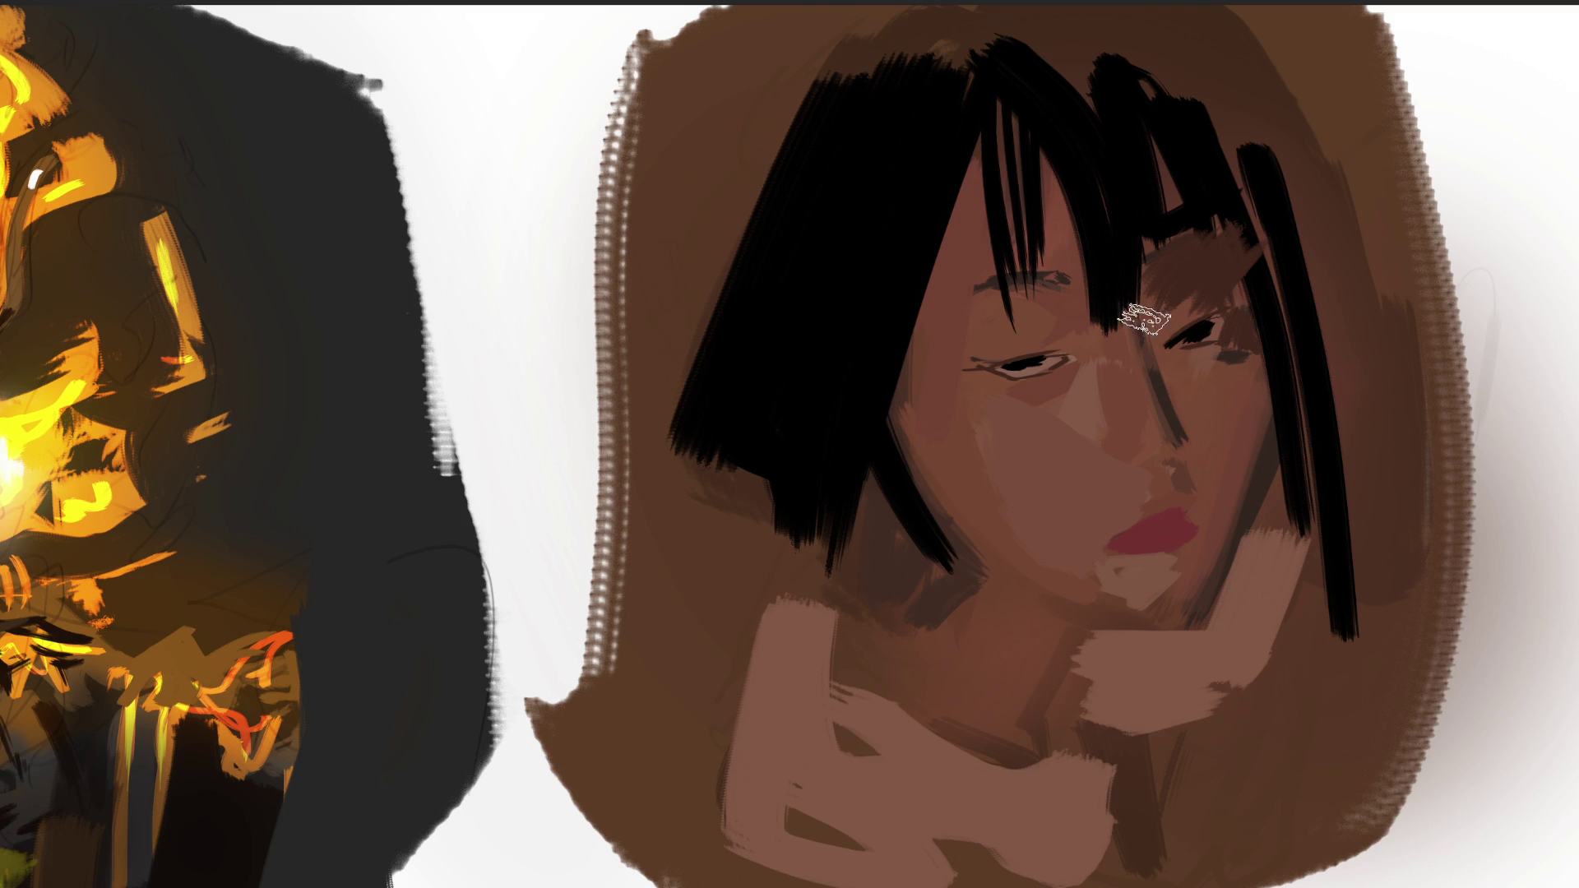
pyautogui.moveTo(1209, 368)
pyautogui.mouseDown()
pyautogui.moveTo(1181, 317)
pyautogui.moveTo(1216, 370)
pyautogui.mouseUp()
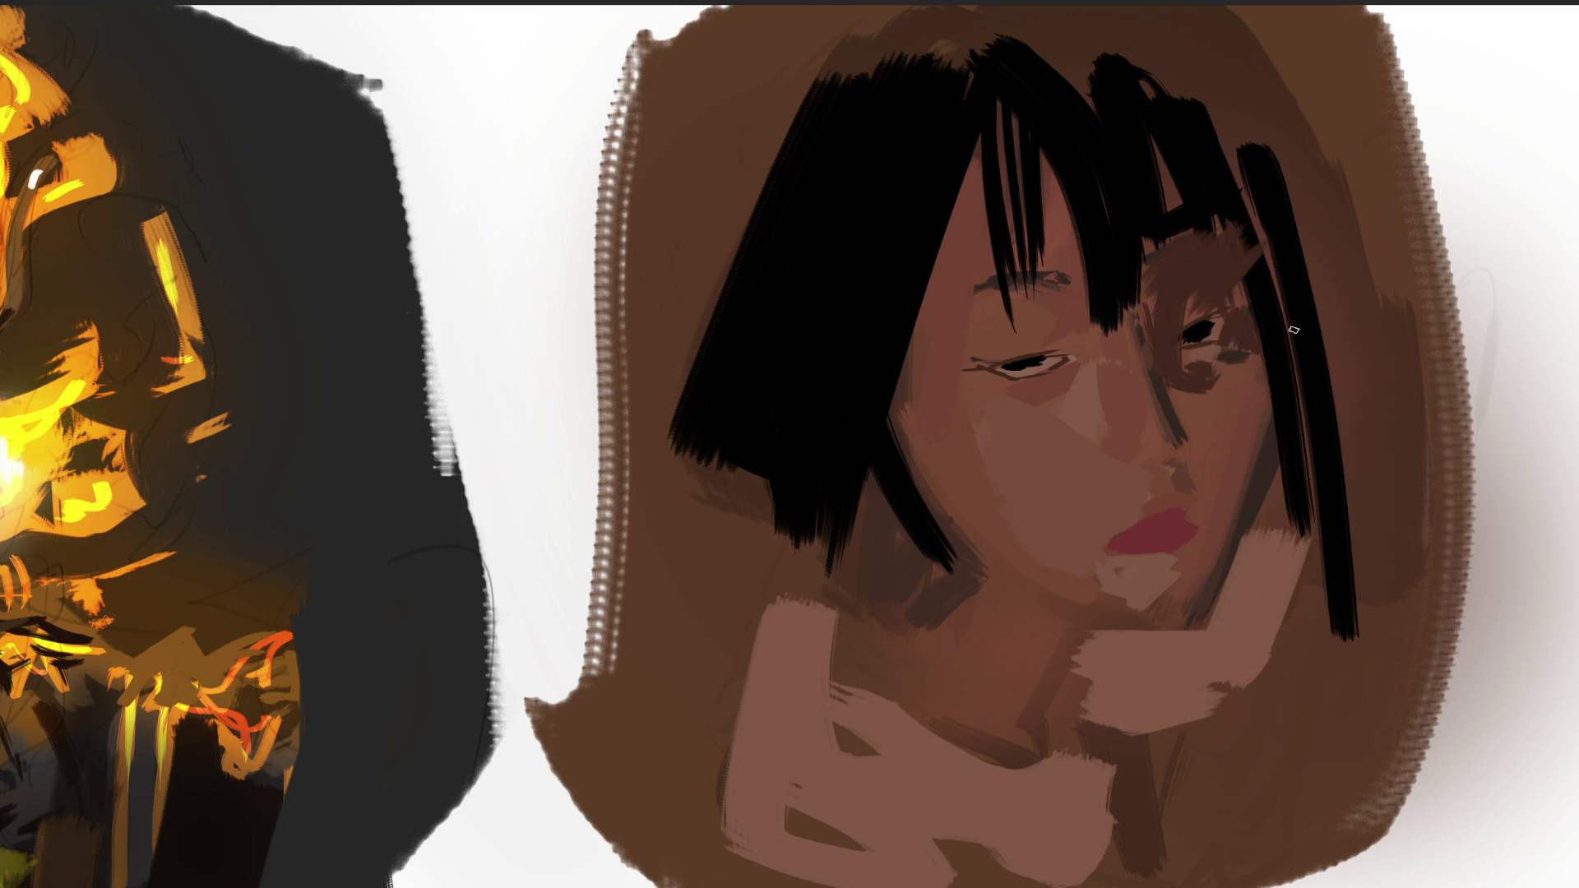
# Paint new thin dark hair strands over the right eye and down over the nose.
pyautogui.moveTo(1211, 208); pyautogui.dragTo(1251, 311)
pyautogui.moveTo(1190, 229); pyautogui.dragTo(1235, 341)
pyautogui.moveTo(1144, 273); pyautogui.dragTo(1161, 394)
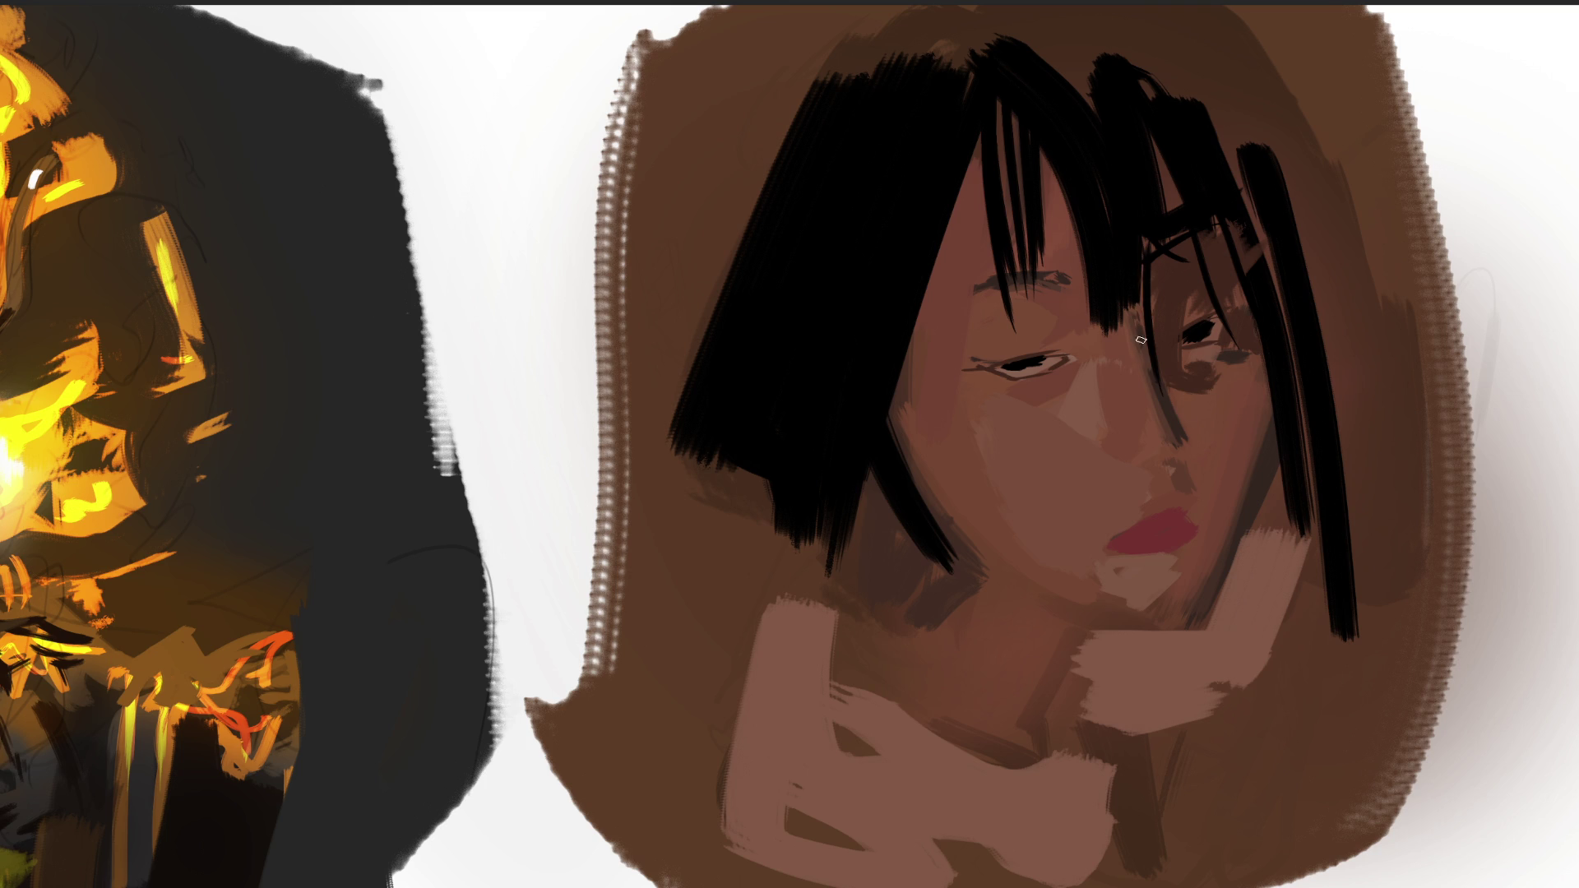
pyautogui.moveTo(1136, 303); pyautogui.dragTo(1176, 401)
pyautogui.moveTo(1140, 253); pyautogui.dragTo(1184, 429)
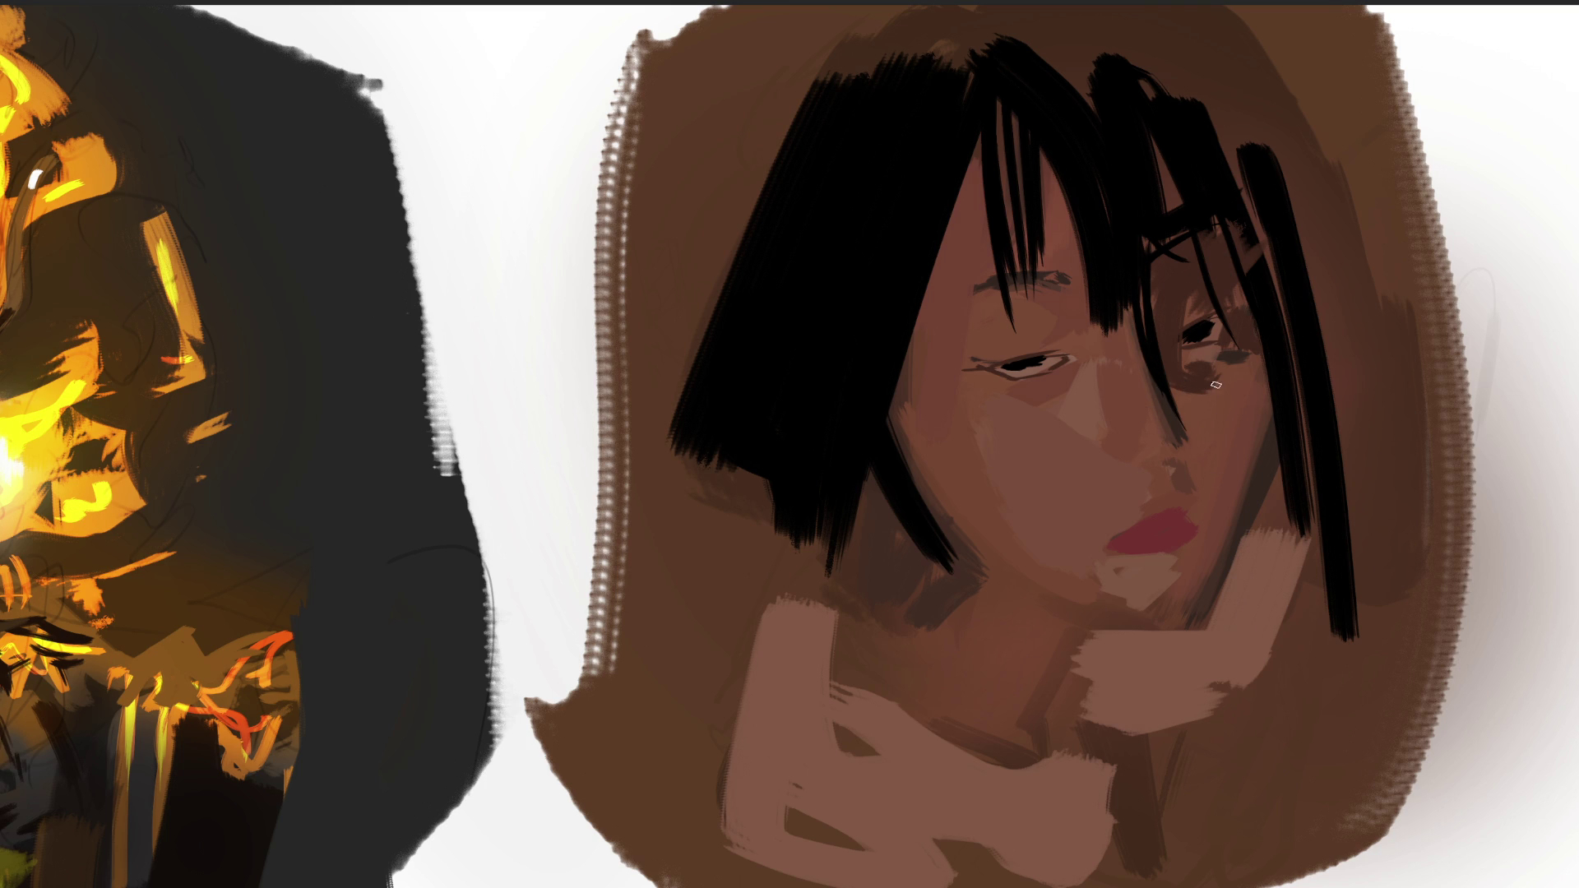
pyautogui.moveTo(1157, 368); pyautogui.dragTo(1167, 406)
pyautogui.moveTo(1139, 333); pyautogui.dragTo(1185, 435)
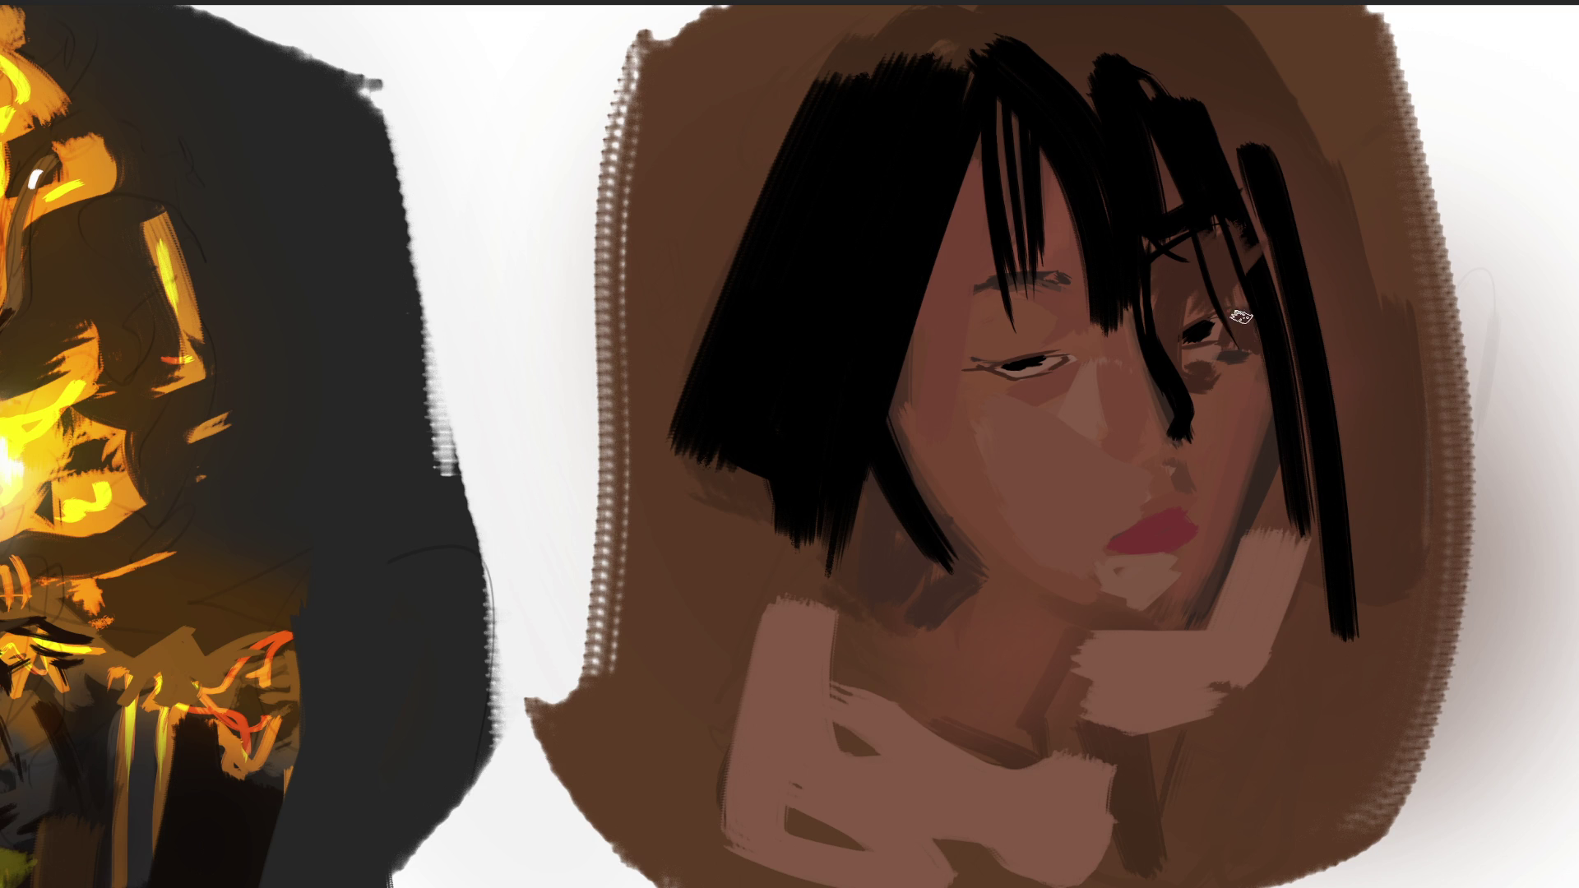
# Shade the side of the nose, the right lip corner, and the left eyelid and brow.
pyautogui.moveTo(1173, 454); pyautogui.dragTo(1184, 494)
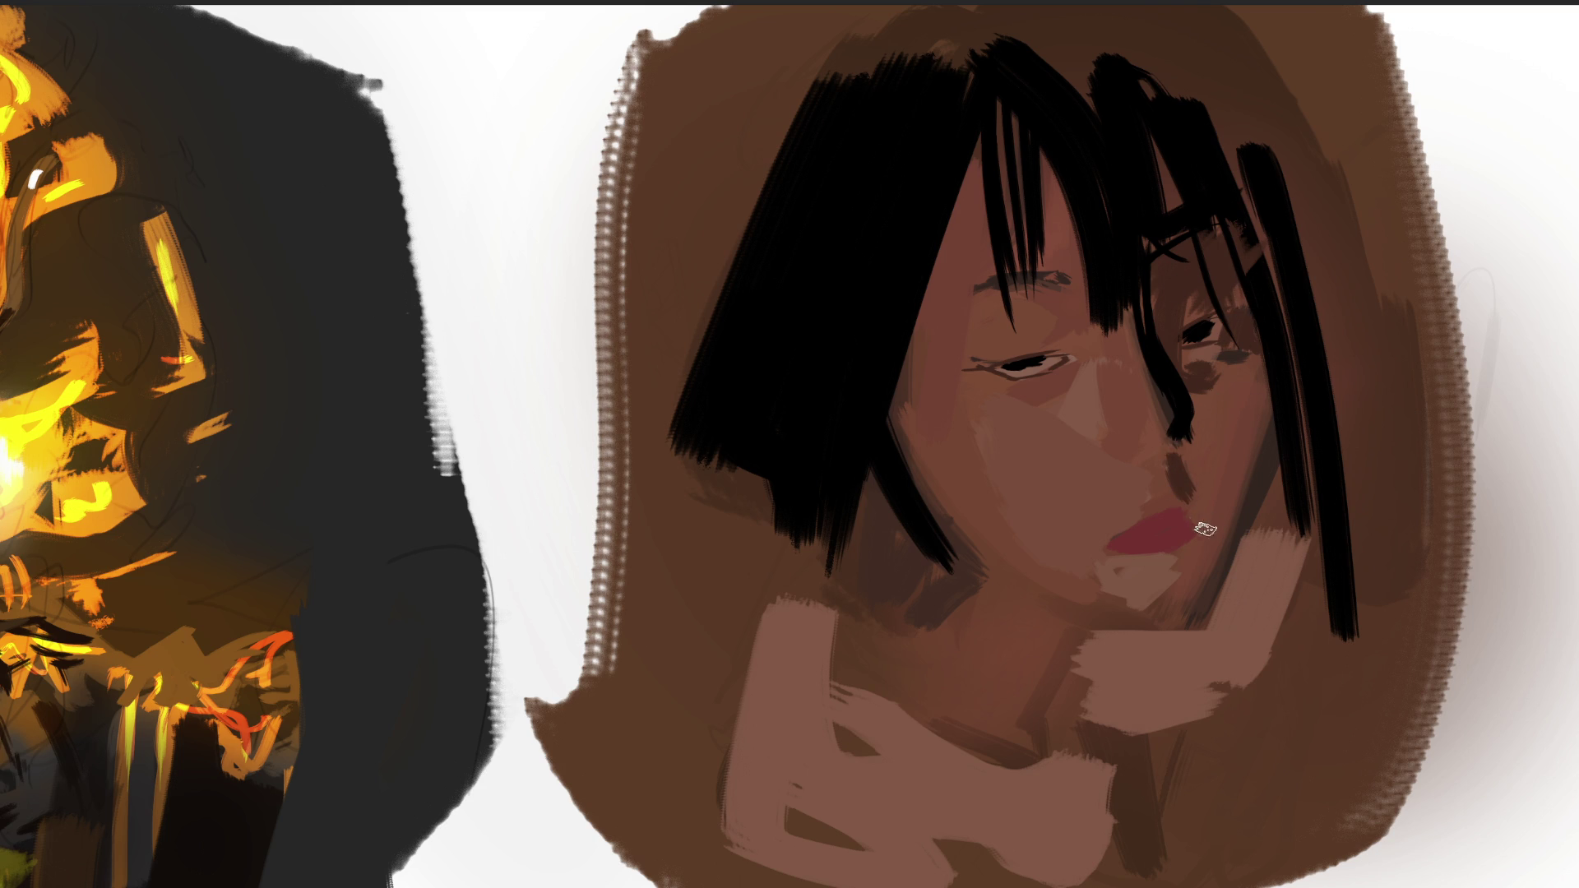
pyautogui.moveTo(1193, 525); pyautogui.dragTo(1192, 535)
pyautogui.moveTo(1191, 530); pyautogui.dragTo(1205, 544)
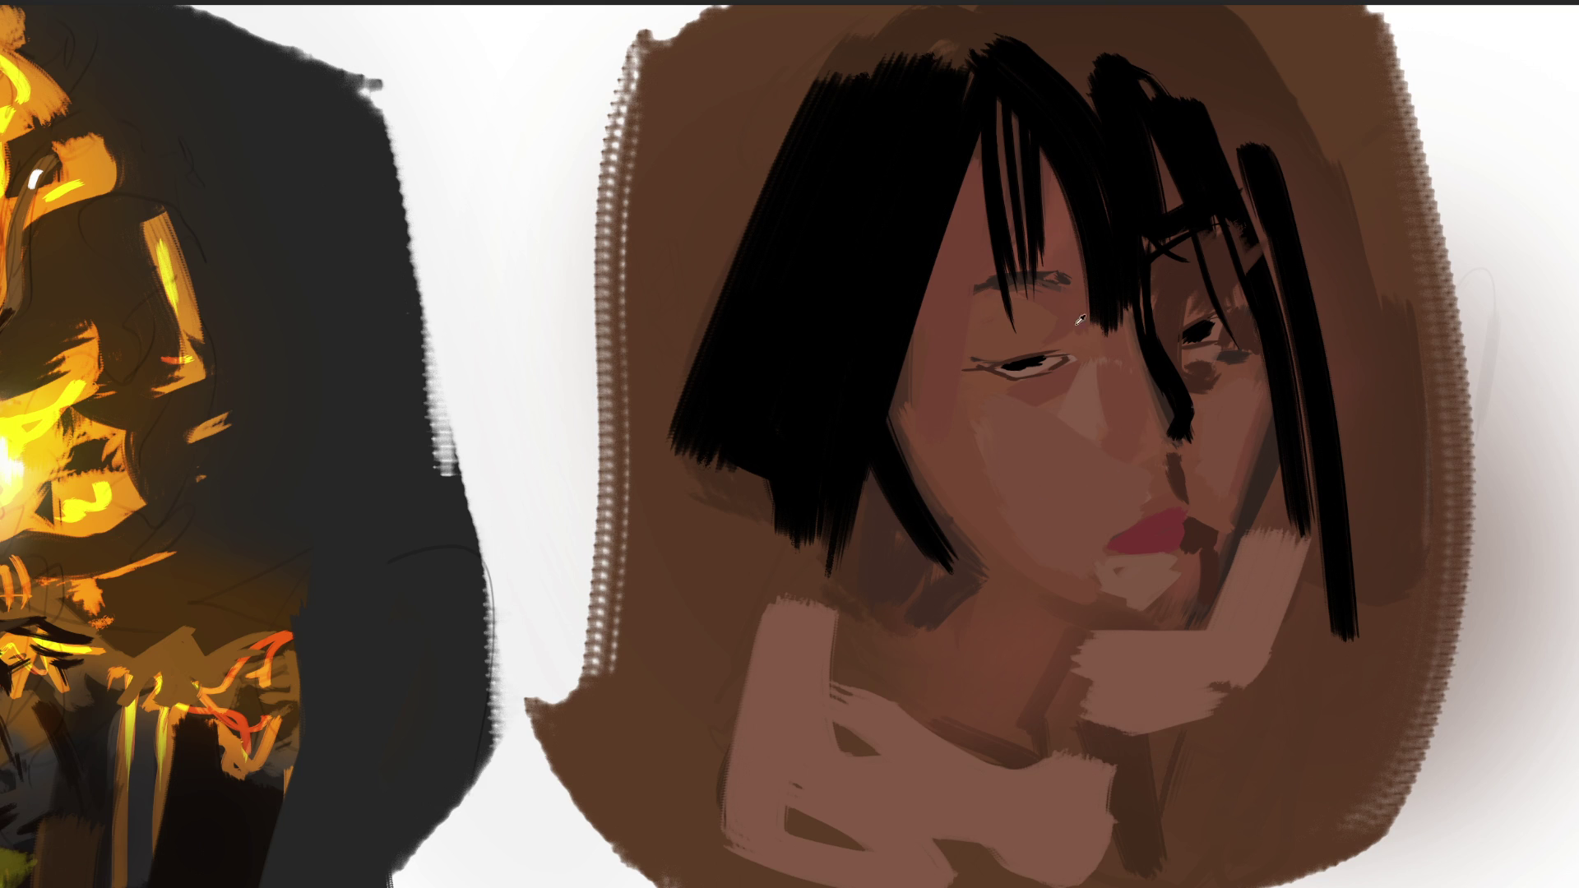
pyautogui.moveTo(1066, 314)
pyautogui.mouseDown()
pyautogui.moveTo(1038, 349)
pyautogui.moveTo(1081, 317)
pyautogui.mouseUp()
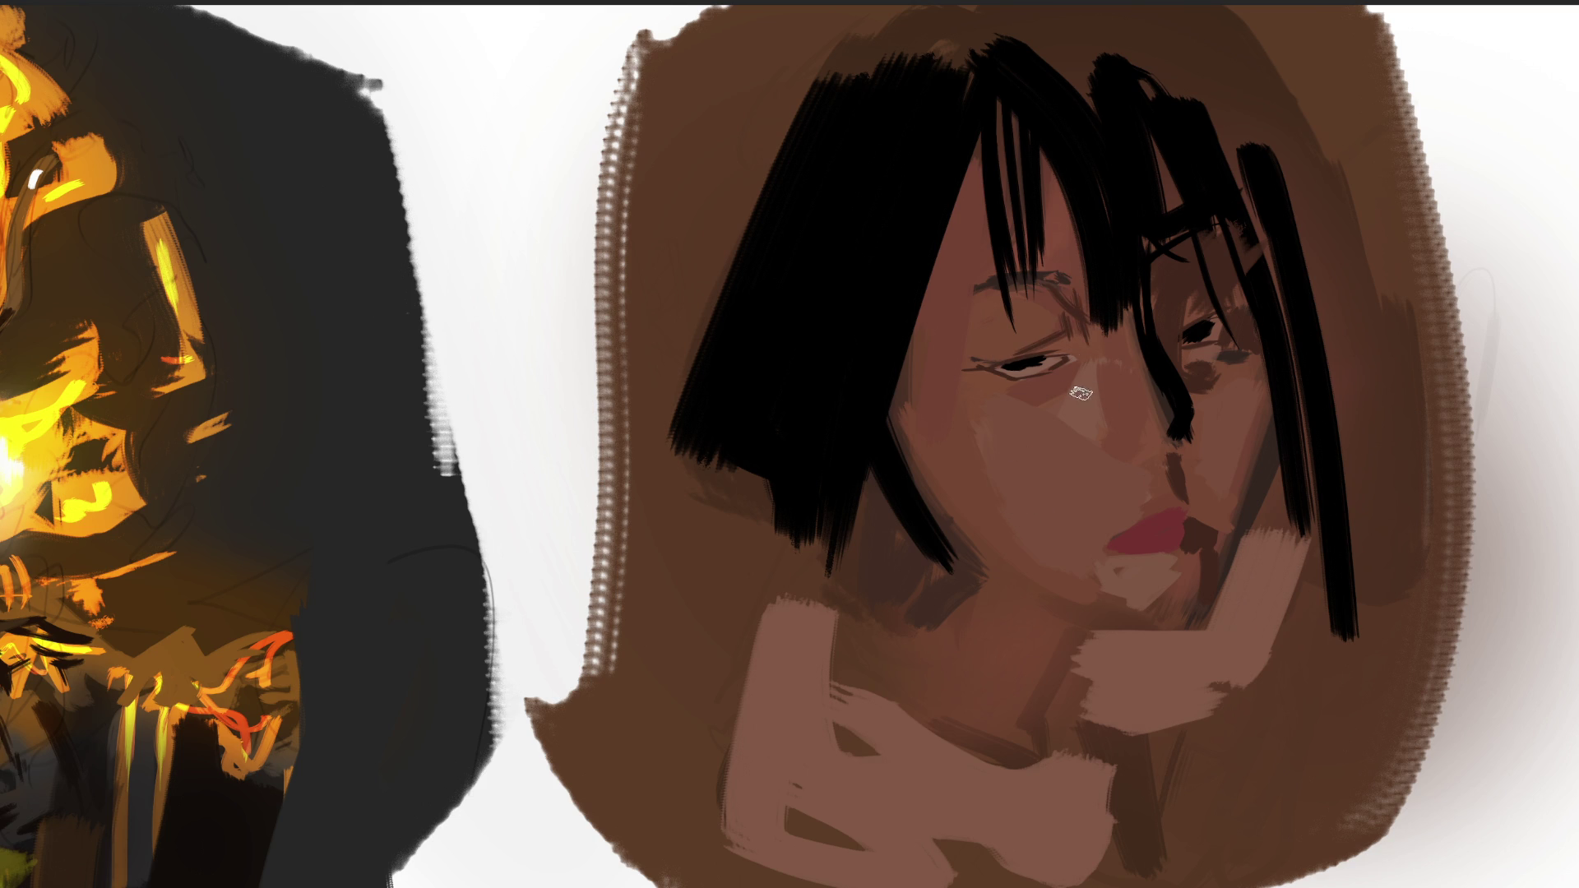
pyautogui.moveTo(1064, 309)
pyautogui.mouseDown()
pyautogui.moveTo(1082, 342)
pyautogui.moveTo(1050, 345)
pyautogui.moveTo(1099, 328)
pyautogui.moveTo(1105, 342)
pyautogui.mouseUp()
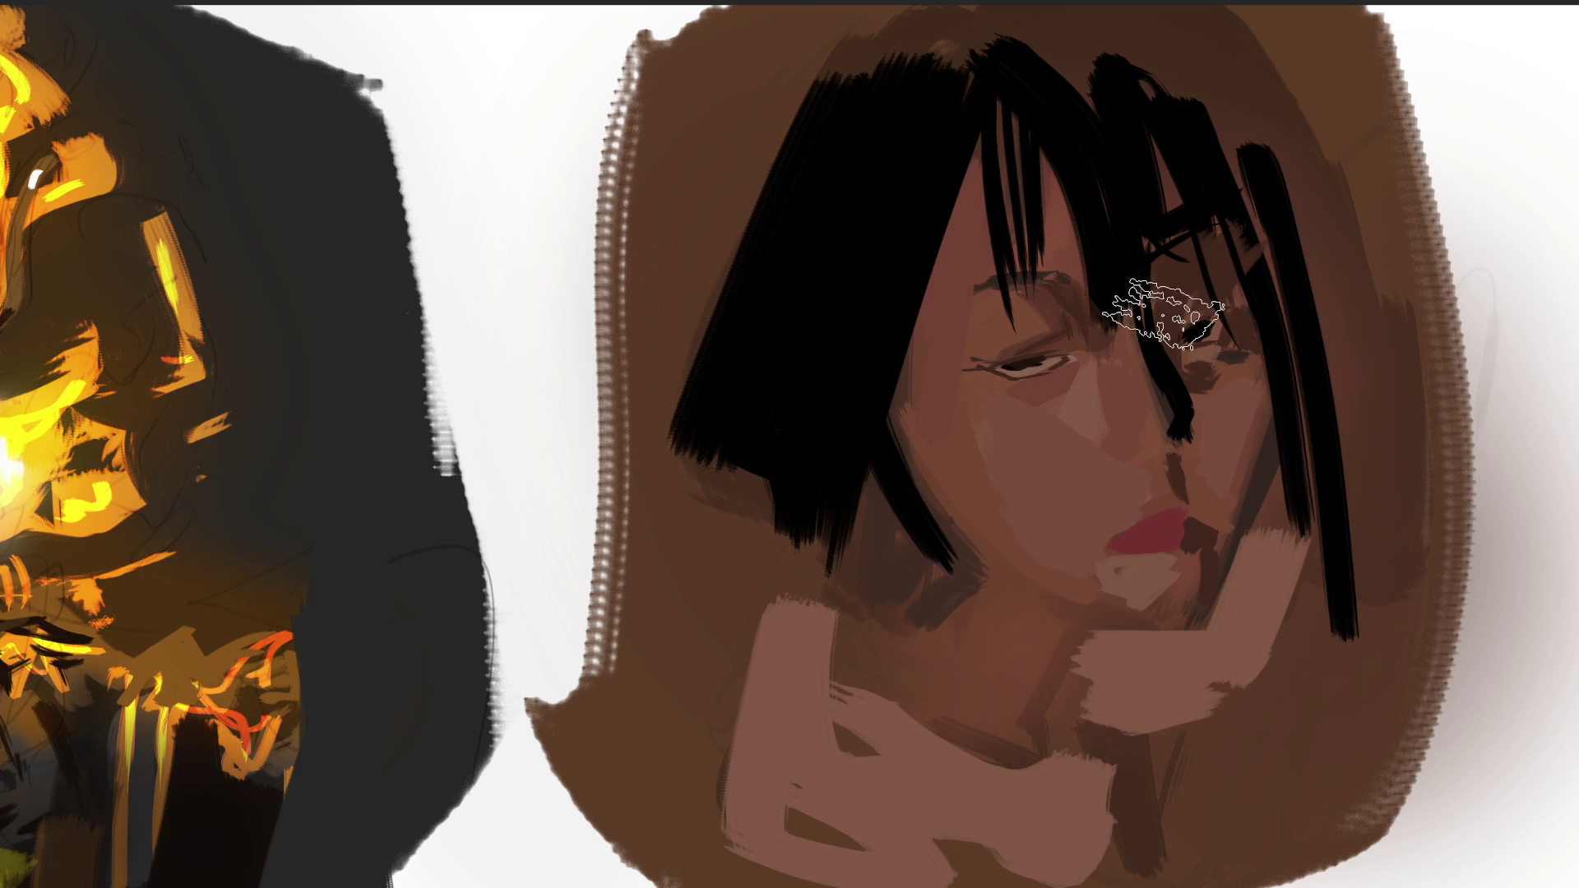
# Darken the gaps between hair strands over the right eye, then lighten that area.
pyautogui.moveTo(1163, 310)
pyautogui.mouseDown()
pyautogui.moveTo(1163, 204)
pyautogui.moveTo(1135, 123)
pyautogui.mouseUp()
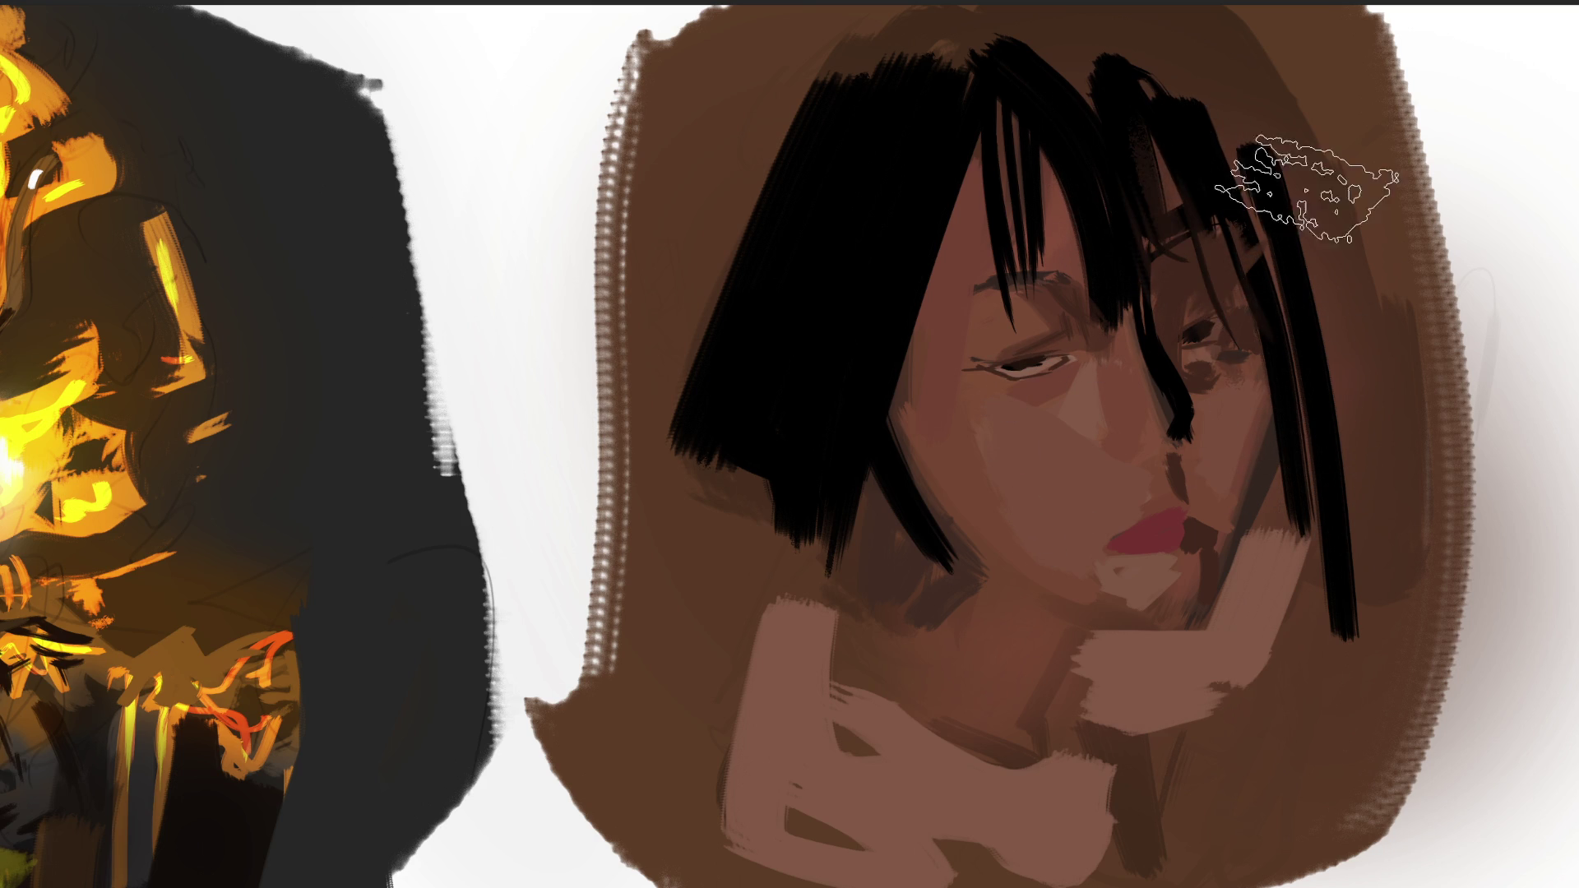
pyautogui.moveTo(1303, 169); pyautogui.dragTo(1233, 193)
pyautogui.moveTo(1124, 144); pyautogui.dragTo(1234, 352)
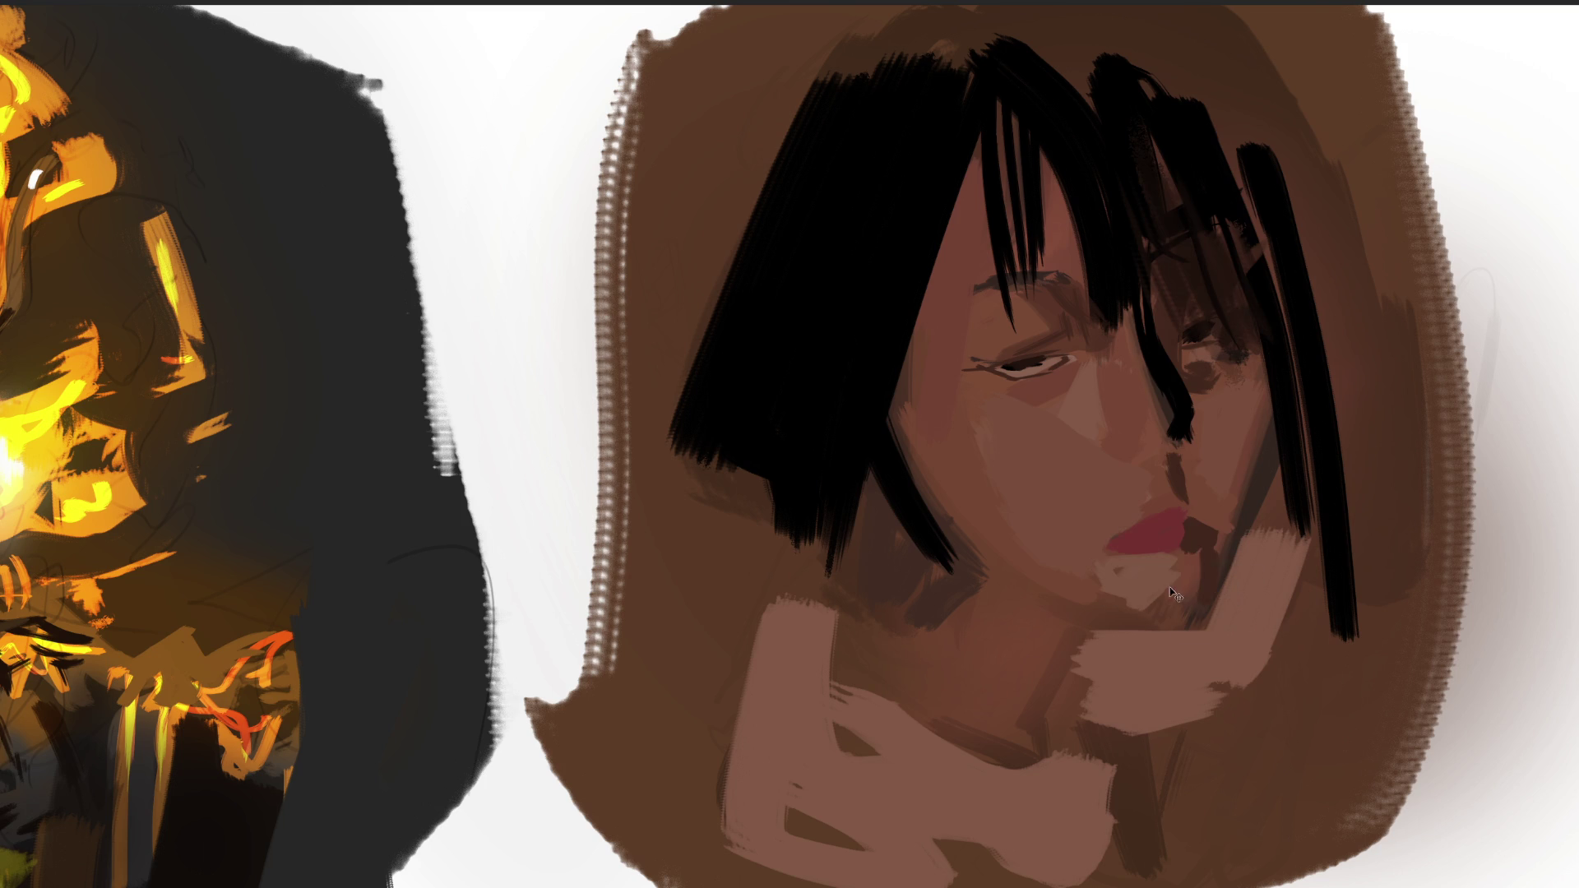
pyautogui.moveTo(1162, 387); pyautogui.dragTo(1163, 159)
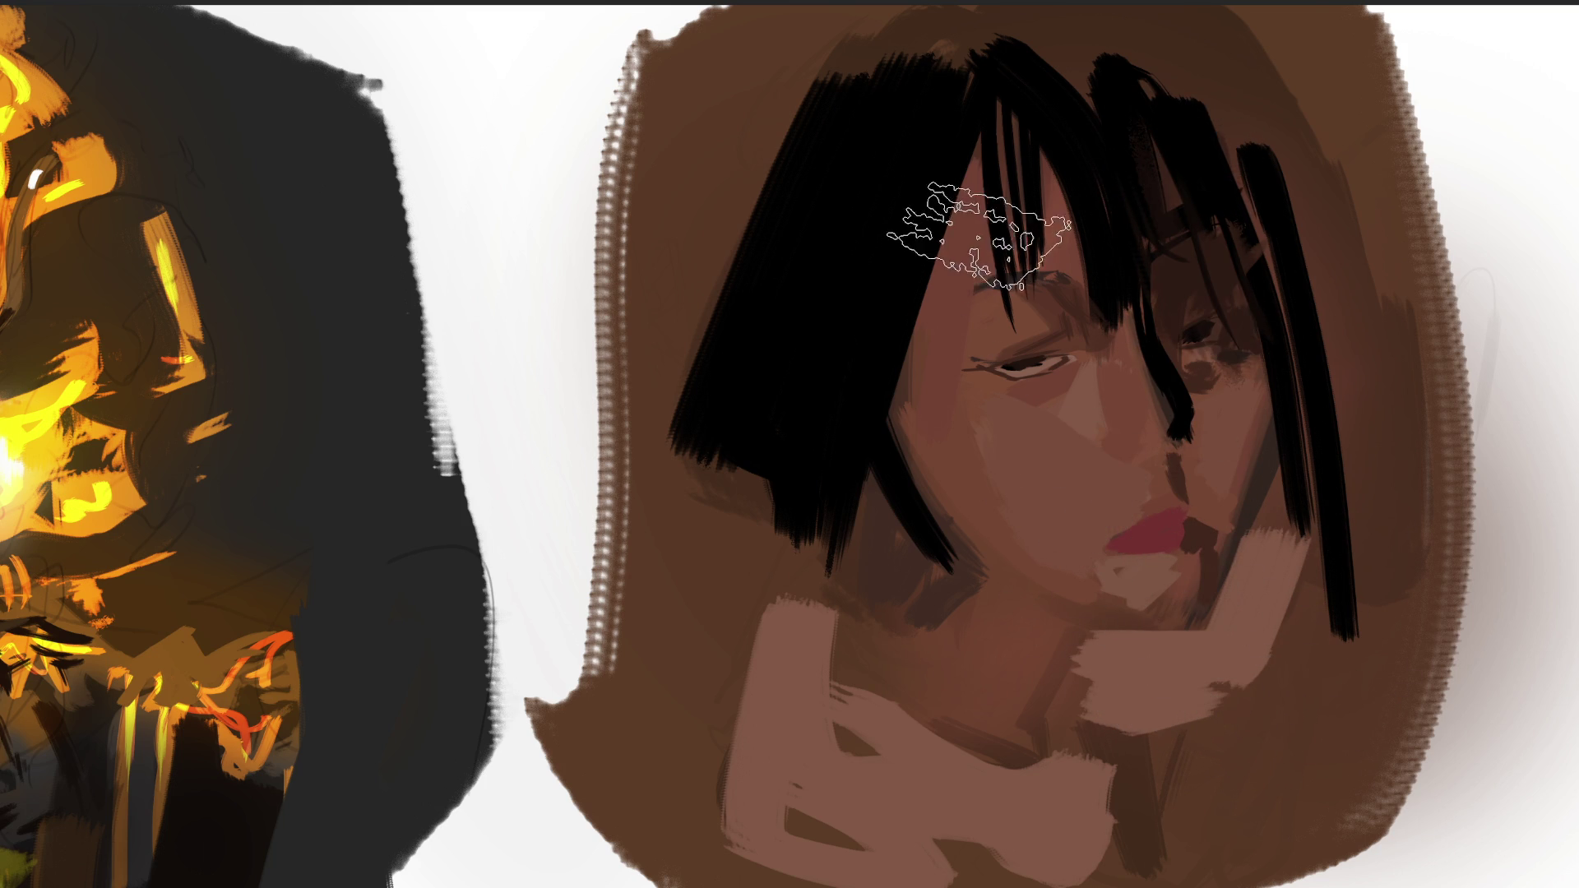
# With a smaller brush, add a bangs strand and forehead stroke, and trace the jawline to the chin.
pyautogui.press('[')
pyautogui.press('[')
pyautogui.press('[')
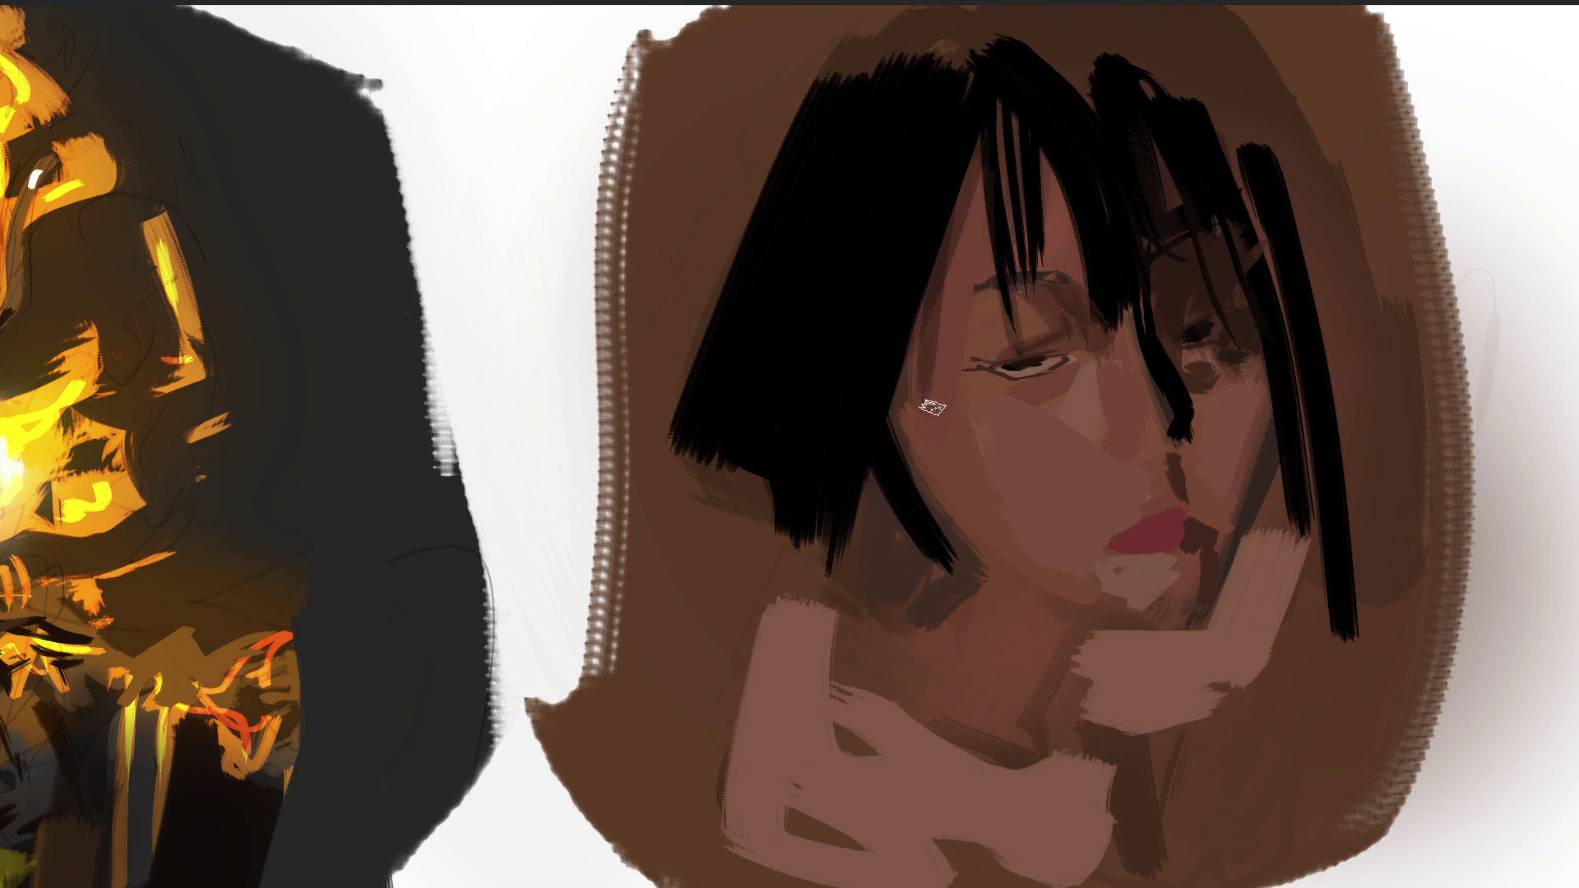
pyautogui.moveTo(1042, 152); pyautogui.dragTo(1070, 281)
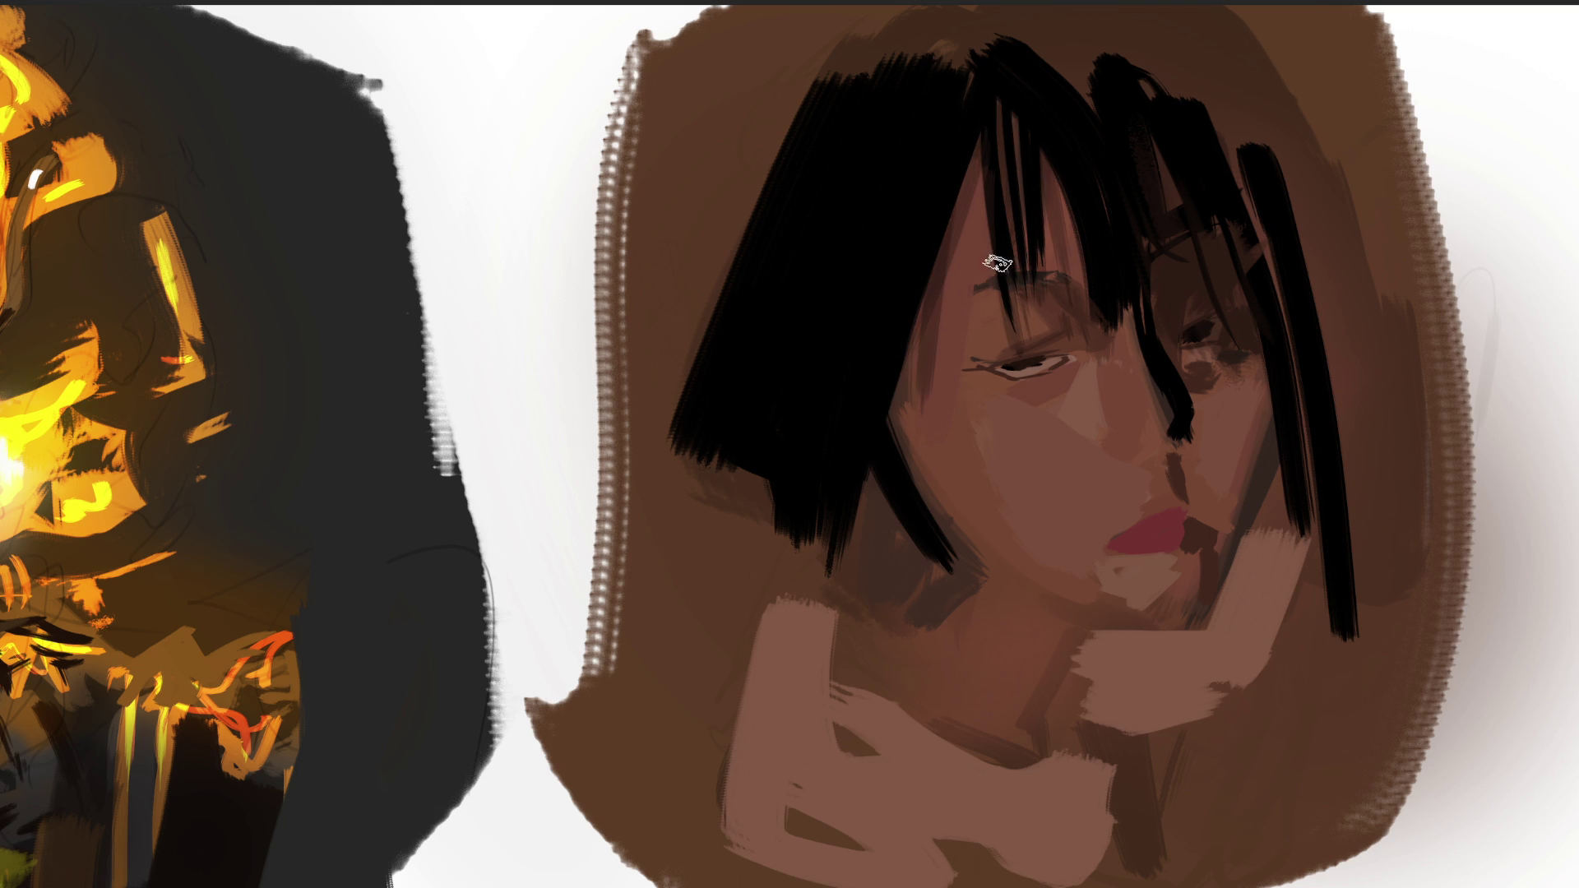
pyautogui.moveTo(1069, 296); pyautogui.dragTo(946, 296)
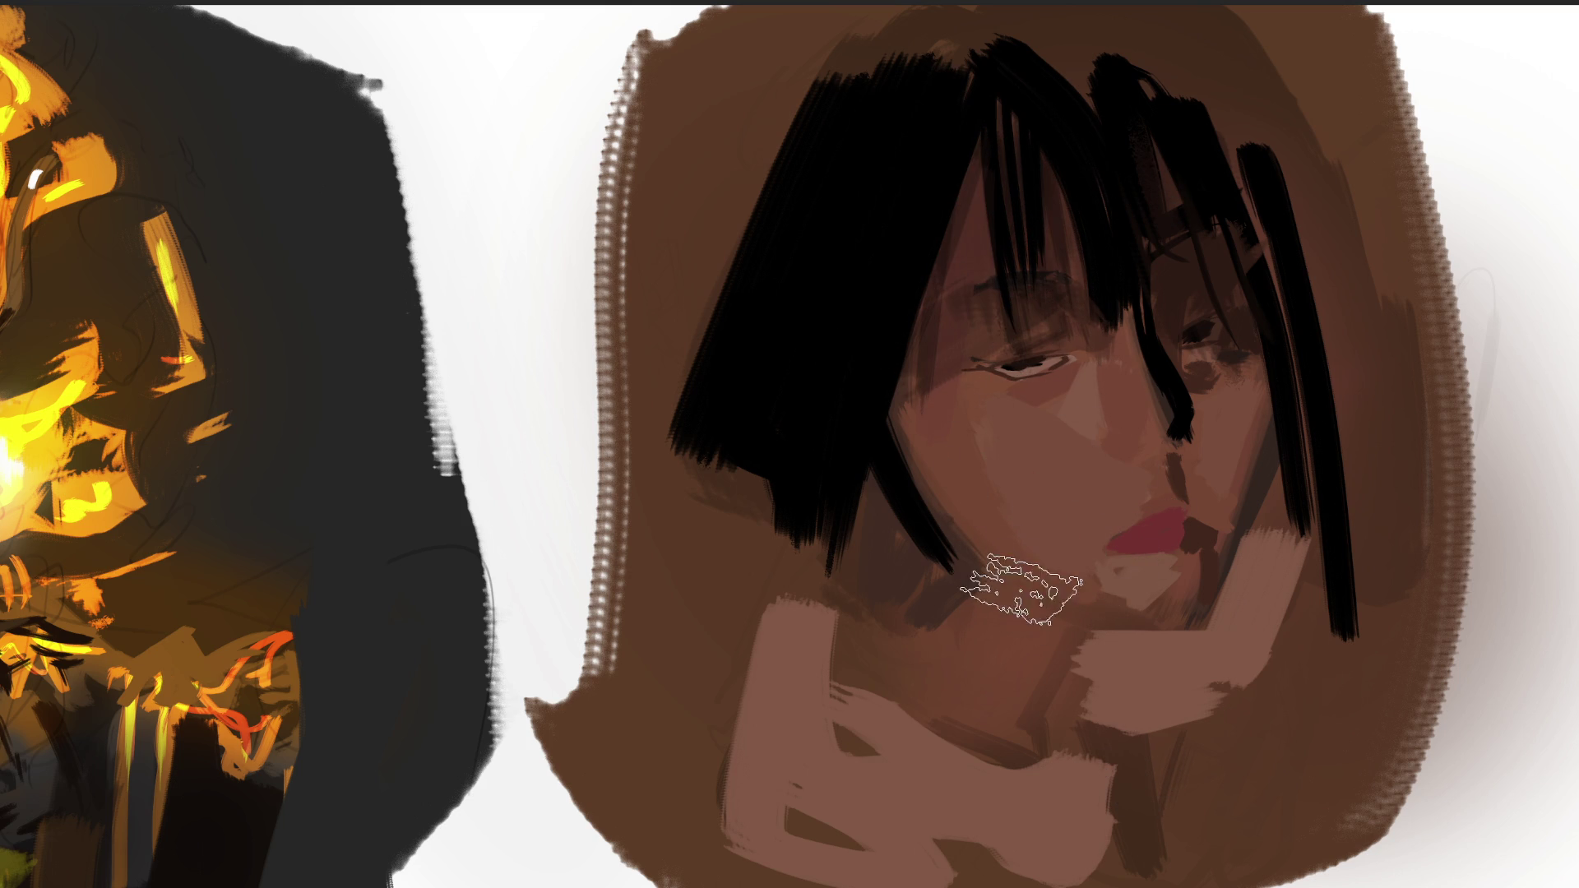
pyautogui.moveTo(884, 409); pyautogui.dragTo(1182, 649)
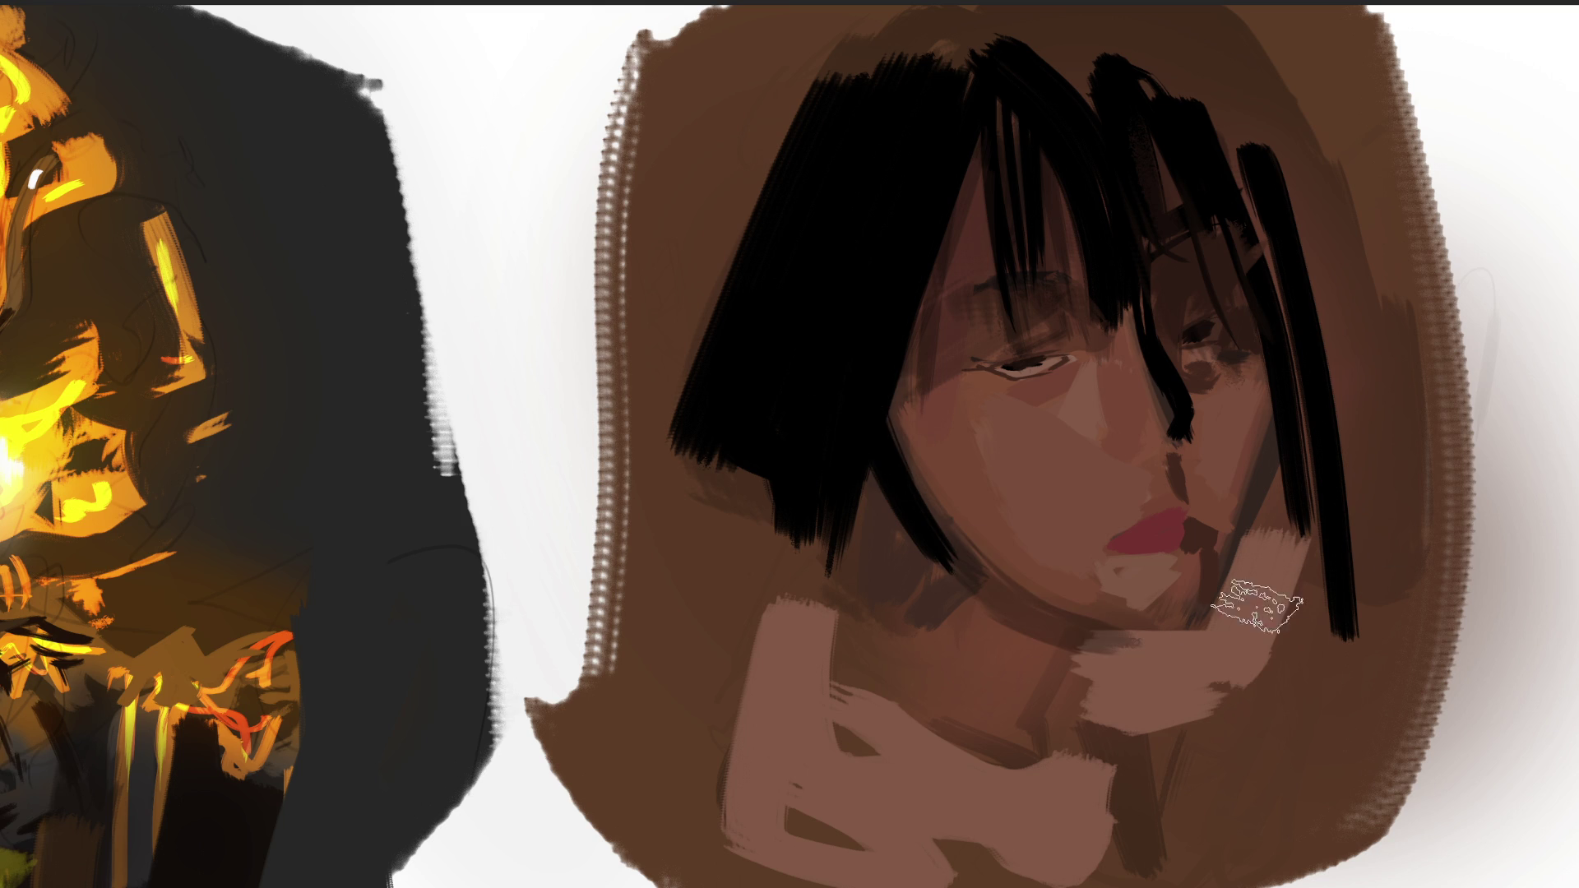
pyautogui.moveTo(890, 394)
pyautogui.mouseDown()
pyautogui.moveTo(987, 546)
pyautogui.moveTo(1114, 612)
pyautogui.mouseUp()
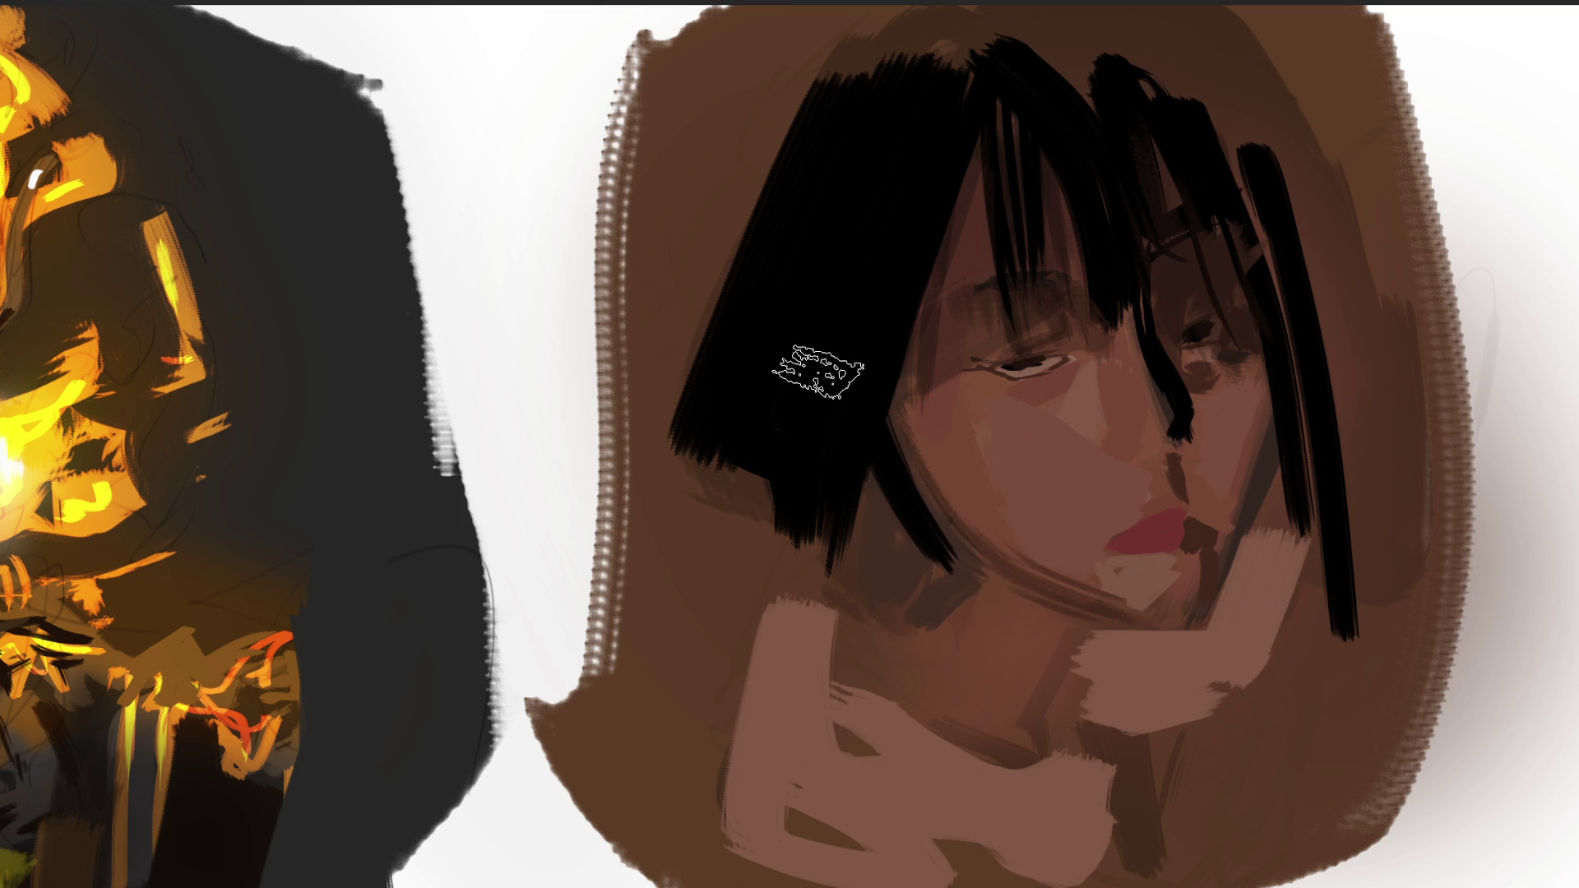
# Extend the lower-left hair downward and fill out its left edge.
pyautogui.moveTo(801, 388); pyautogui.dragTo(871, 691)
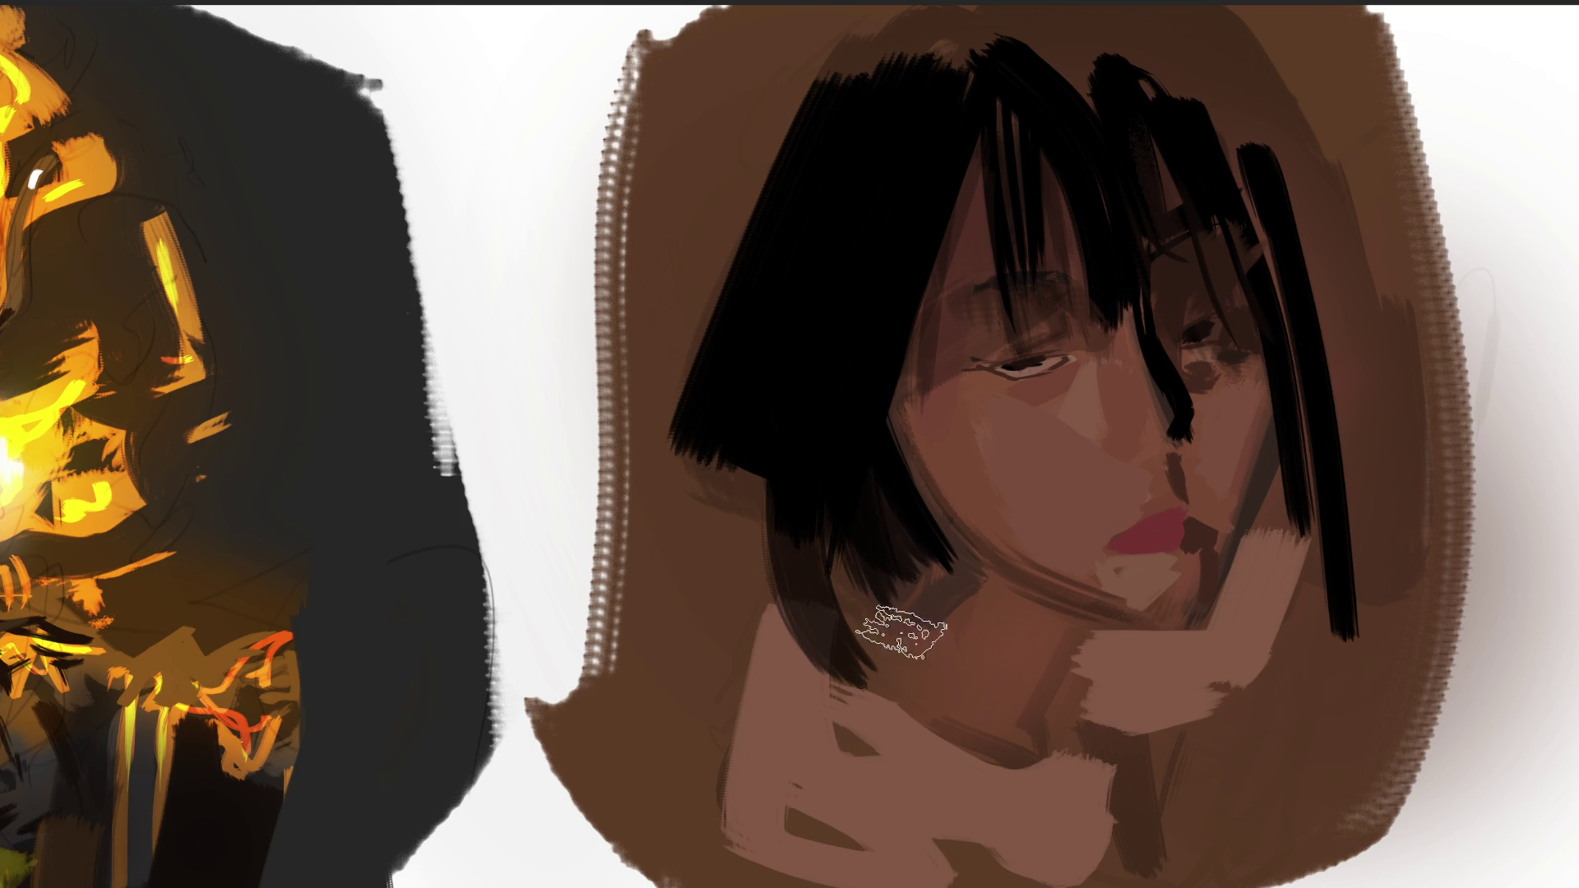
pyautogui.moveTo(868, 592); pyautogui.dragTo(938, 567)
pyautogui.moveTo(817, 570); pyautogui.dragTo(921, 568)
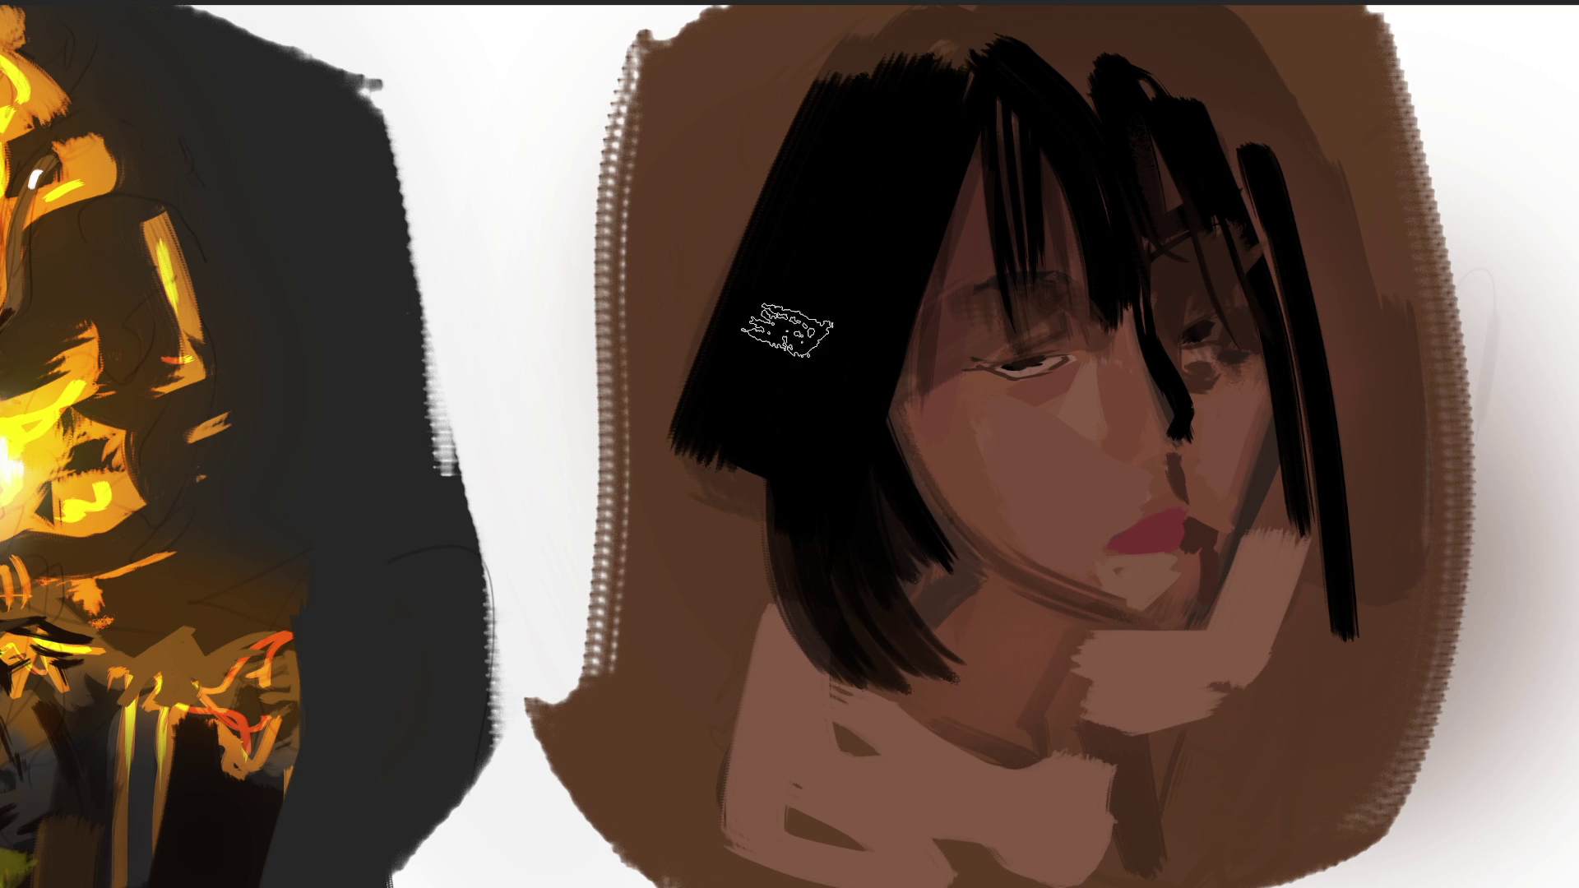
pyautogui.moveTo(789, 387); pyautogui.dragTo(734, 540)
pyautogui.moveTo(806, 353); pyautogui.dragTo(831, 564)
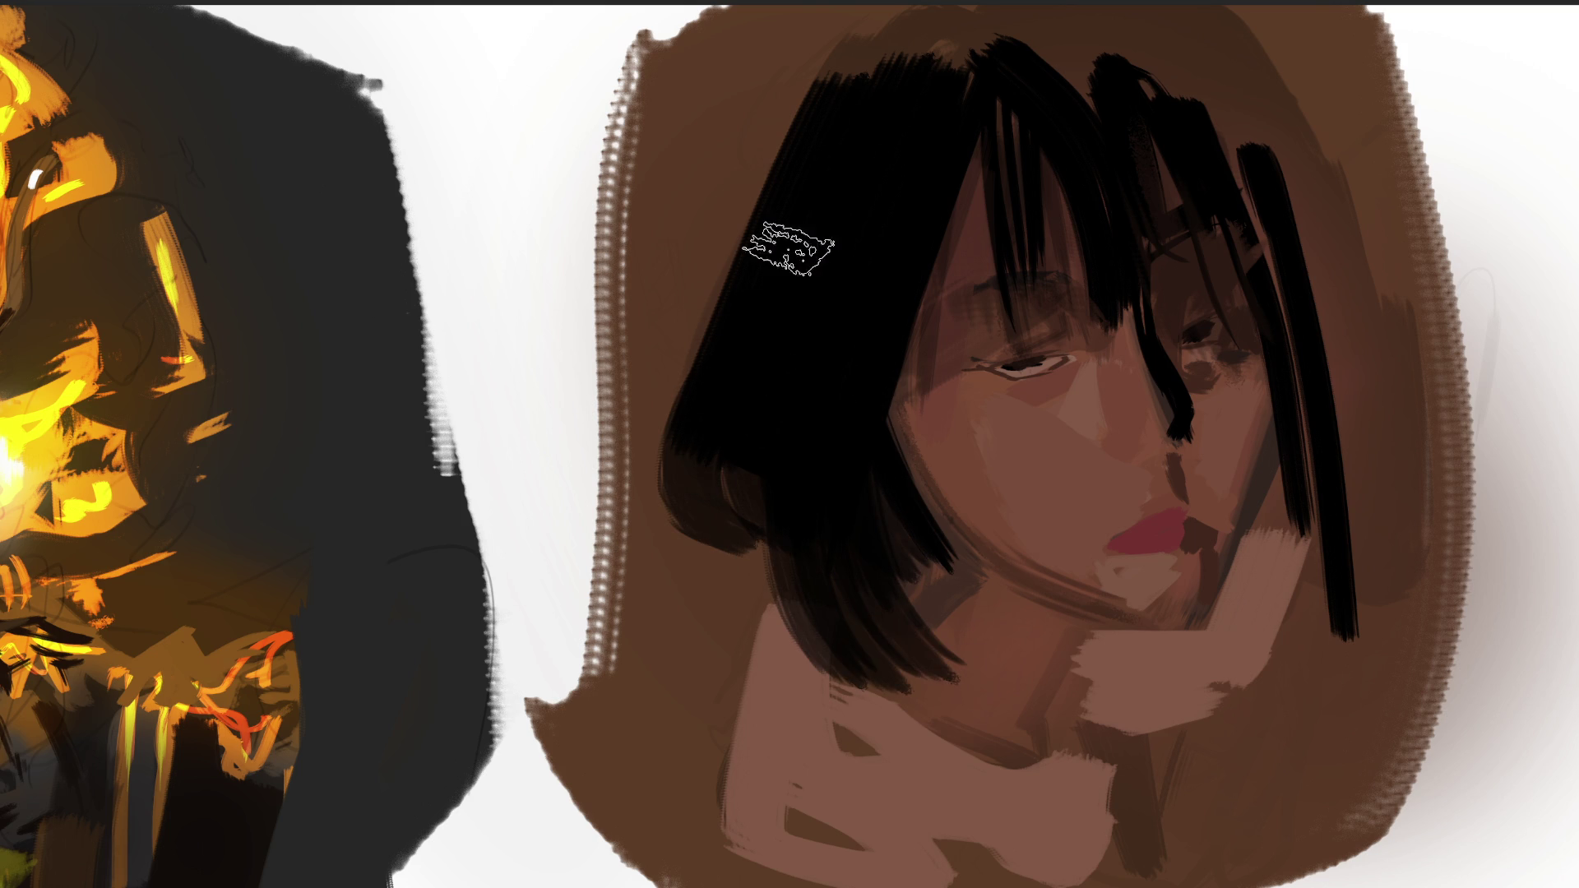
# Paint the top of the hair black and add dark tapered strands on the right side.
pyautogui.moveTo(862, 172)
pyautogui.mouseDown()
pyautogui.moveTo(934, 52)
pyautogui.moveTo(987, 113)
pyautogui.moveTo(846, 77)
pyautogui.moveTo(1073, 10)
pyautogui.moveTo(1093, 113)
pyautogui.moveTo(1241, 140)
pyautogui.mouseUp()
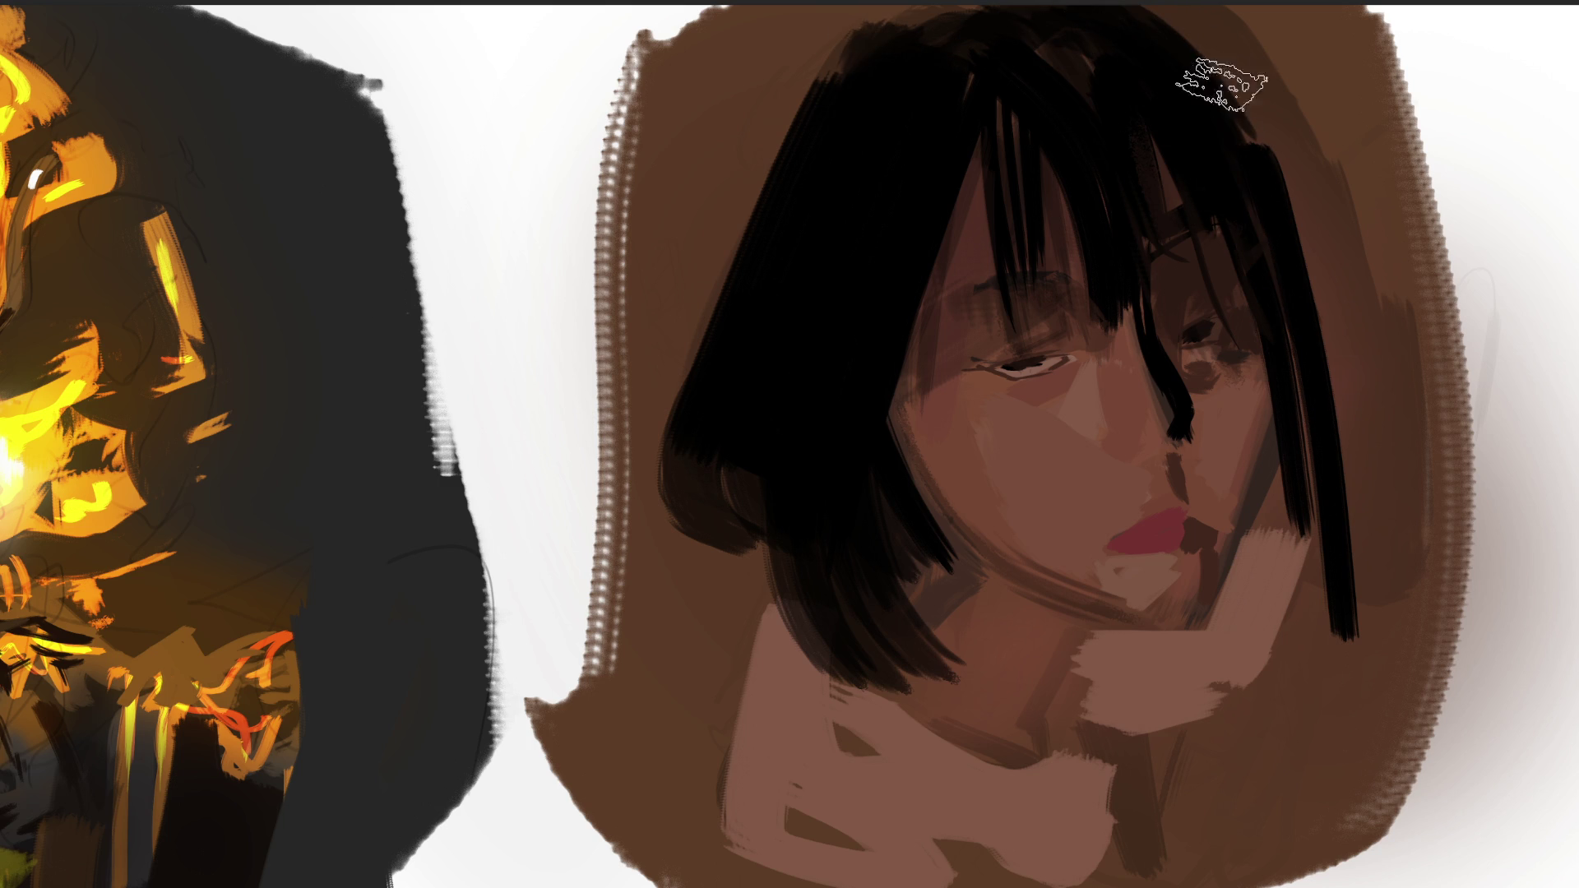
pyautogui.moveTo(1219, 77); pyautogui.dragTo(1443, 415)
pyautogui.moveTo(1402, 564); pyautogui.dragTo(1407, 592)
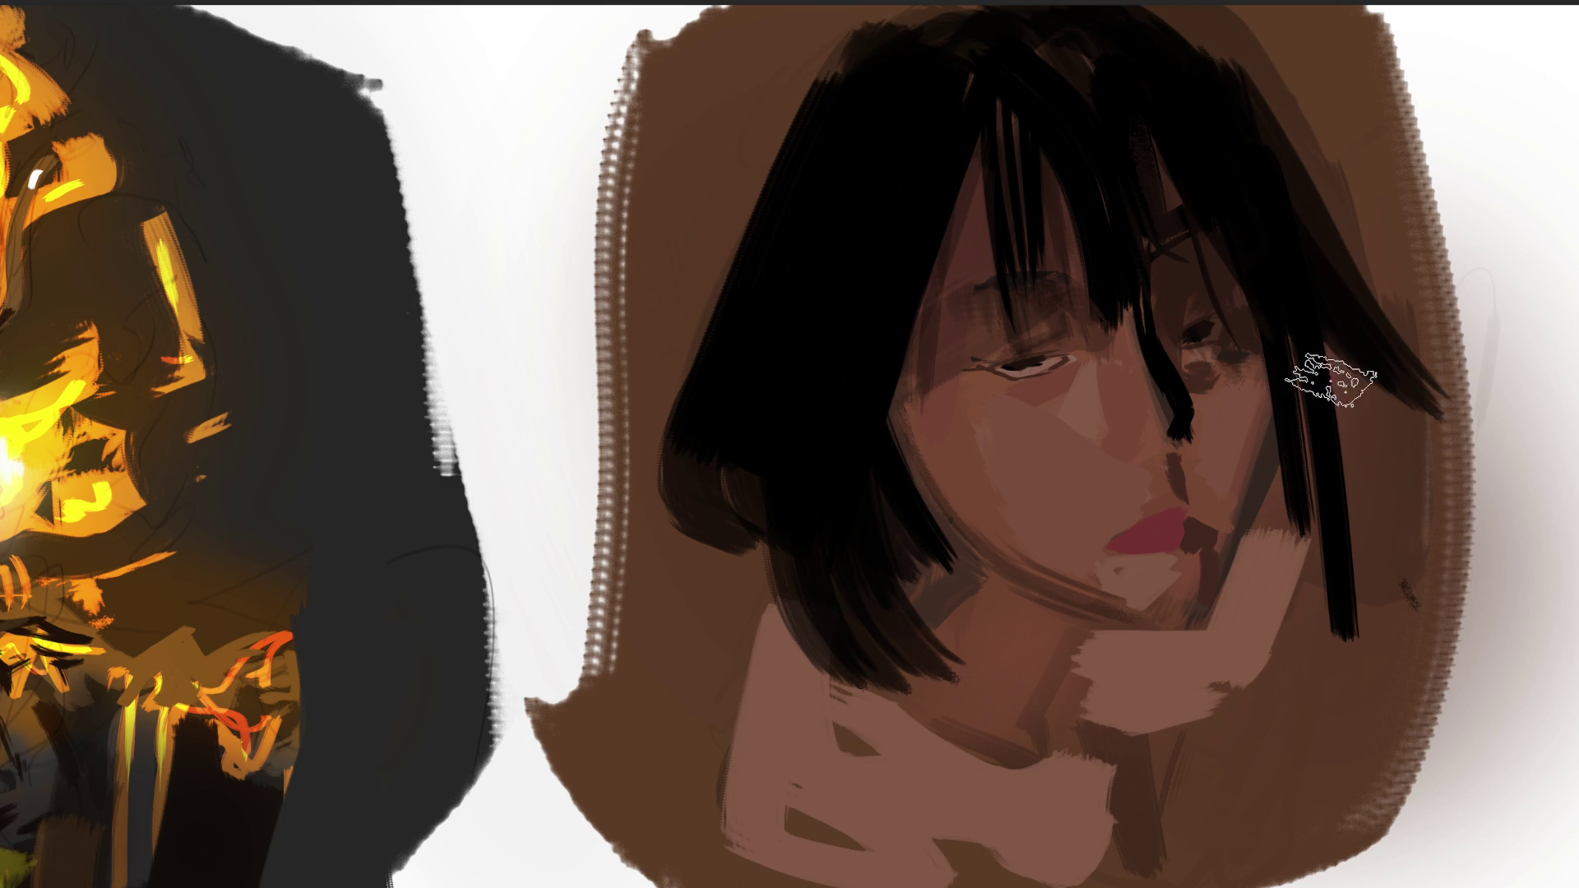
pyautogui.moveTo(1329, 370)
pyautogui.mouseDown()
pyautogui.moveTo(1304, 535)
pyautogui.moveTo(1367, 497)
pyautogui.moveTo(1400, 504)
pyautogui.moveTo(1447, 411)
pyautogui.mouseUp()
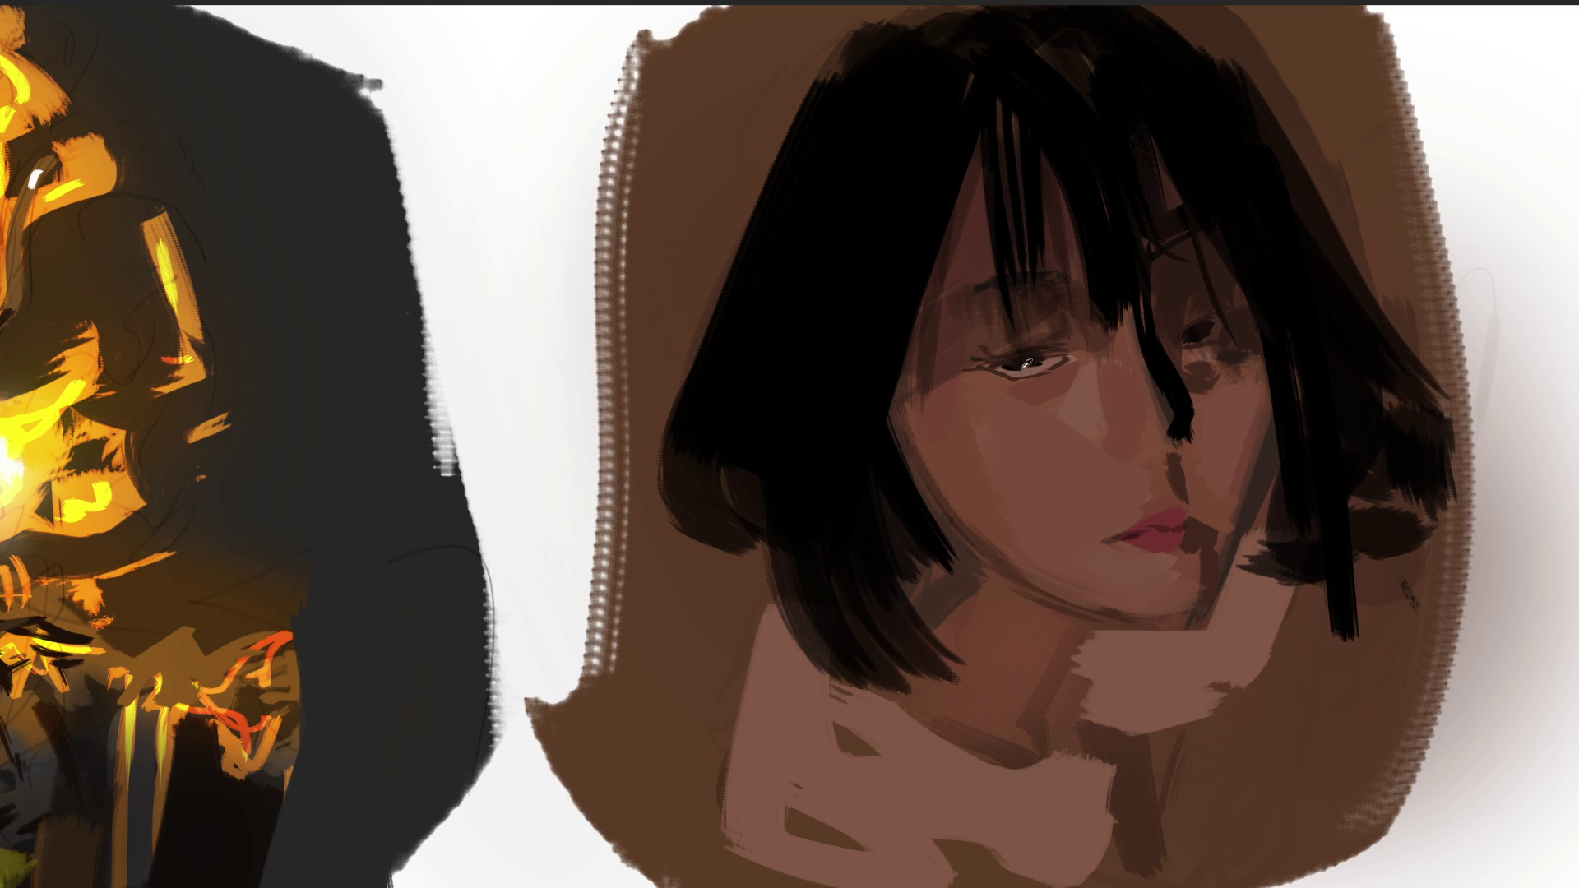
# Sample the eye-area colour and zoom out with Ctrl+0 to fit the whole canvas.
pyautogui.keyDown('alt'); pyautogui.click(1026, 364); pyautogui.keyUp('alt')
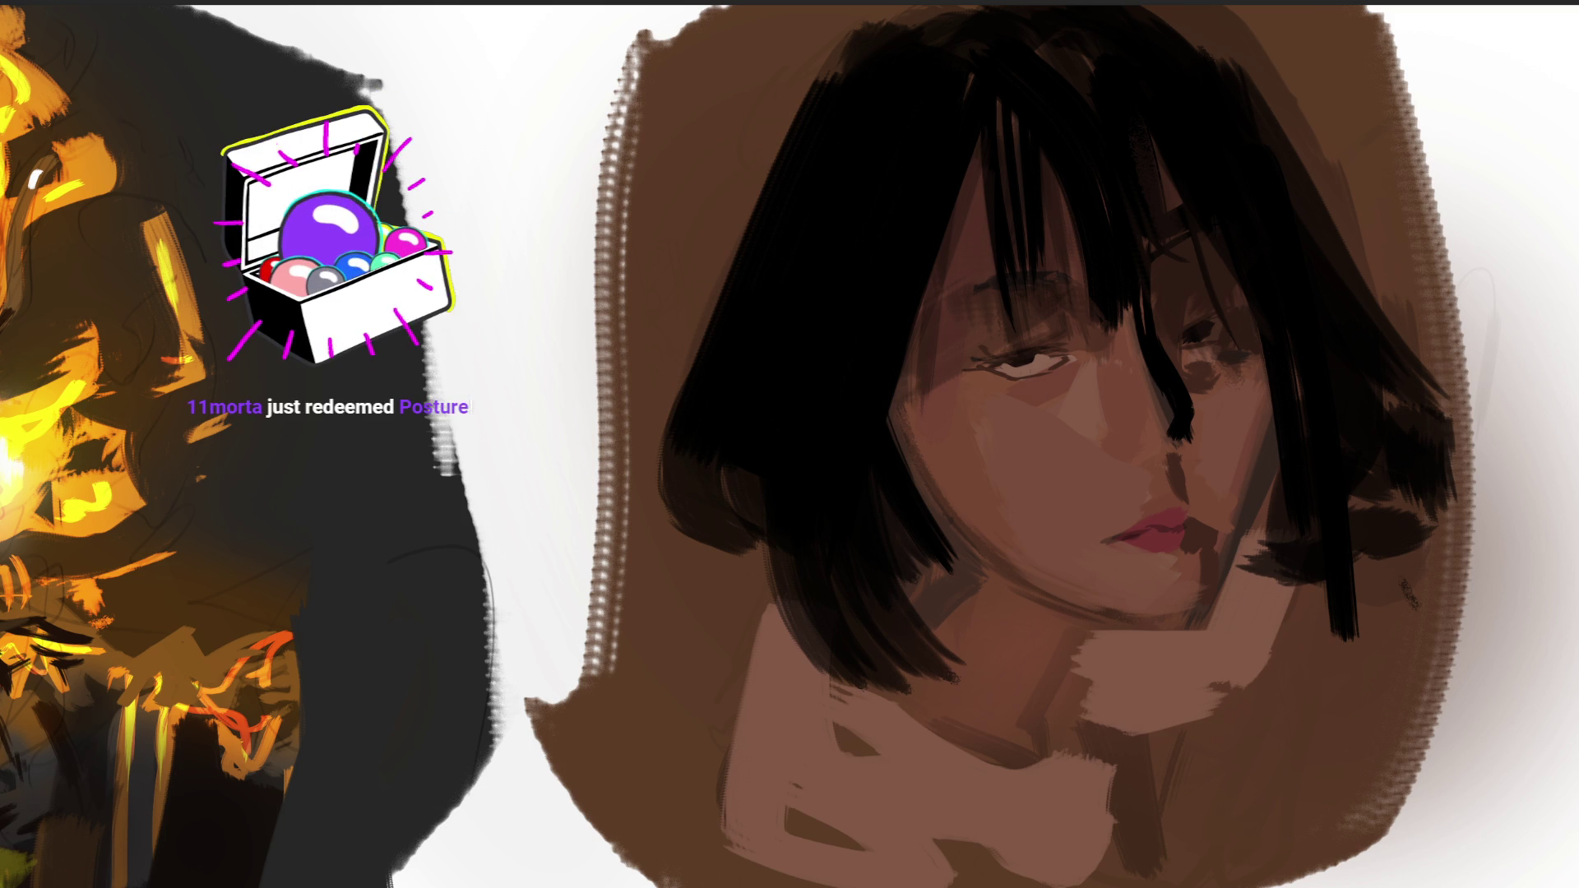
pyautogui.hotkey('ctrl', '0')
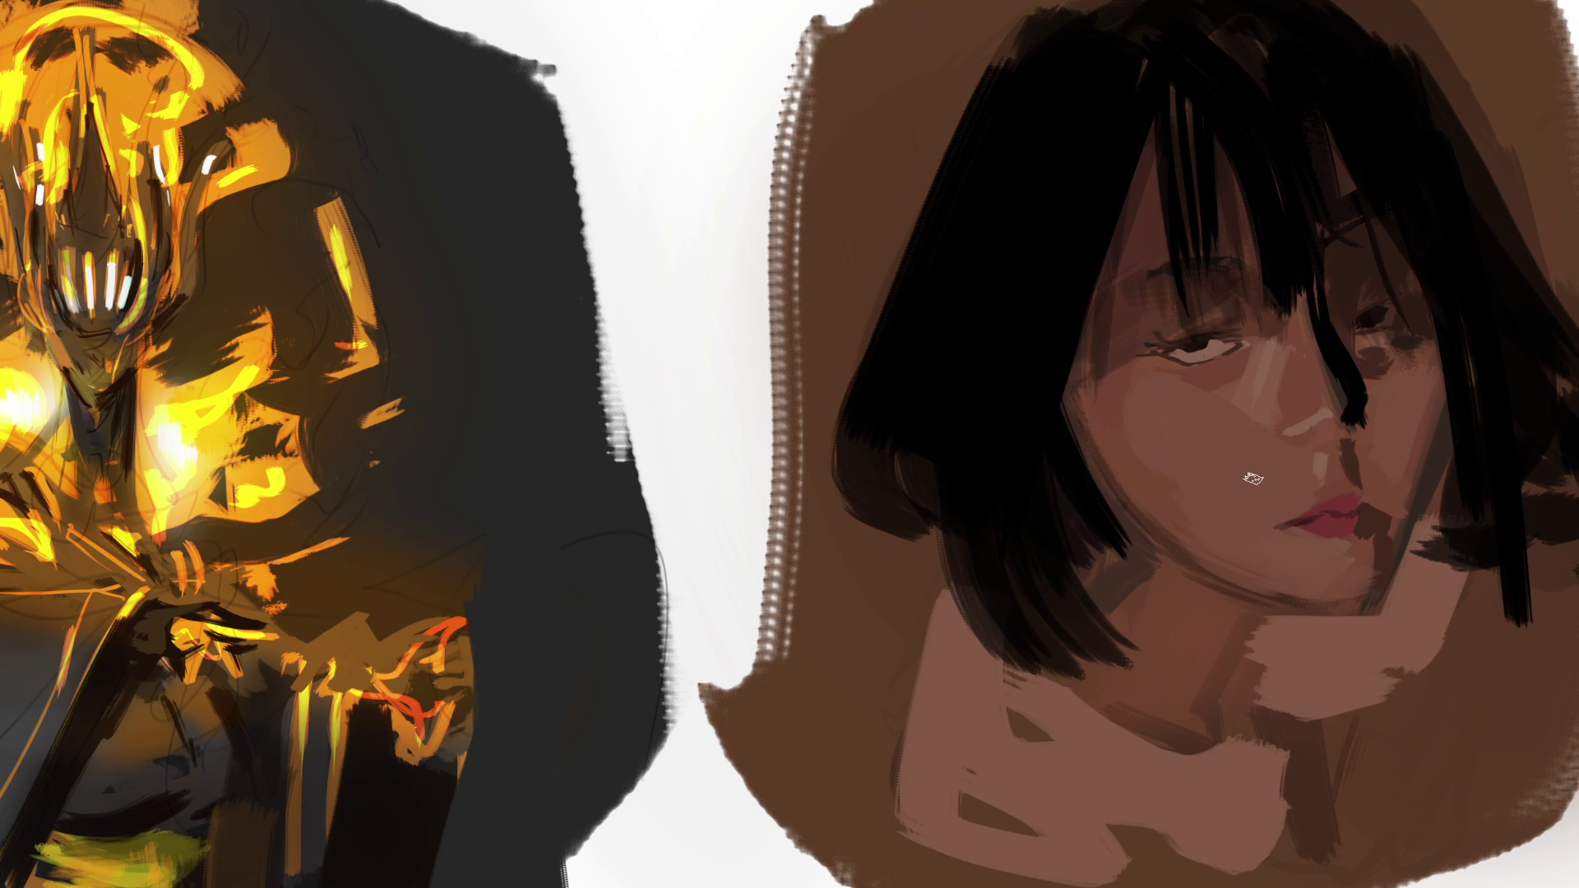
# Add a light cheek highlight and dark hair strands across the forehead down toward the jaw.
pyautogui.moveTo(1186, 425); pyautogui.dragTo(1221, 508)
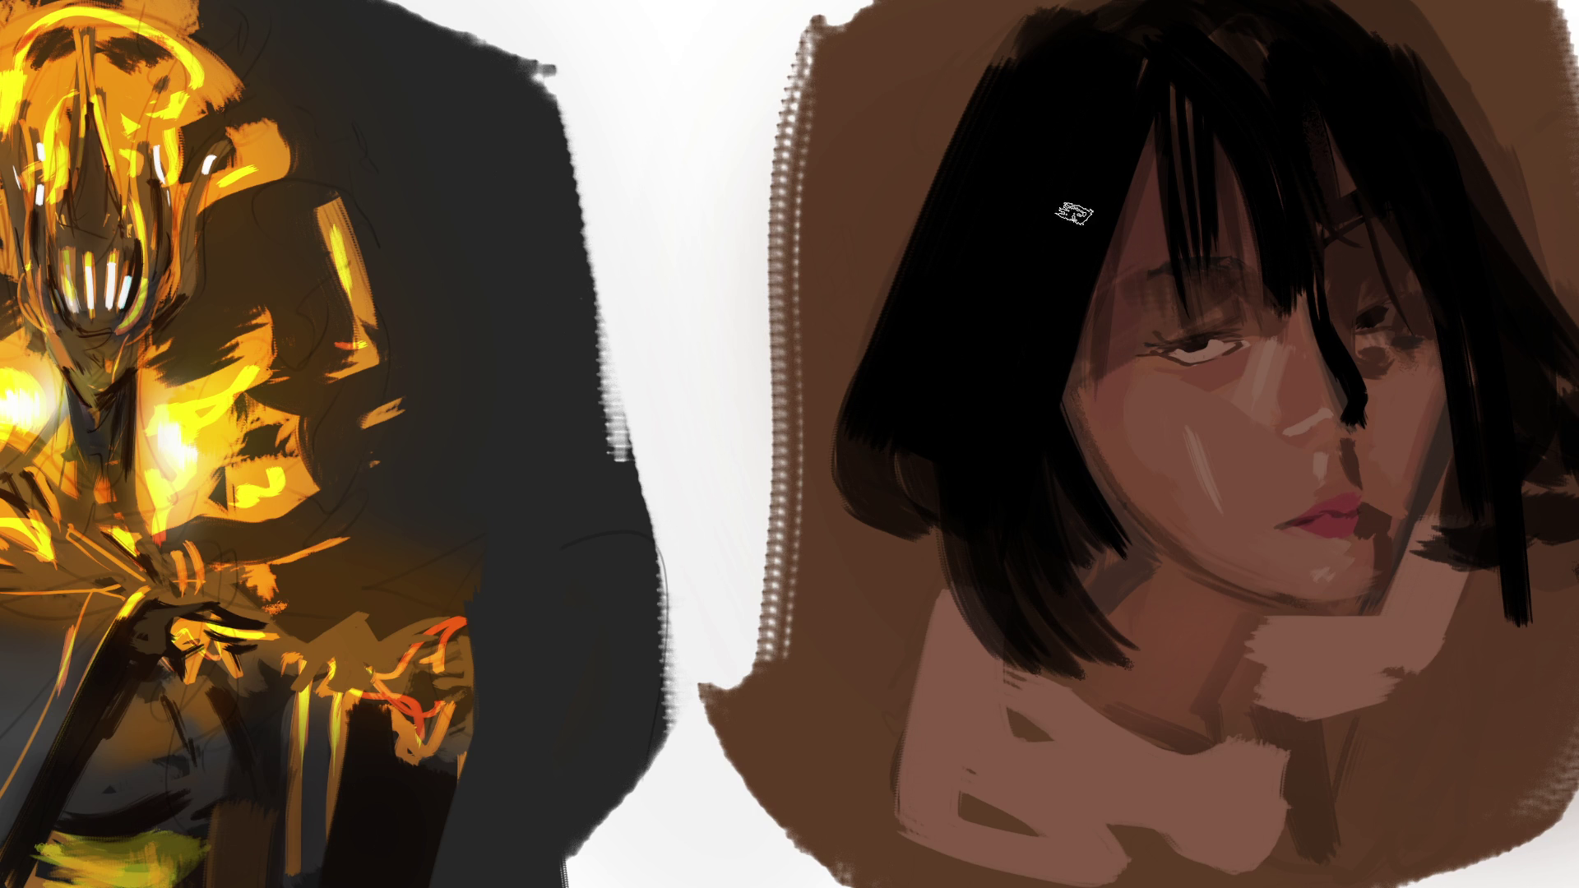
pyautogui.moveTo(1149, 120); pyautogui.dragTo(1098, 459)
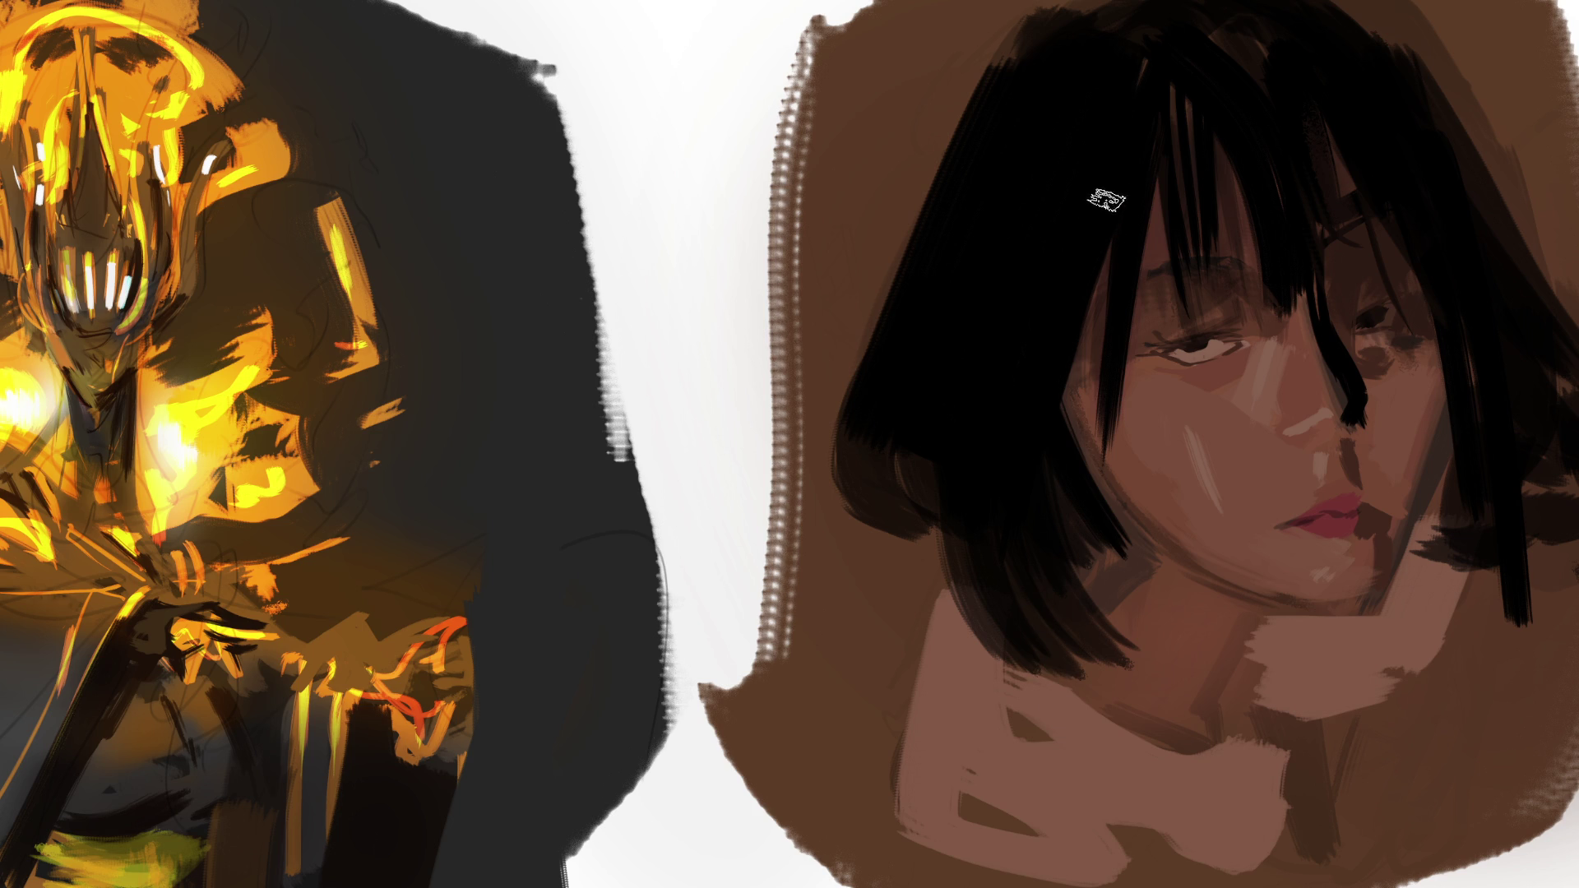
pyautogui.moveTo(1106, 199); pyautogui.dragTo(1084, 456)
pyautogui.moveTo(1102, 333); pyautogui.dragTo(1087, 494)
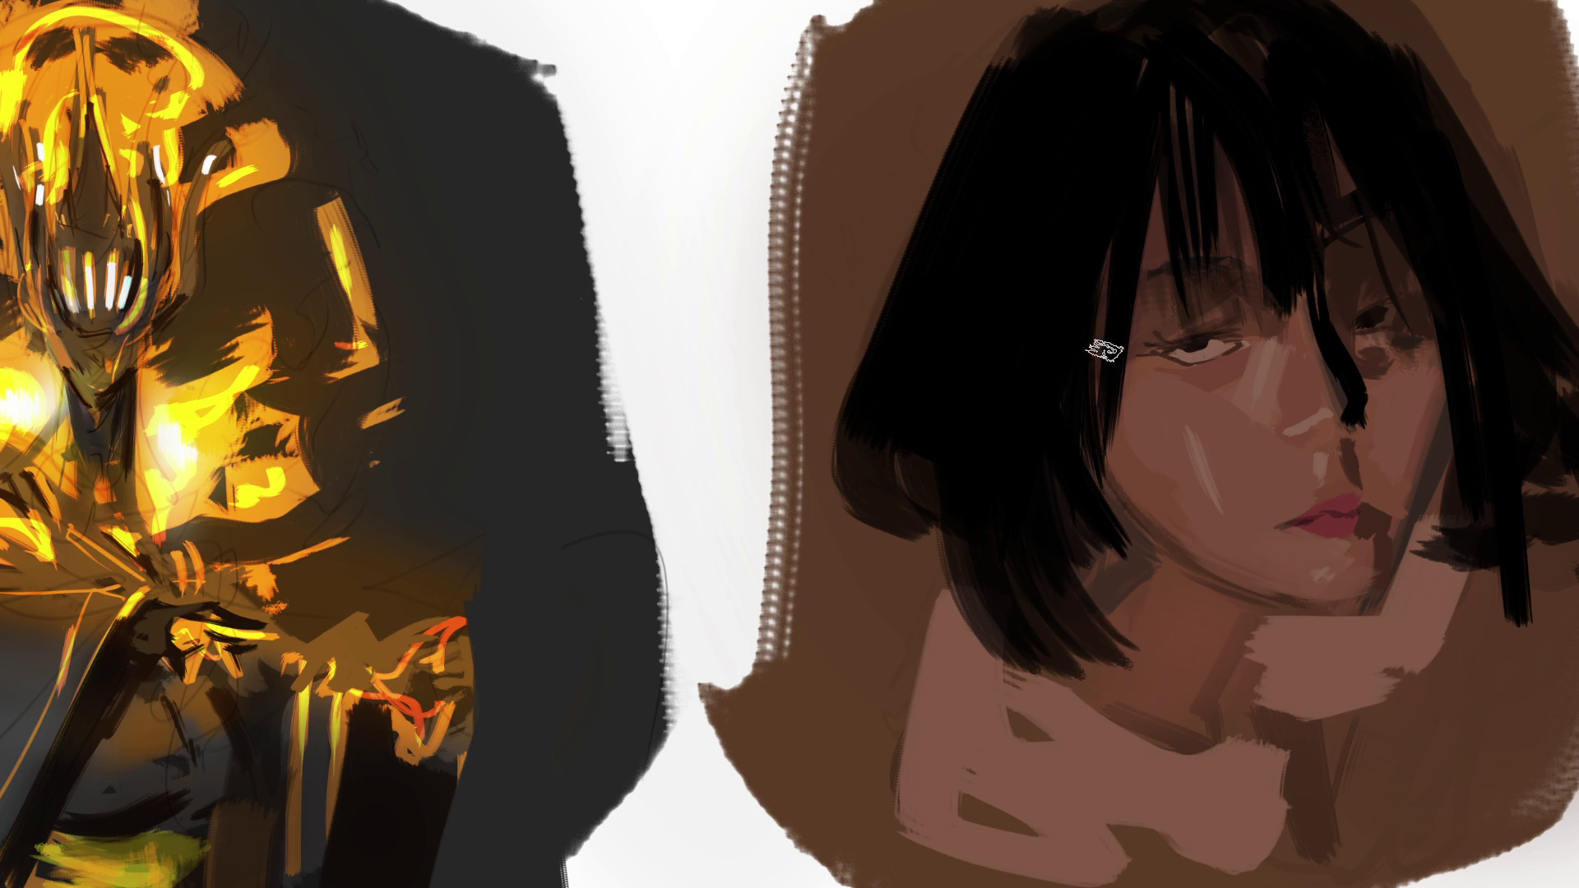
pyautogui.moveTo(1078, 452); pyautogui.dragTo(1155, 553)
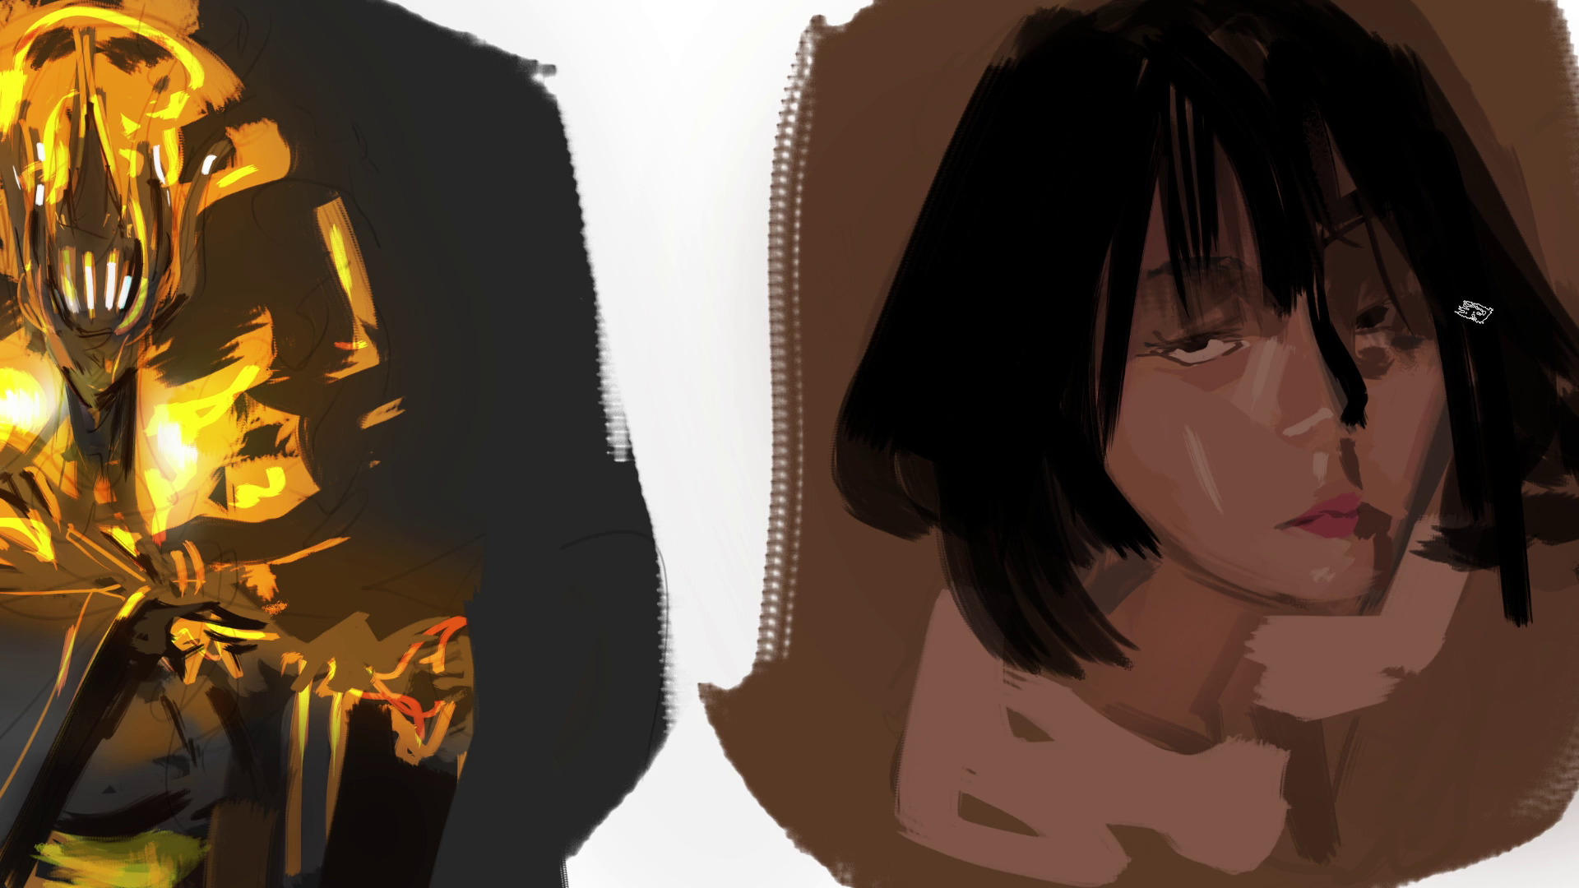
# Paint dark strands beside the cheek and near the right eye, plus a greyish cheek stroke.
pyautogui.moveTo(1438, 400); pyautogui.dragTo(1422, 572)
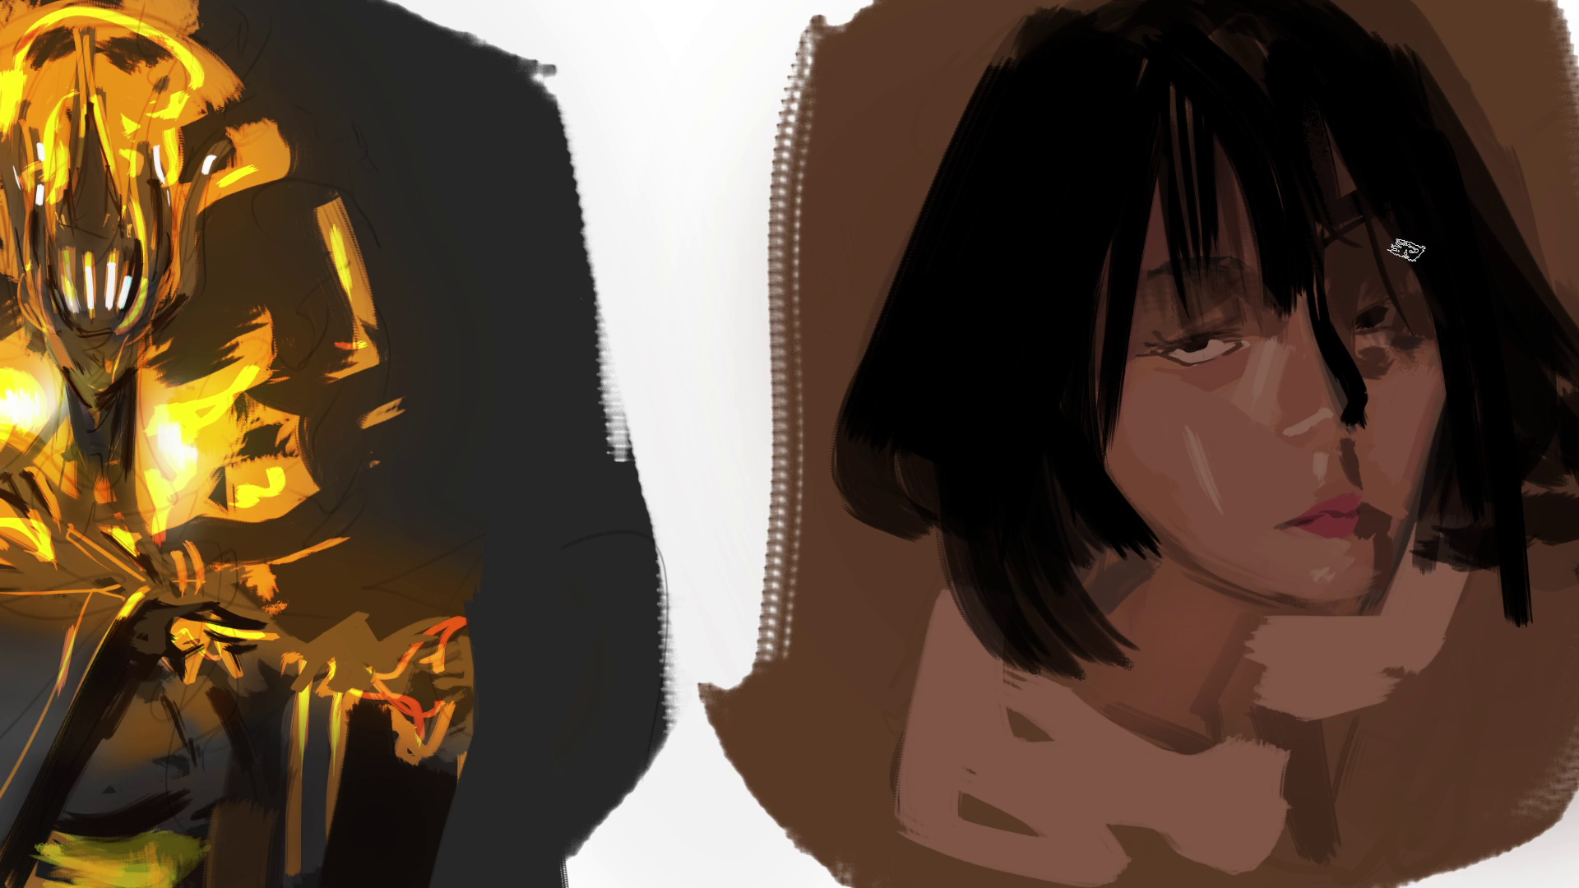
pyautogui.moveTo(1373, 221); pyautogui.dragTo(1431, 327)
pyautogui.moveTo(1324, 129); pyautogui.dragTo(1377, 273)
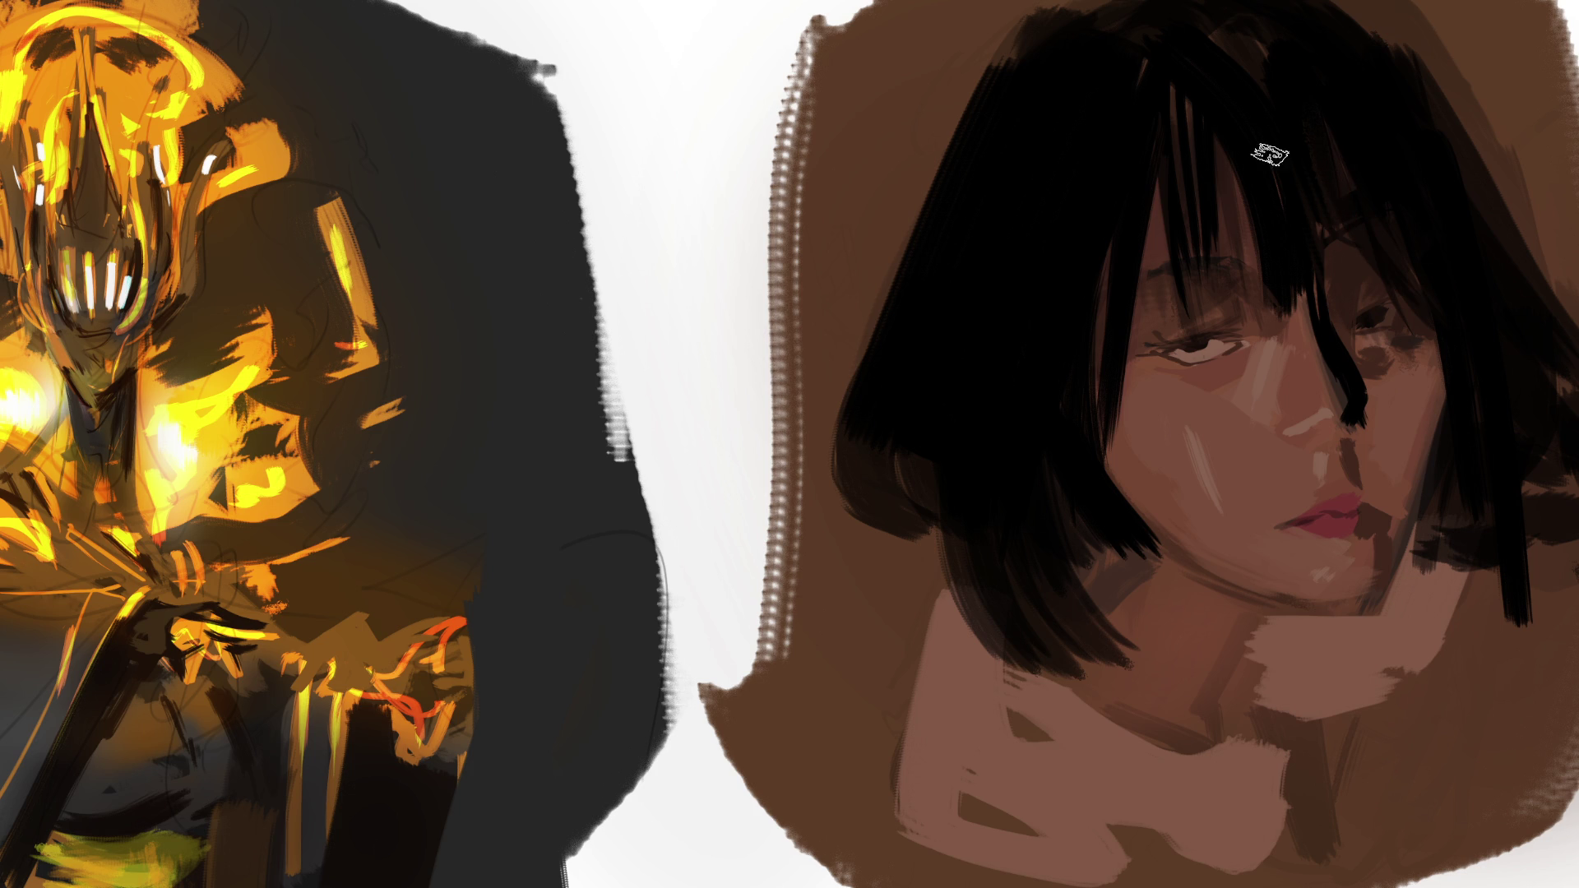
pyautogui.moveTo(1336, 217); pyautogui.dragTo(1369, 287)
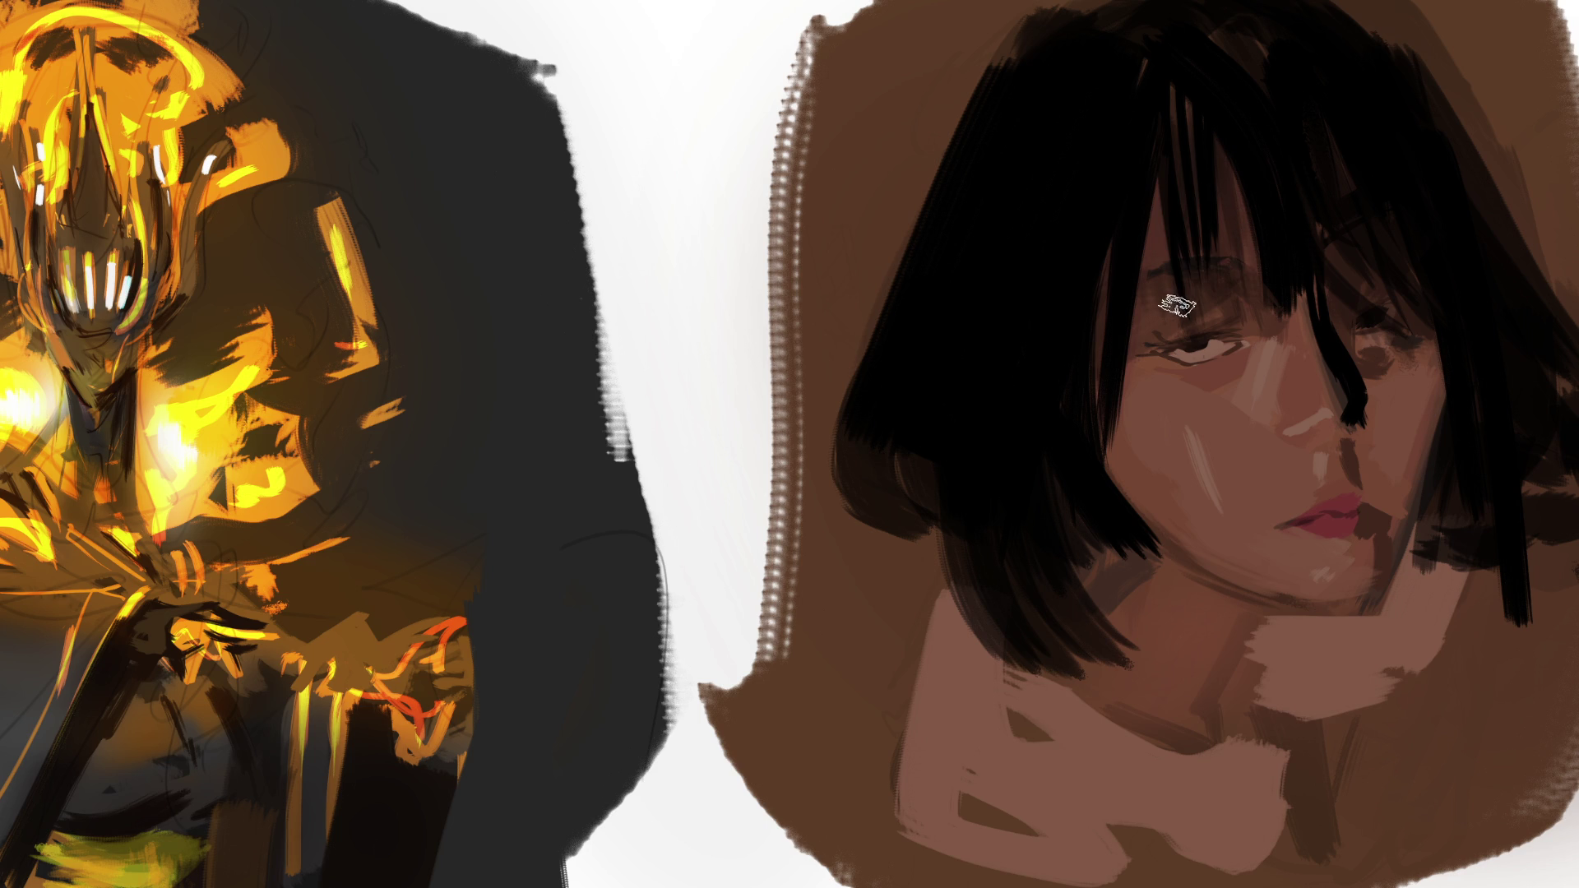
pyautogui.moveTo(1184, 349); pyautogui.dragTo(1194, 485)
pyautogui.keyDown('alt'); pyautogui.click(1110, 183); pyautogui.keyUp('alt')
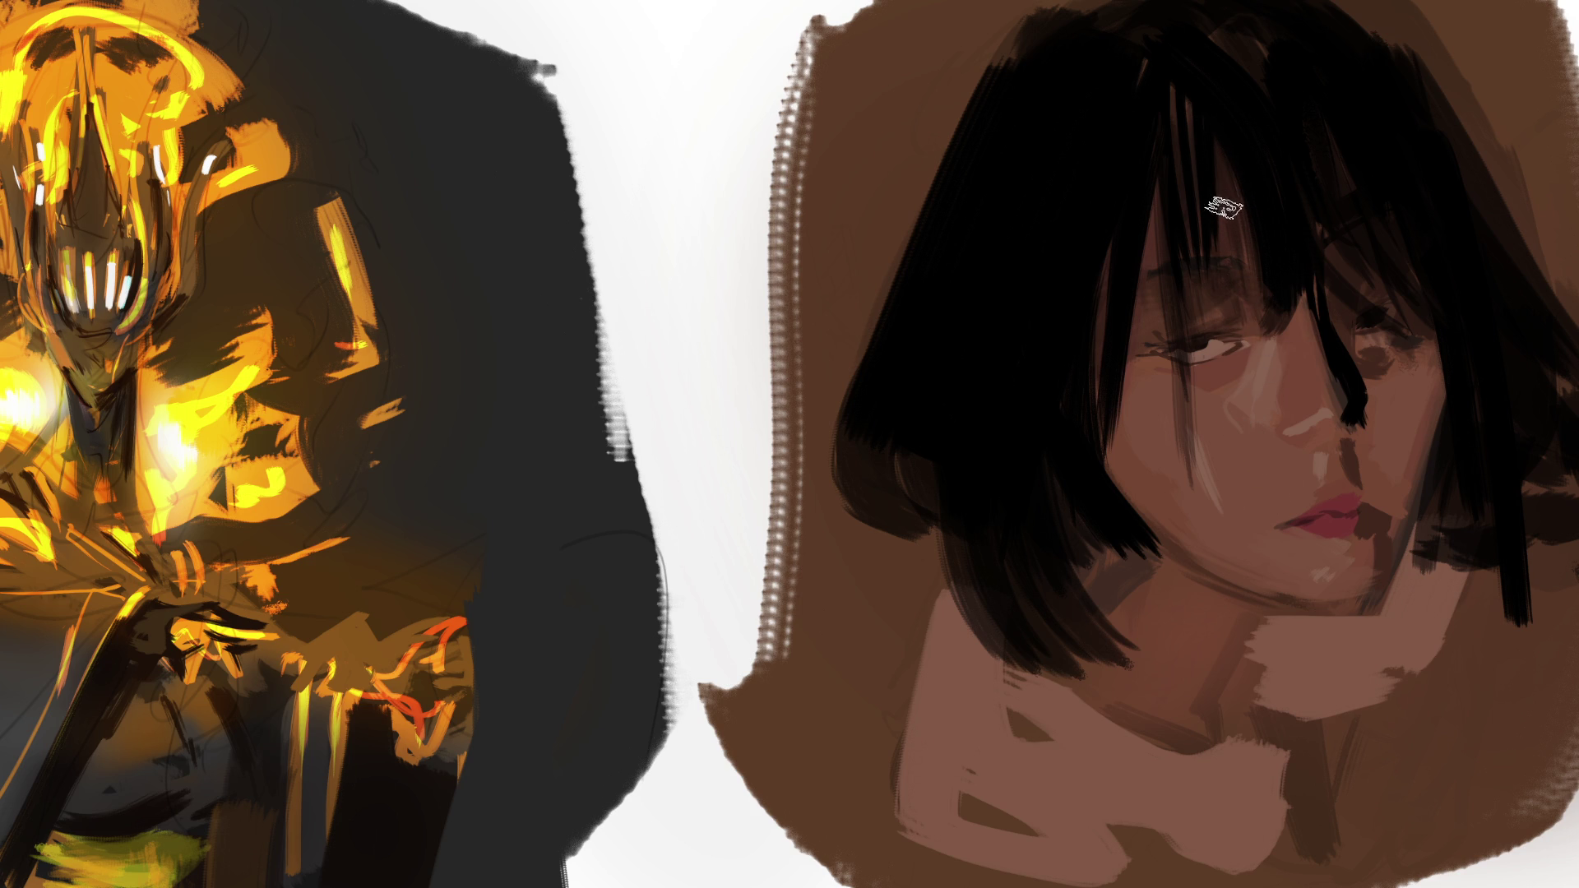
# Paint a short skin-toned gap in the fringe, redoing the stroke until it fits.
pyautogui.moveTo(1229, 165); pyautogui.dragTo(1234, 250)
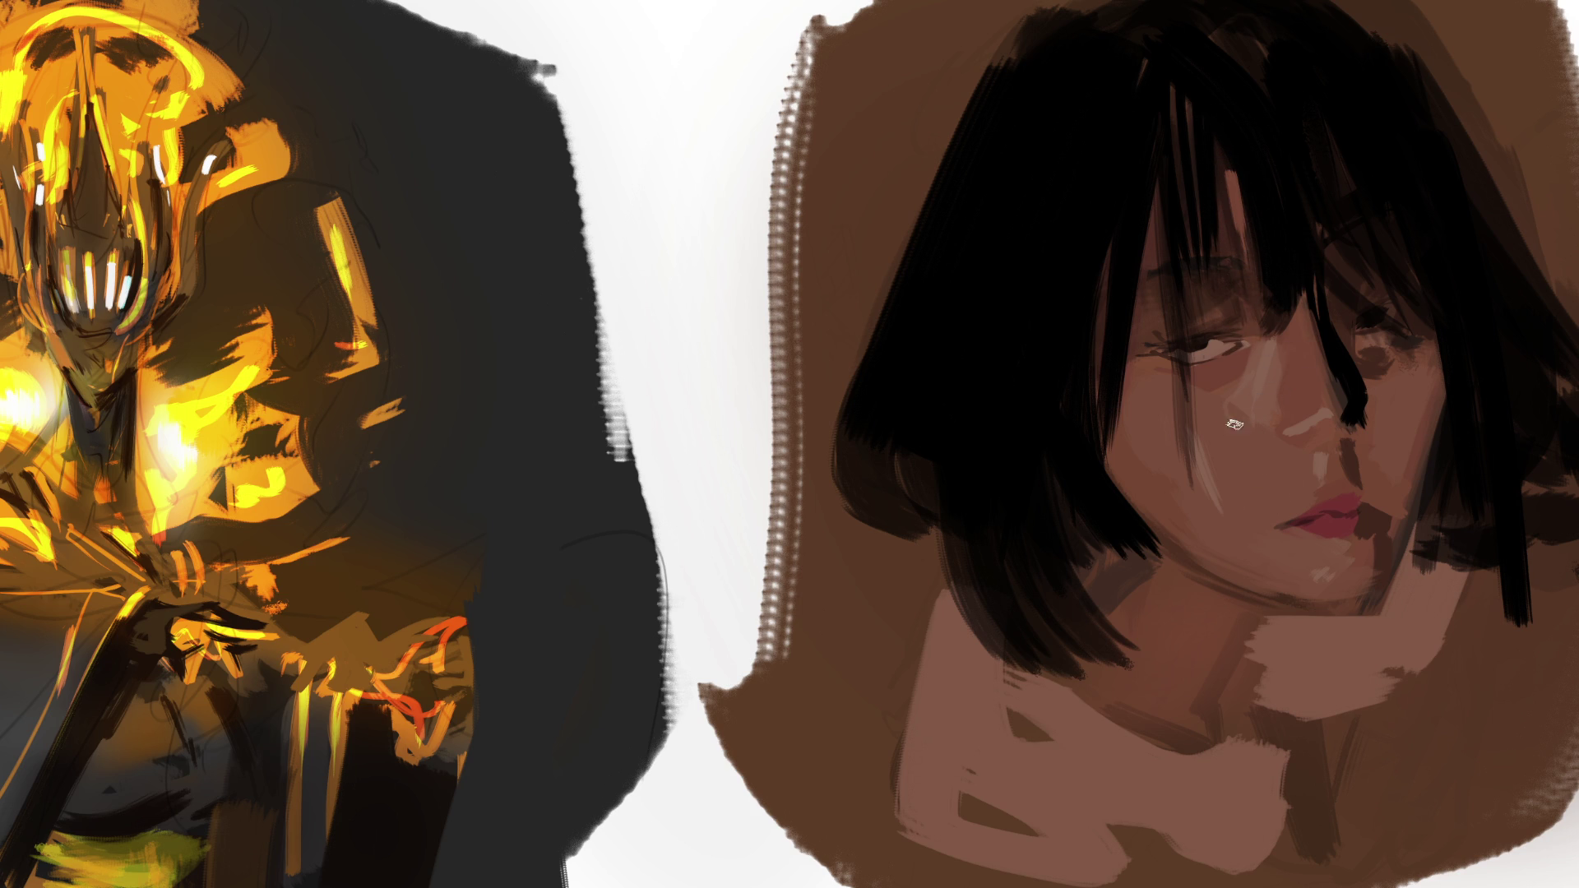
pyautogui.hotkey('ctrl', 'z')
pyautogui.moveTo(1238, 194); pyautogui.dragTo(1240, 255)
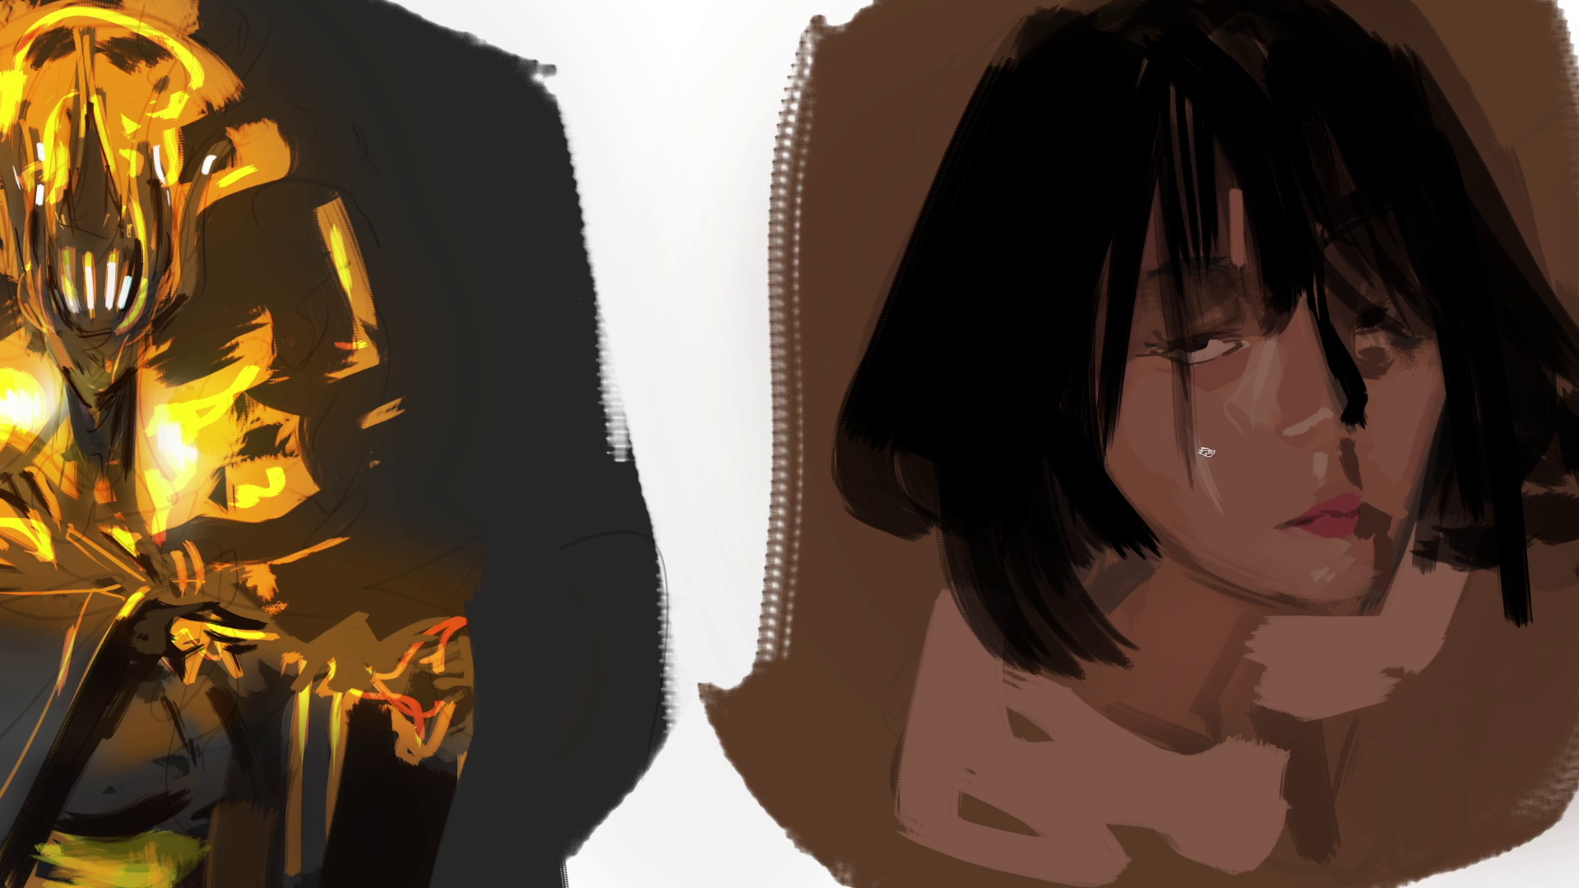
pyautogui.hotkey('ctrl', 'z')
pyautogui.moveTo(1236, 199); pyautogui.dragTo(1240, 251)
pyautogui.hotkey('ctrl', 'z')
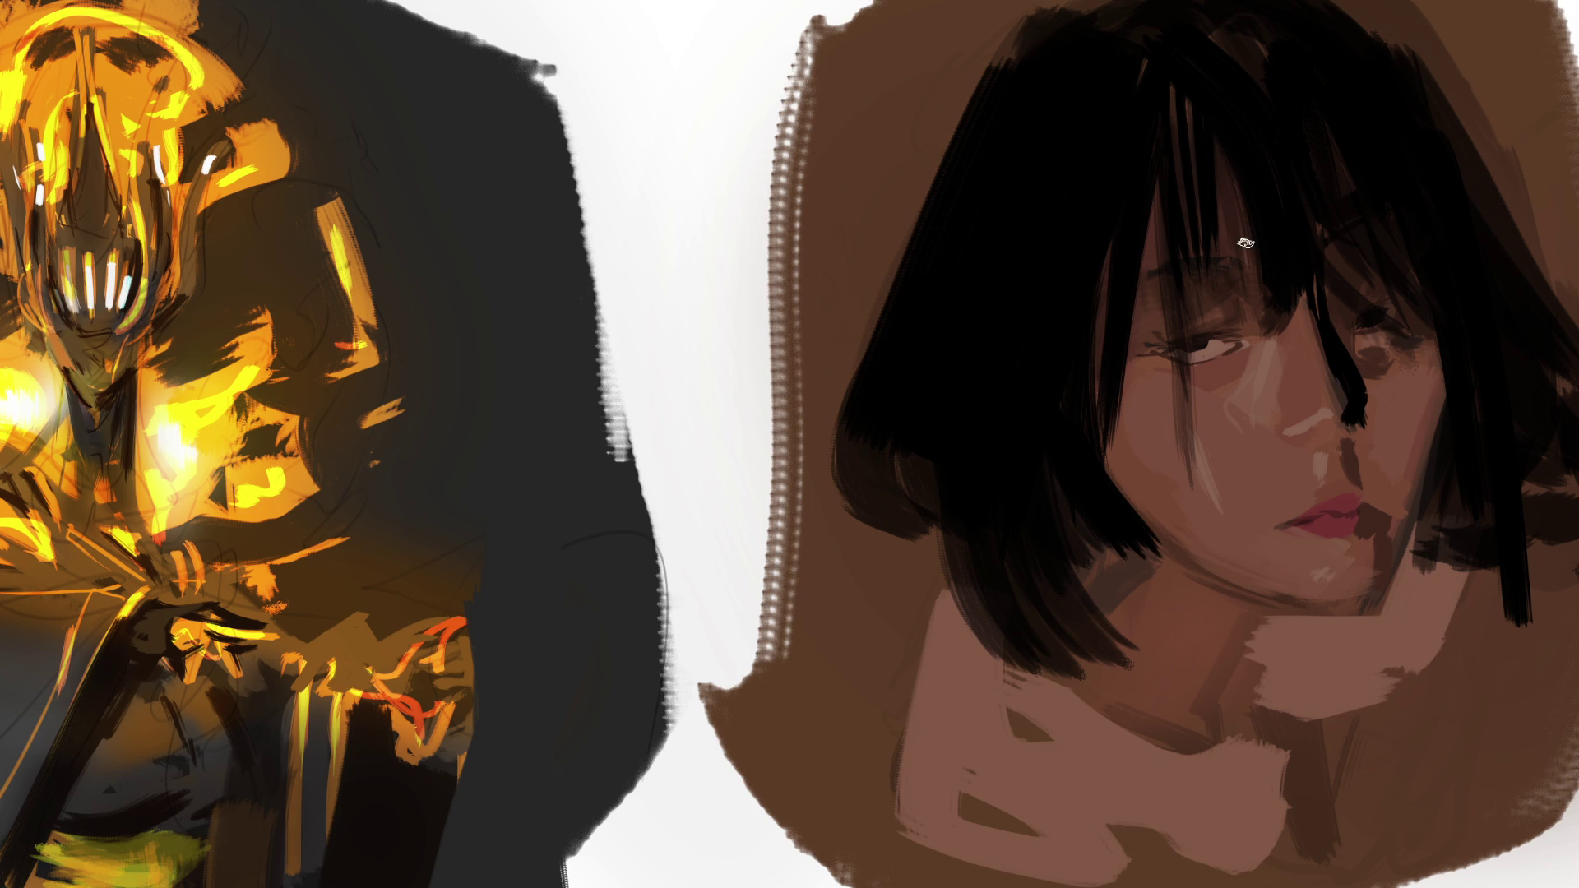
pyautogui.moveTo(1241, 266); pyautogui.dragTo(1237, 224)
# Draw a thin dark line across the fringe and extend the eyebrow line.
pyautogui.moveTo(1220, 261); pyautogui.dragTo(1260, 270)
pyautogui.moveTo(1143, 284)
pyautogui.mouseDown()
pyautogui.moveTo(1174, 277)
pyautogui.moveTo(1147, 279)
pyautogui.mouseUp()
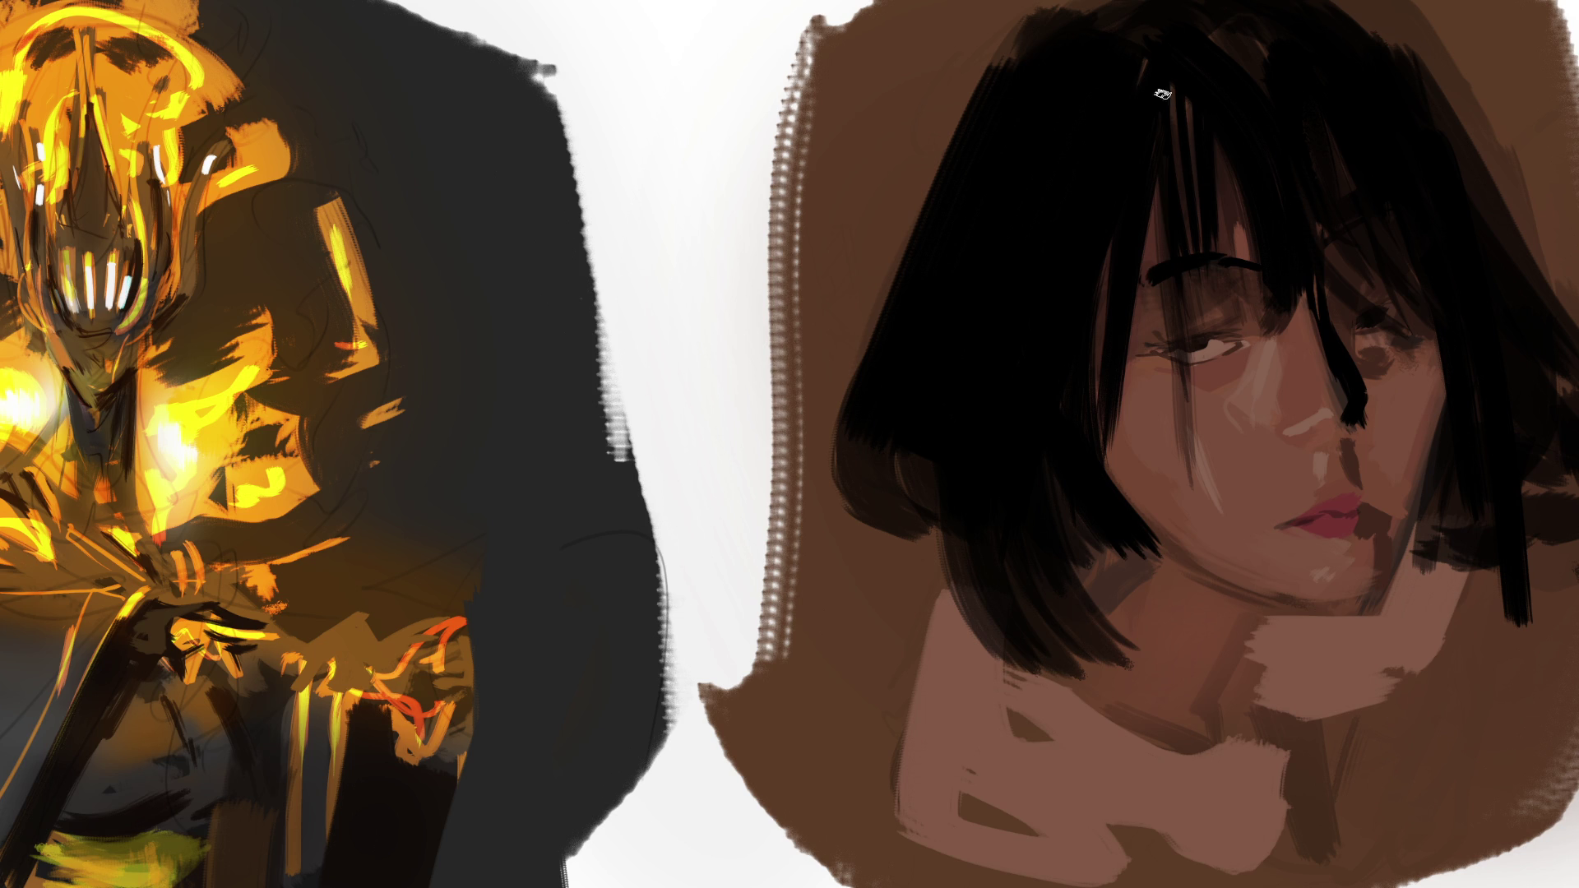
pyautogui.press(']')
pyautogui.press(']')
pyautogui.press(']')
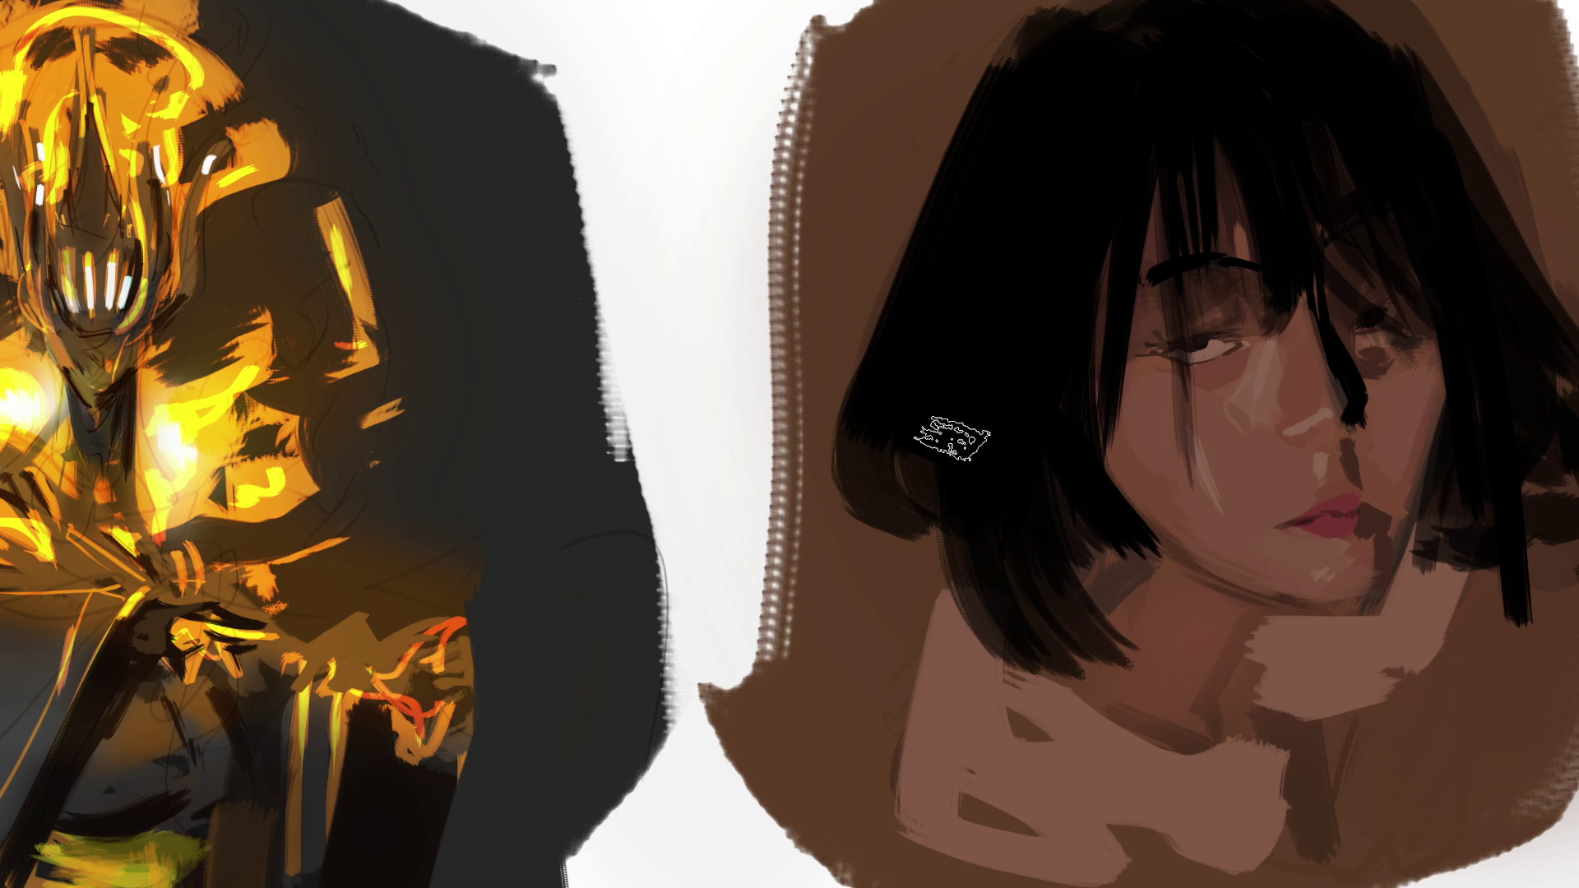
pyautogui.press('[')
pyautogui.press('[')
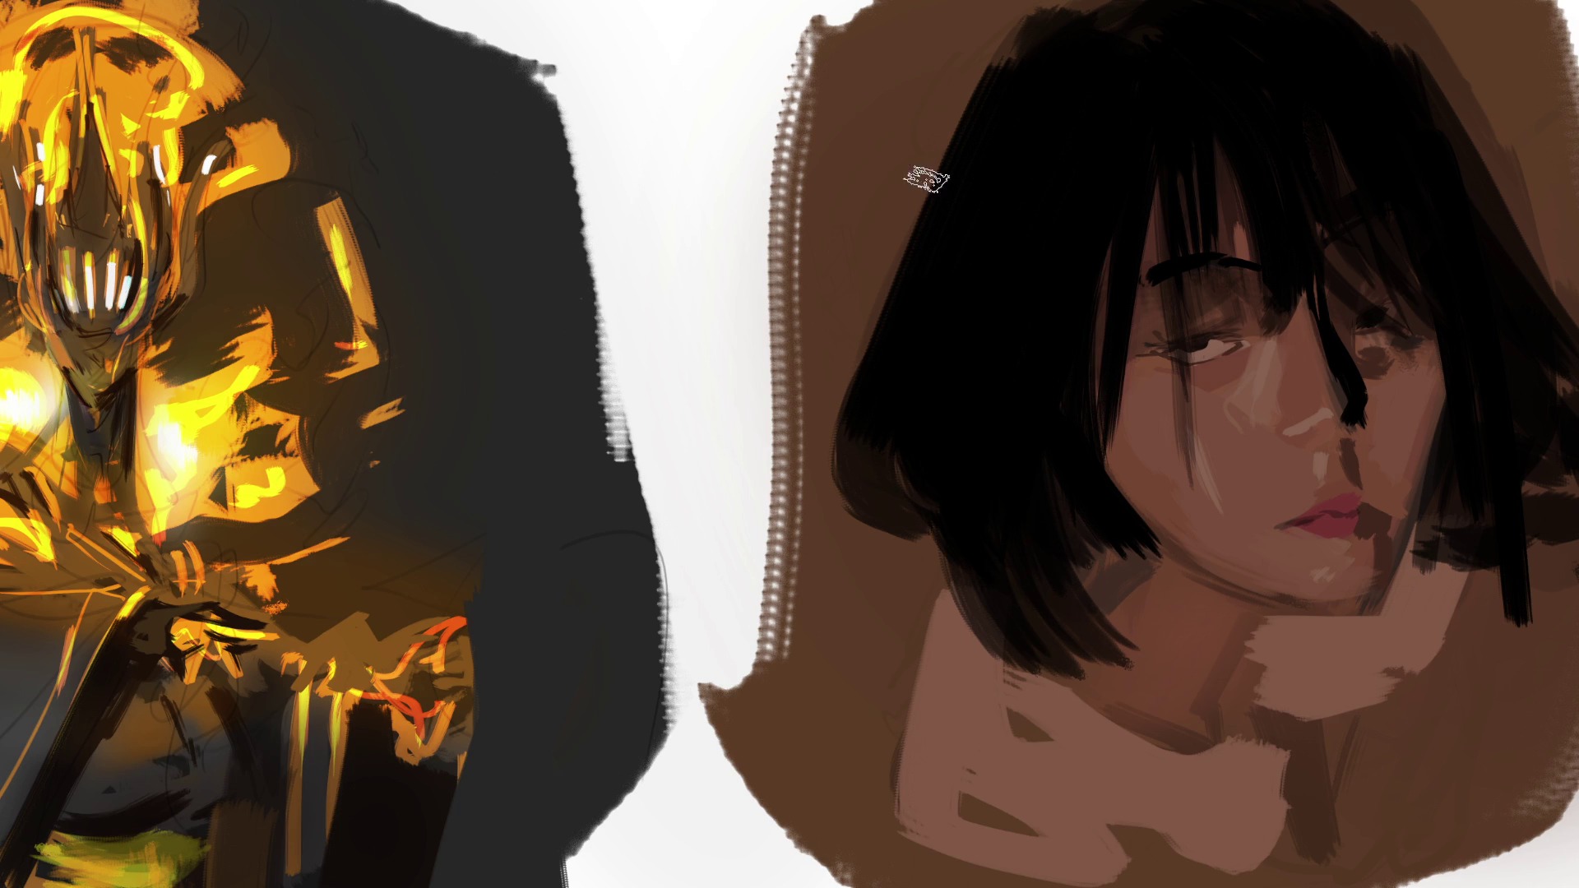
# Draw thin curved strands down the bob's left edge and right side.
pyautogui.moveTo(975, 94); pyautogui.dragTo(859, 366)
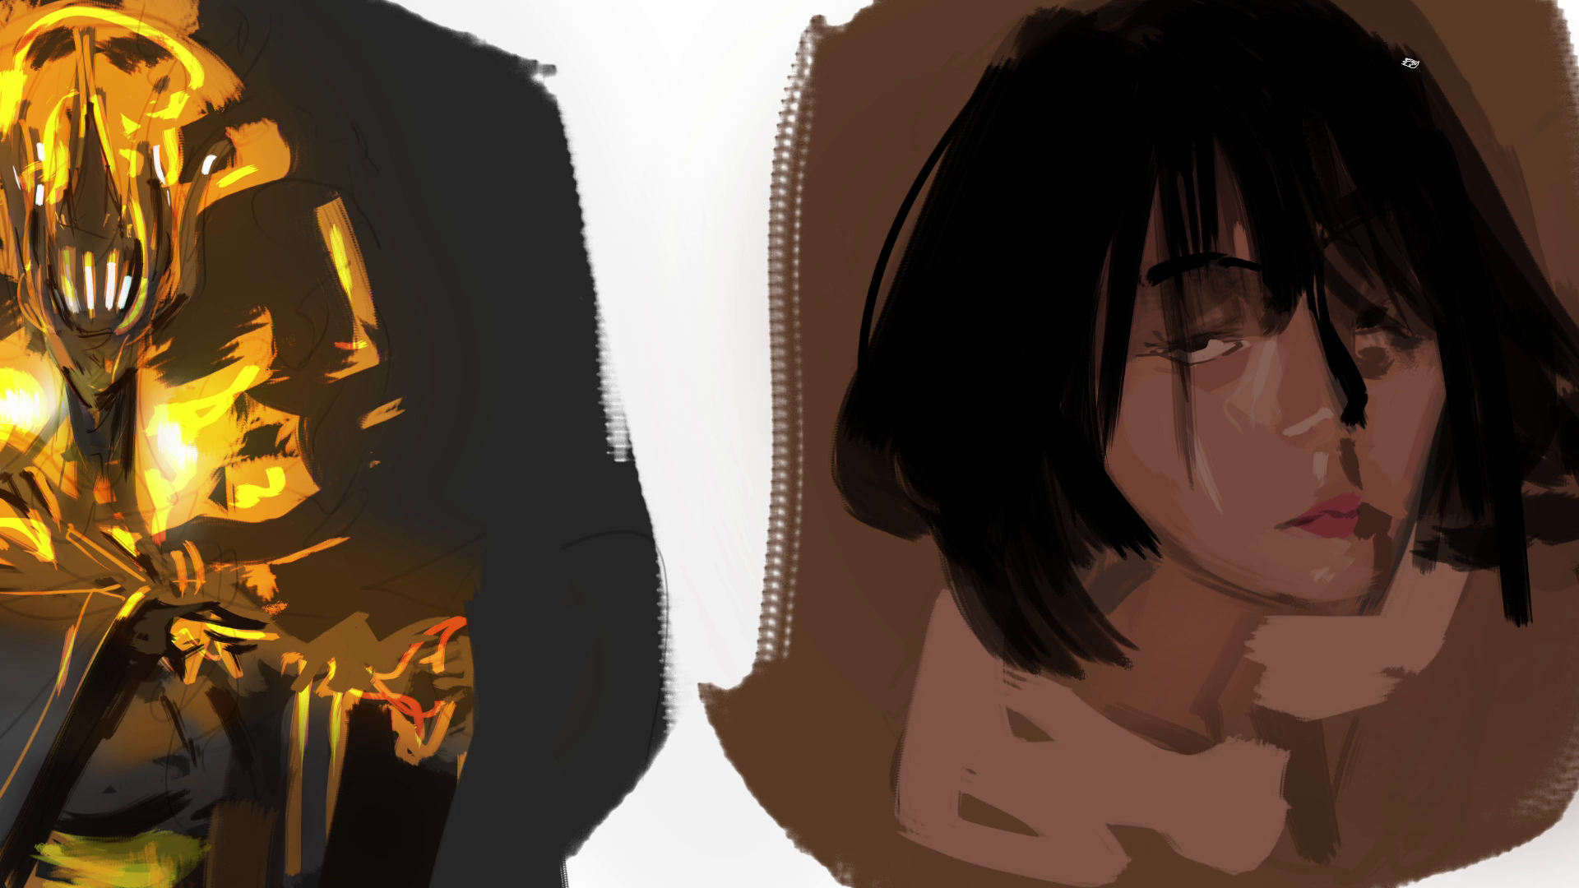
pyautogui.moveTo(1423, 66); pyautogui.dragTo(1504, 251)
pyautogui.moveTo(1472, 177); pyautogui.dragTo(1567, 346)
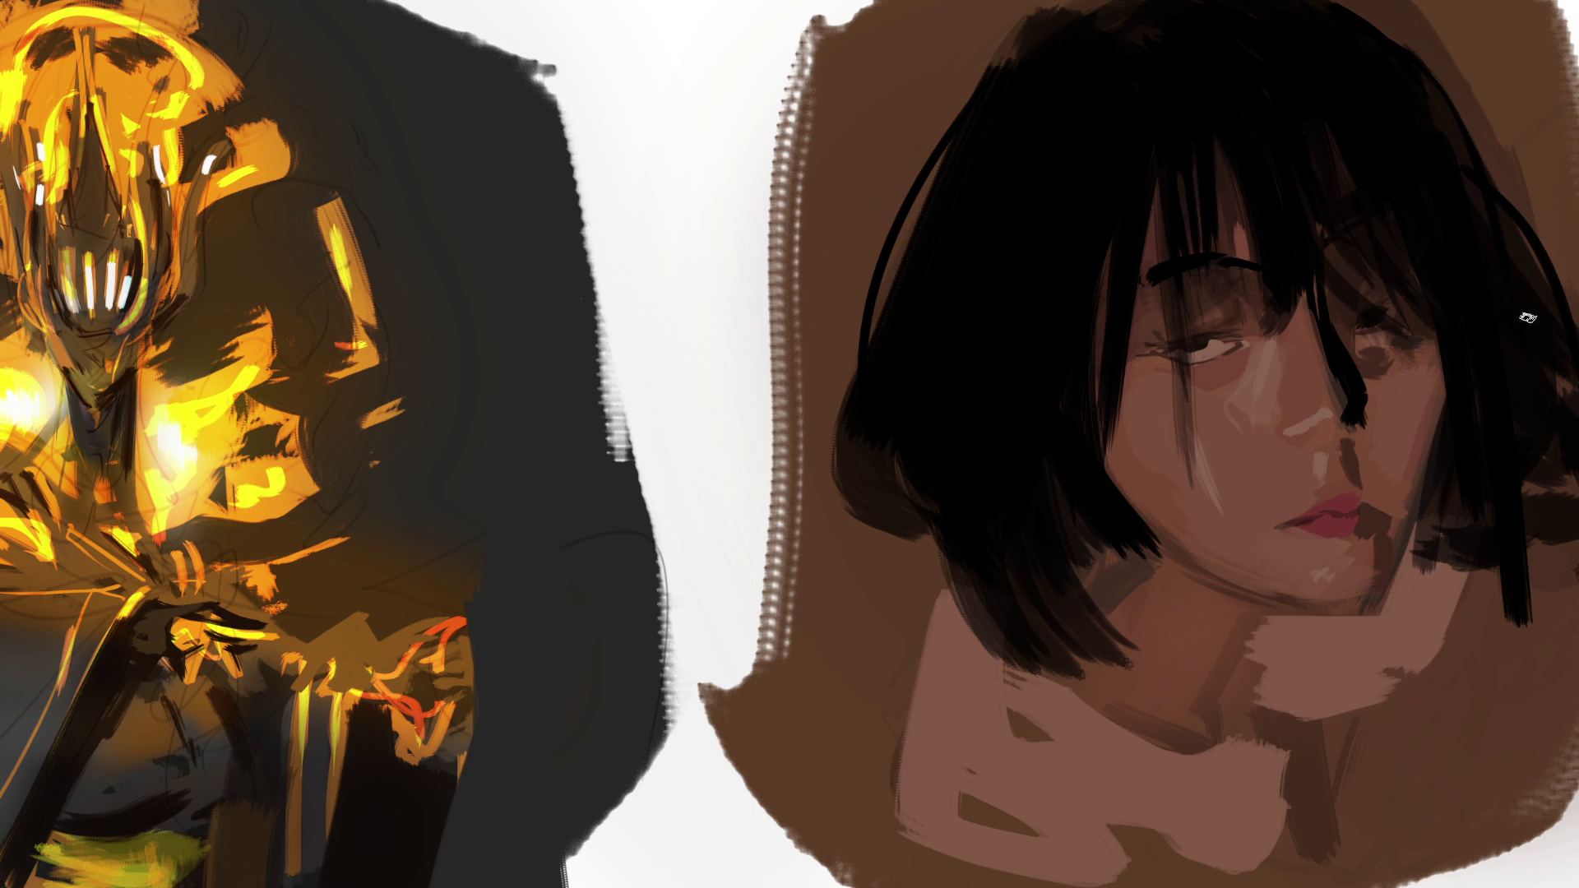
pyautogui.moveTo(1342, 6)
pyautogui.mouseDown()
pyautogui.moveTo(1502, 171)
pyautogui.moveTo(1536, 271)
pyautogui.mouseUp()
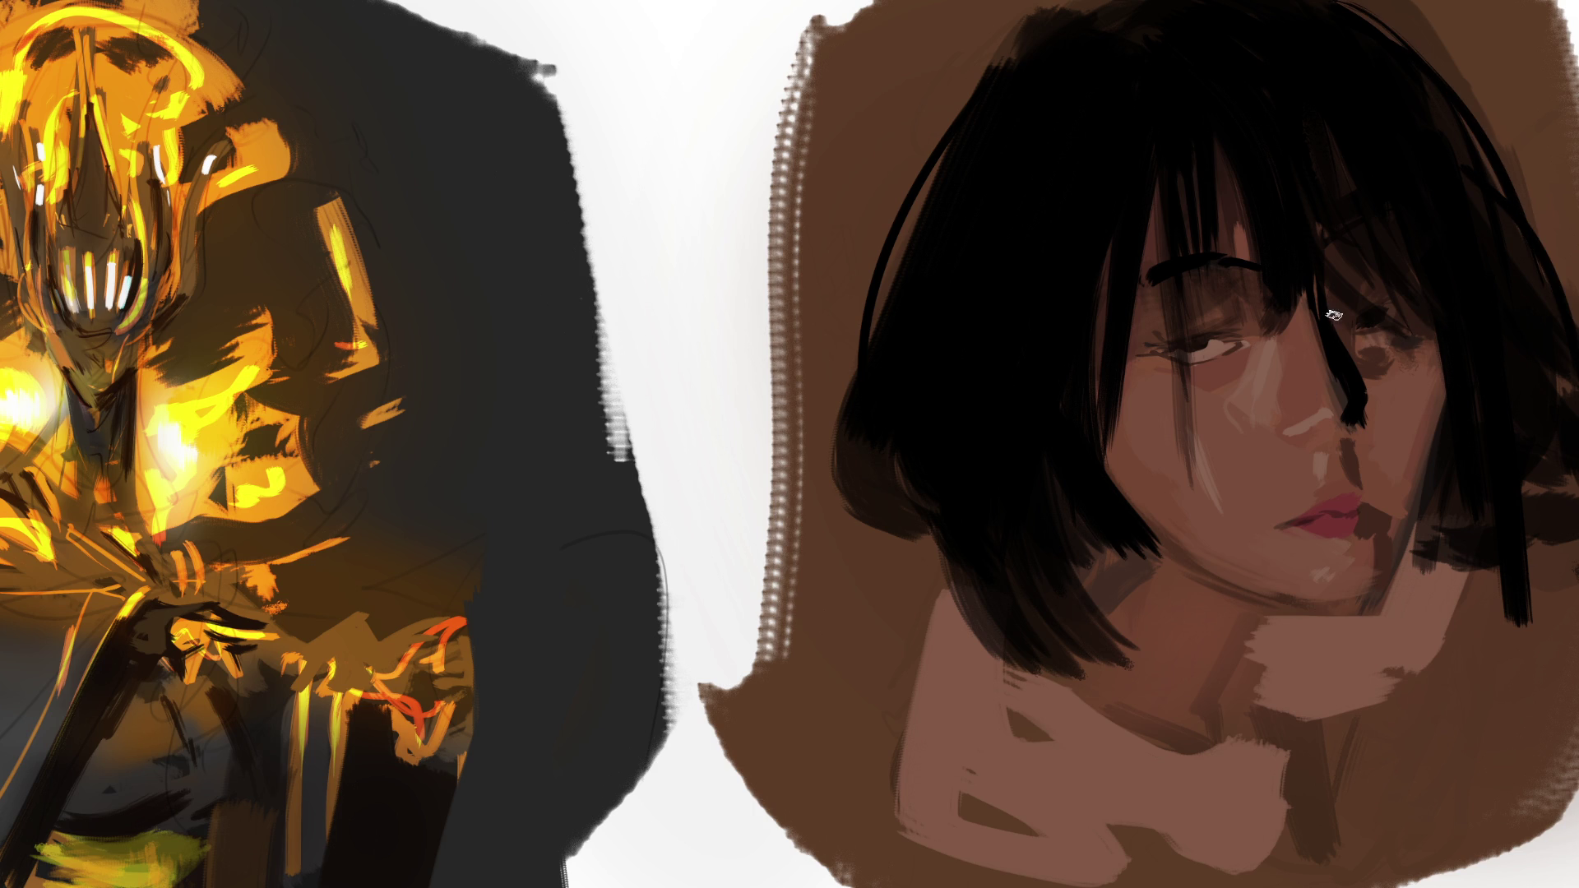
pyautogui.keyDown('alt'); pyautogui.click(1218, 348); pyautogui.keyUp('alt')
# Paint a dark brow stroke above the right eye, pick up the neck skin tone, and mirror the canvas view.
pyautogui.keyDown('alt'); pyautogui.click(1283, 245); pyautogui.keyUp('alt')
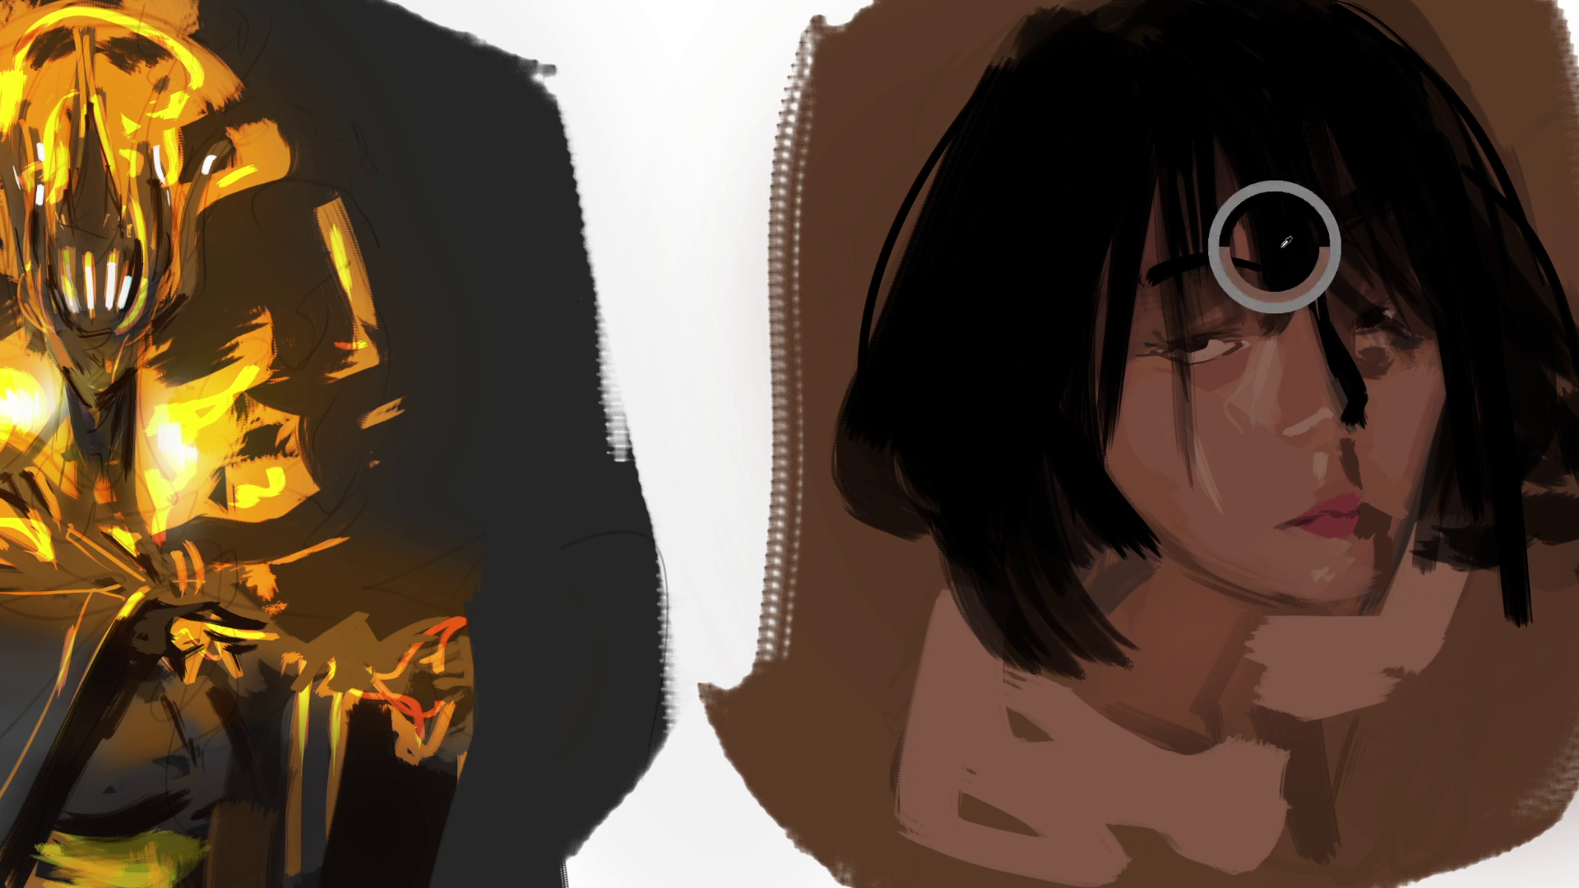
pyautogui.moveTo(1394, 226); pyautogui.dragTo(1315, 251)
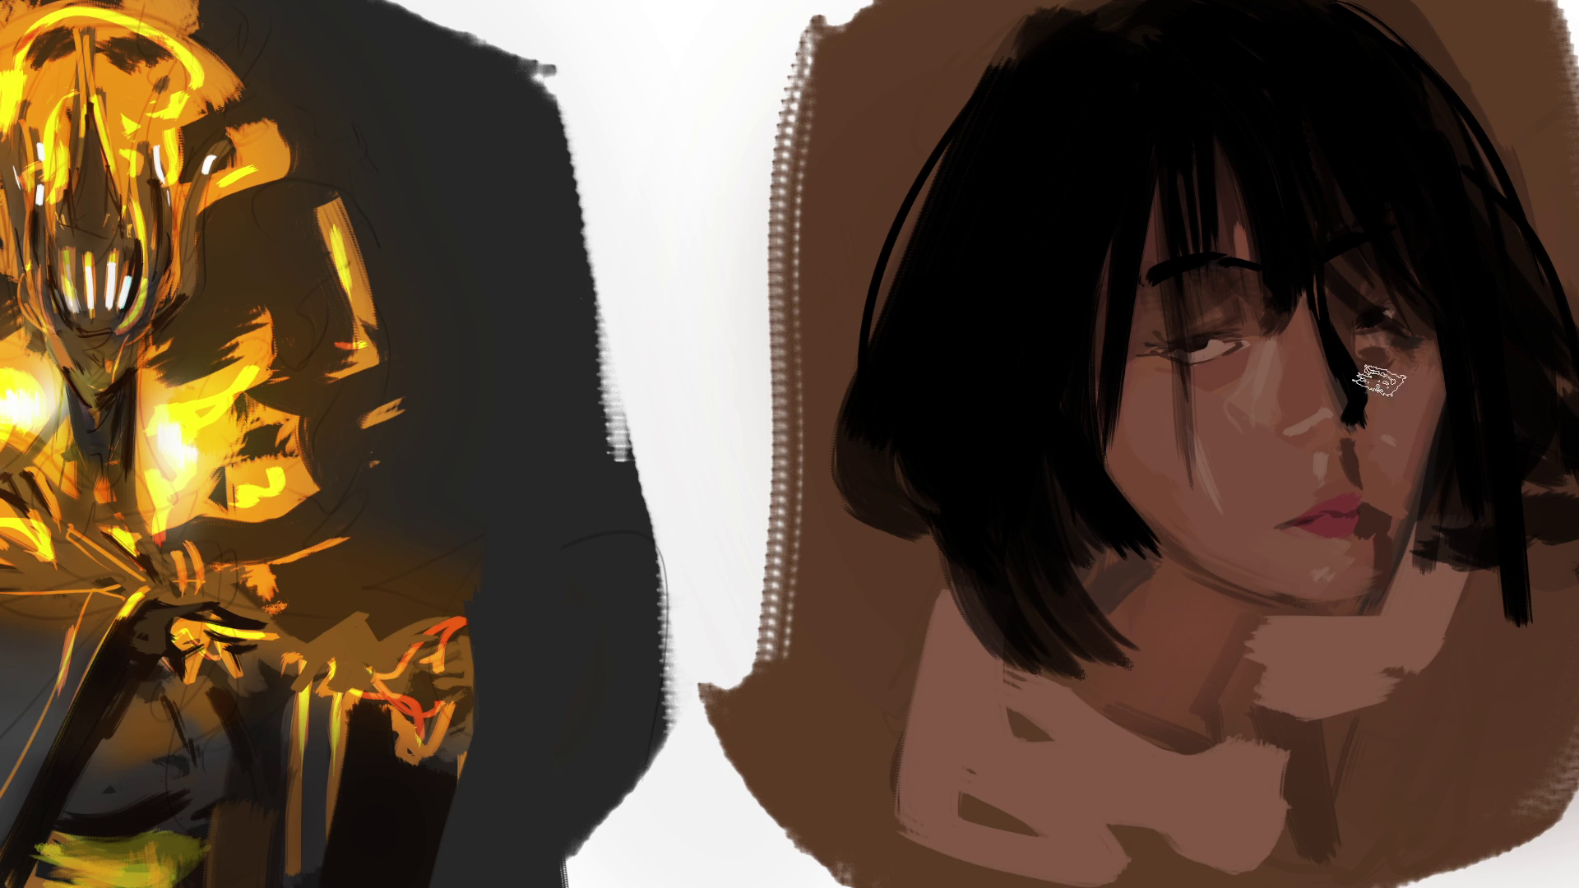
pyautogui.press(']')
pyautogui.press(']')
pyautogui.press(']')
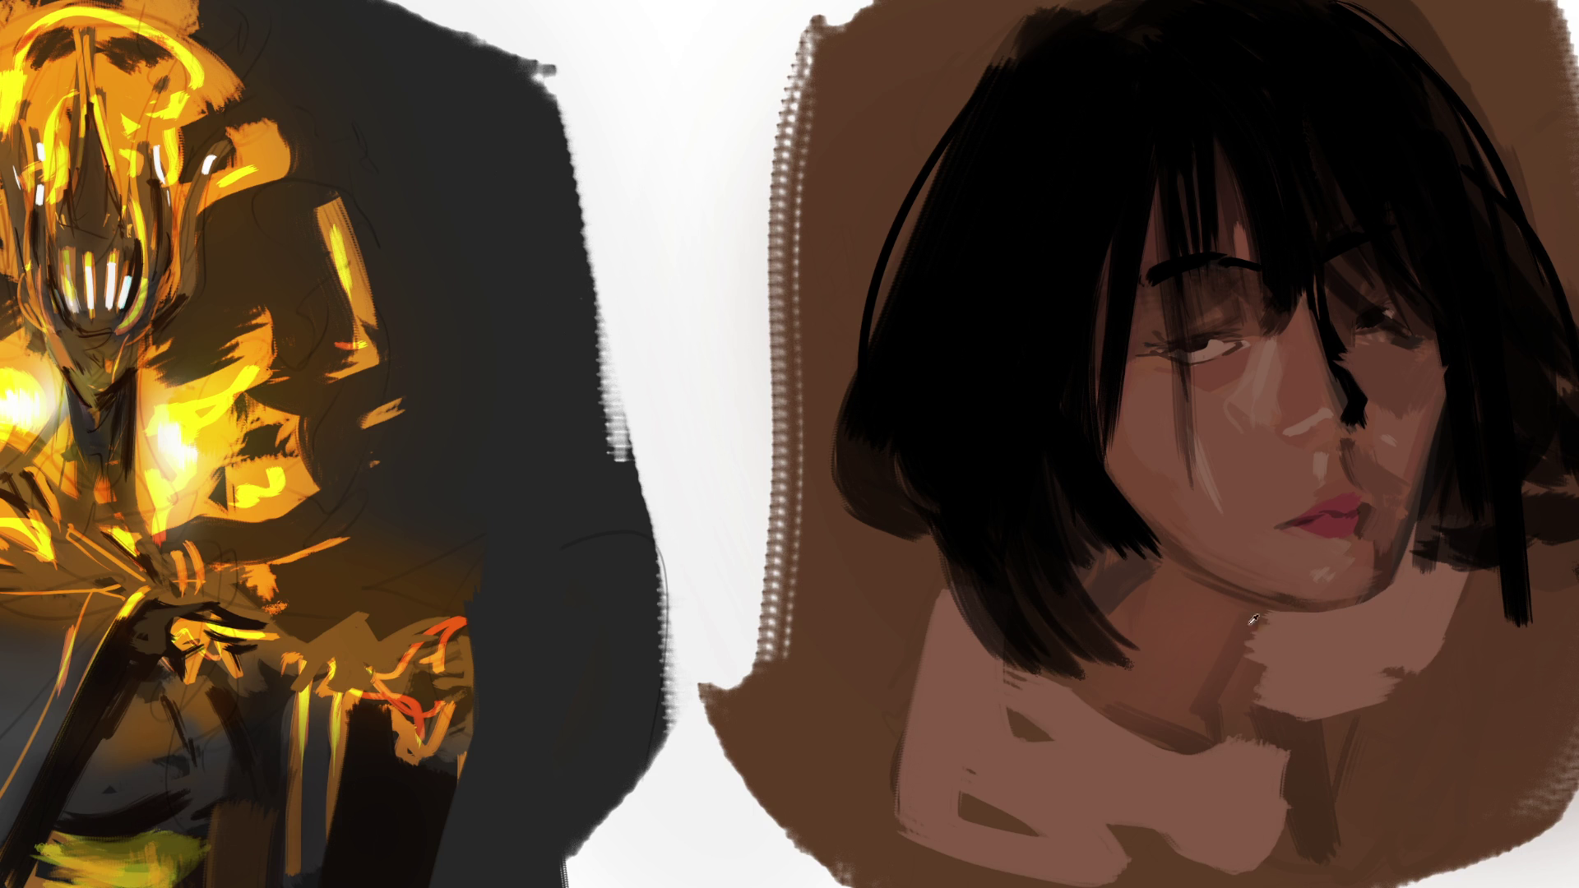
pyautogui.keyDown('ctrl'); pyautogui.click(1221, 610); pyautogui.keyUp('ctrl')
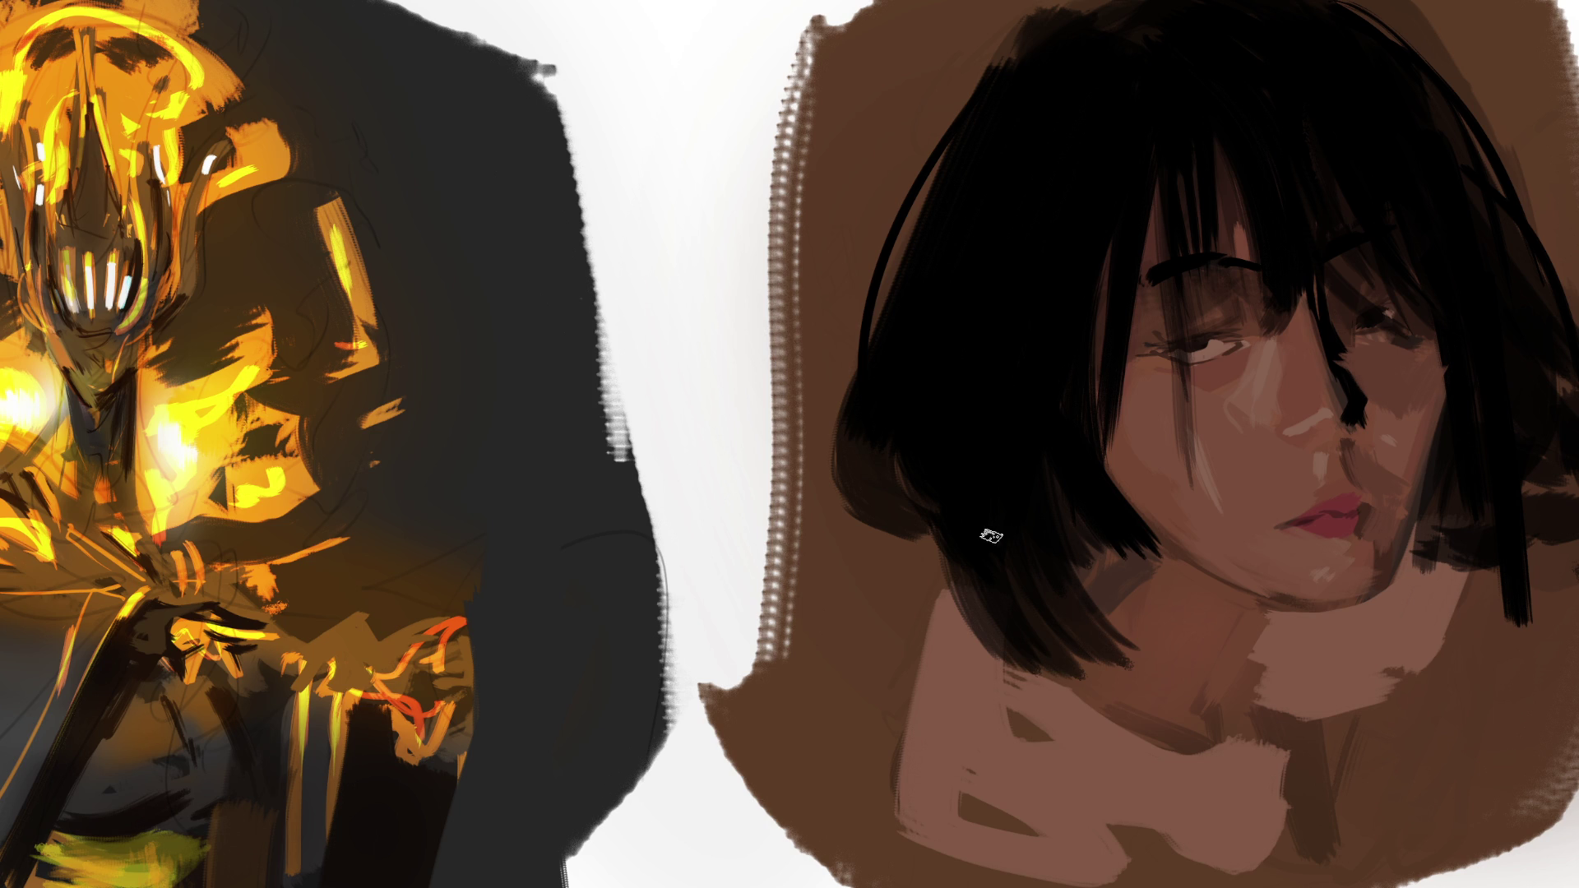
pyautogui.press('m')
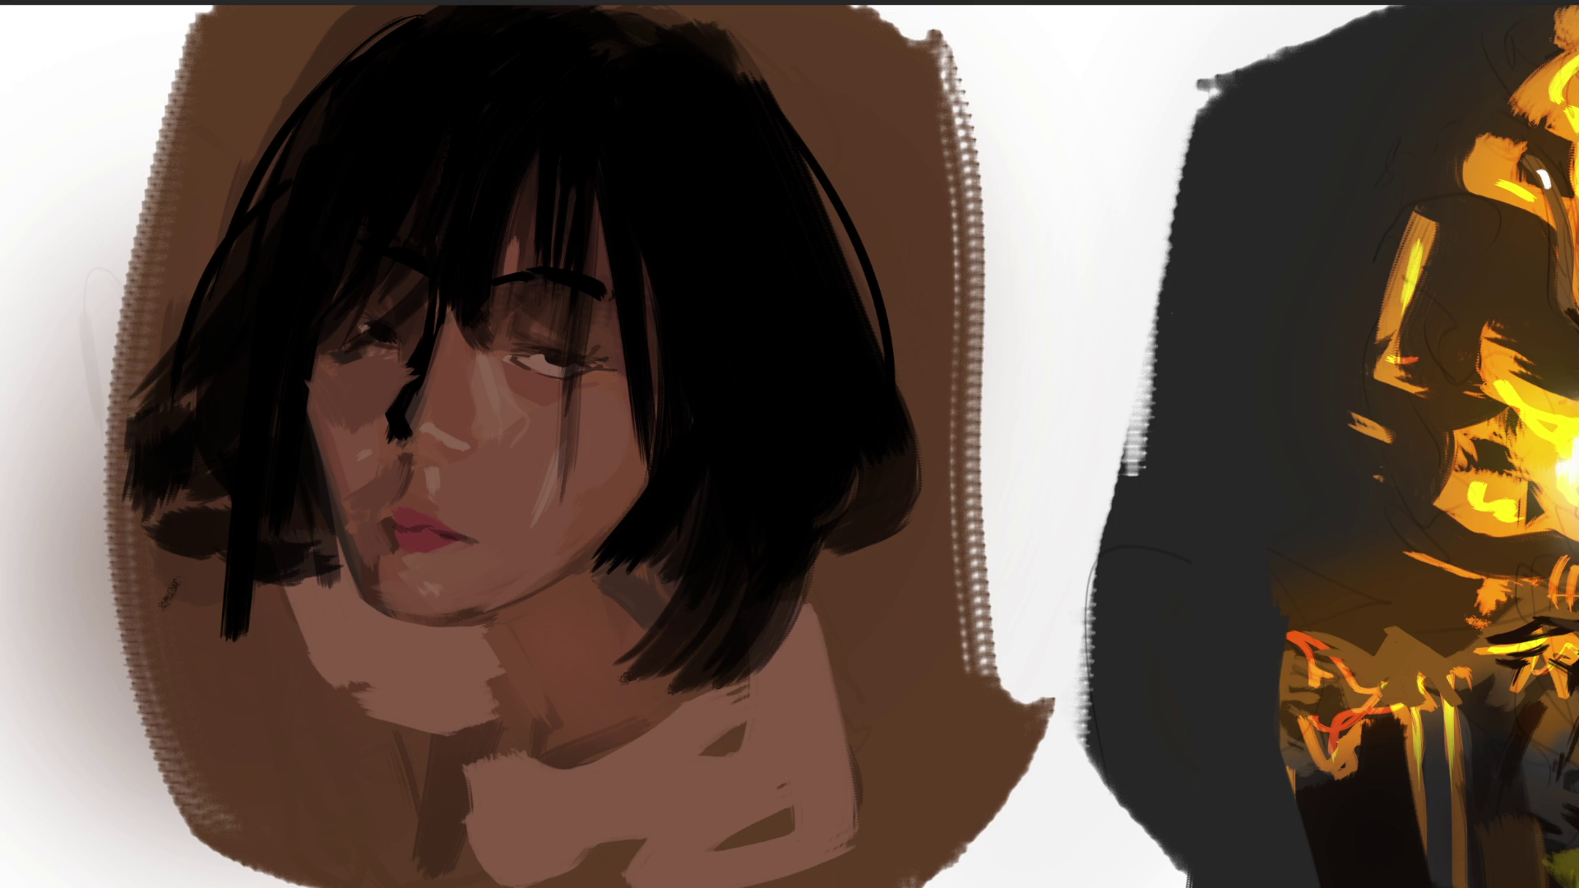
# Darken the cheek and jaw edge beside the hair, then undo part of that shading.
pyautogui.hotkey('ctrl', 'z')
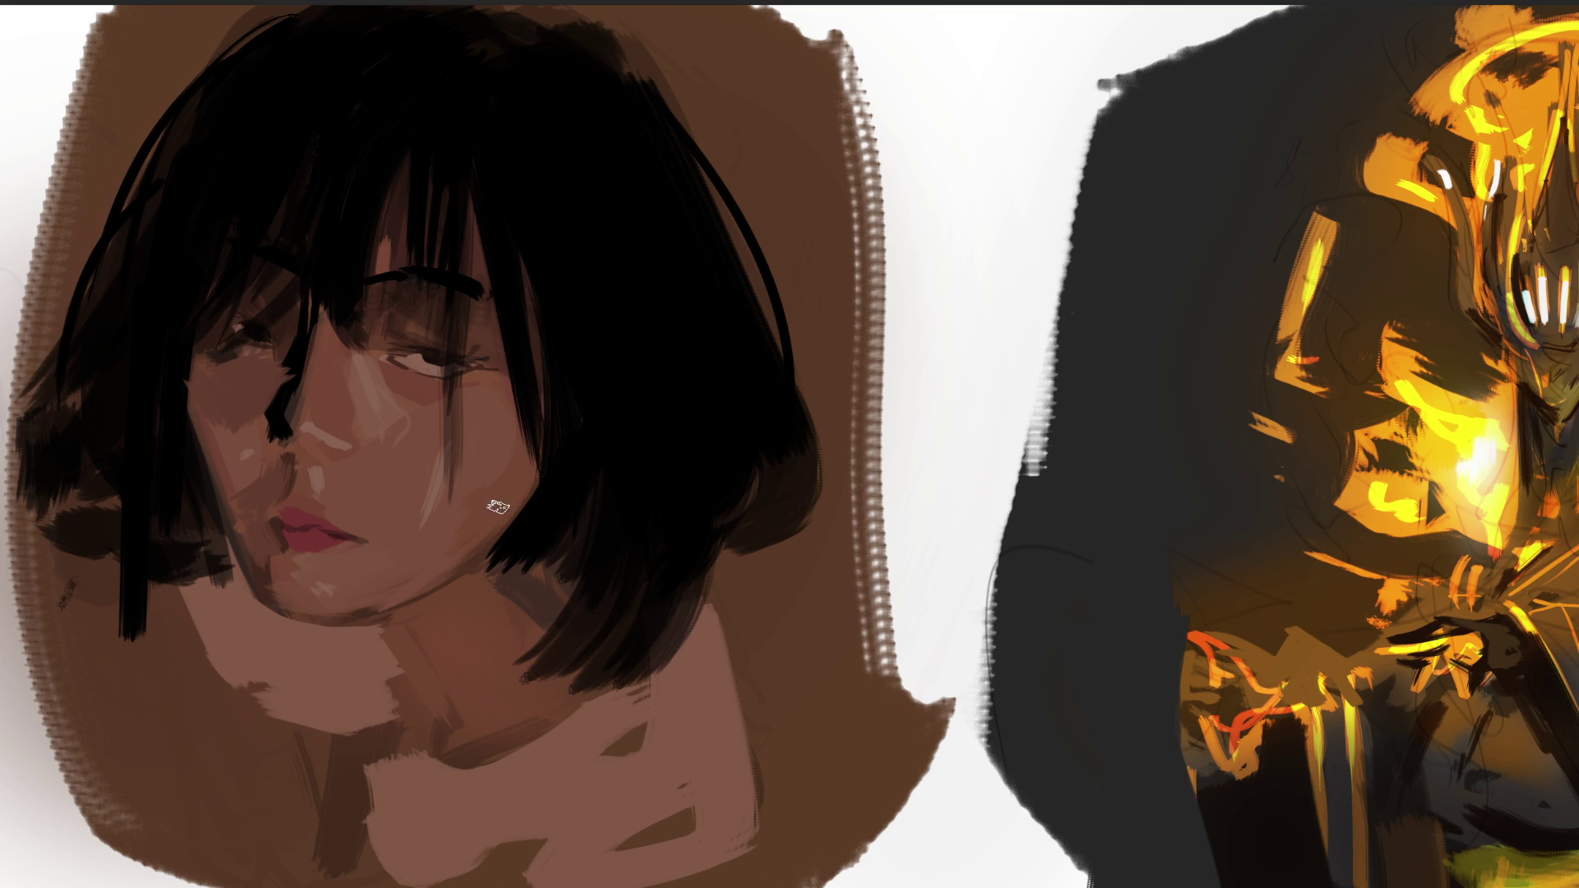
pyautogui.moveTo(492, 500)
pyautogui.mouseDown()
pyautogui.moveTo(510, 409)
pyautogui.moveTo(493, 580)
pyautogui.mouseUp()
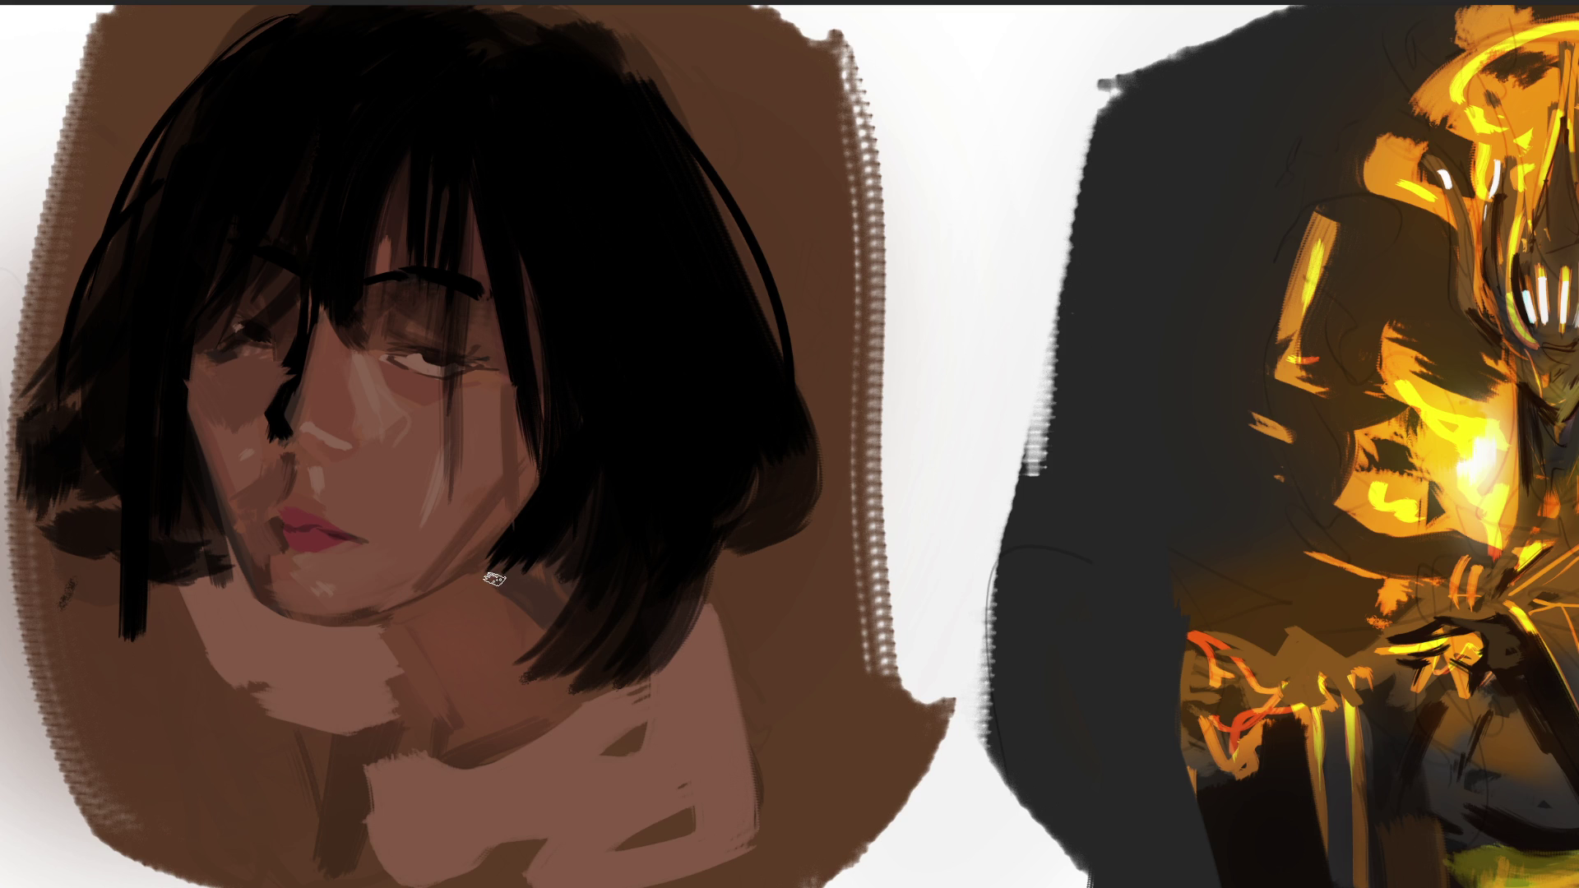
pyautogui.hotkey('ctrl', 'z')
pyautogui.hotkey('ctrl', 'z')
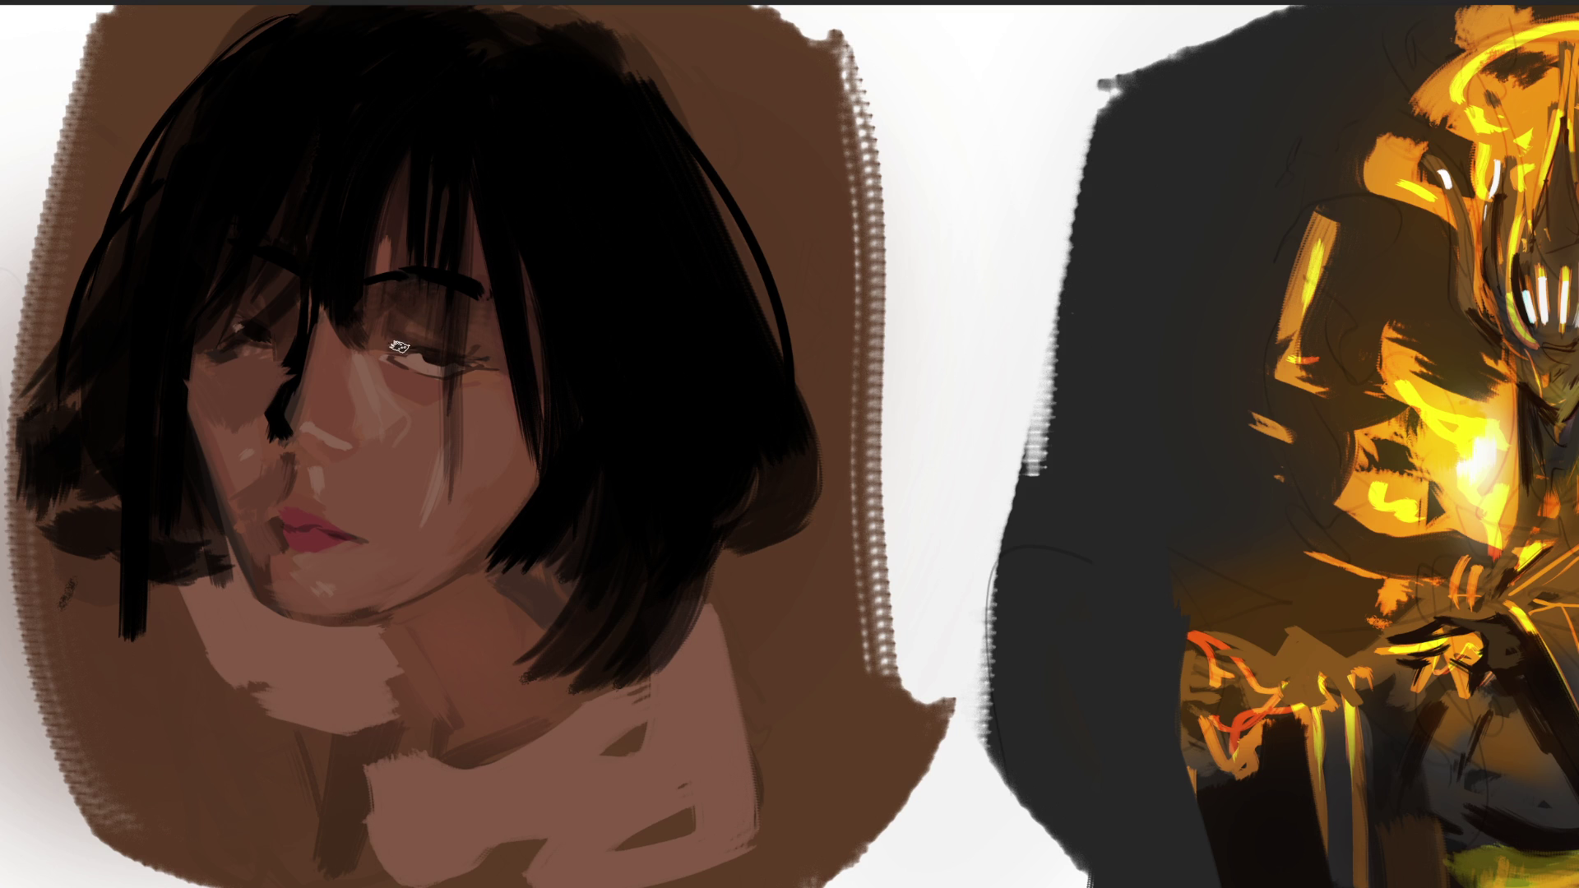
# Stroke a dark, sharp upper eyelid across the top of the eye.
pyautogui.moveTo(380, 347)
pyautogui.mouseDown()
pyautogui.moveTo(485, 338)
pyautogui.moveTo(486, 368)
pyautogui.mouseUp()
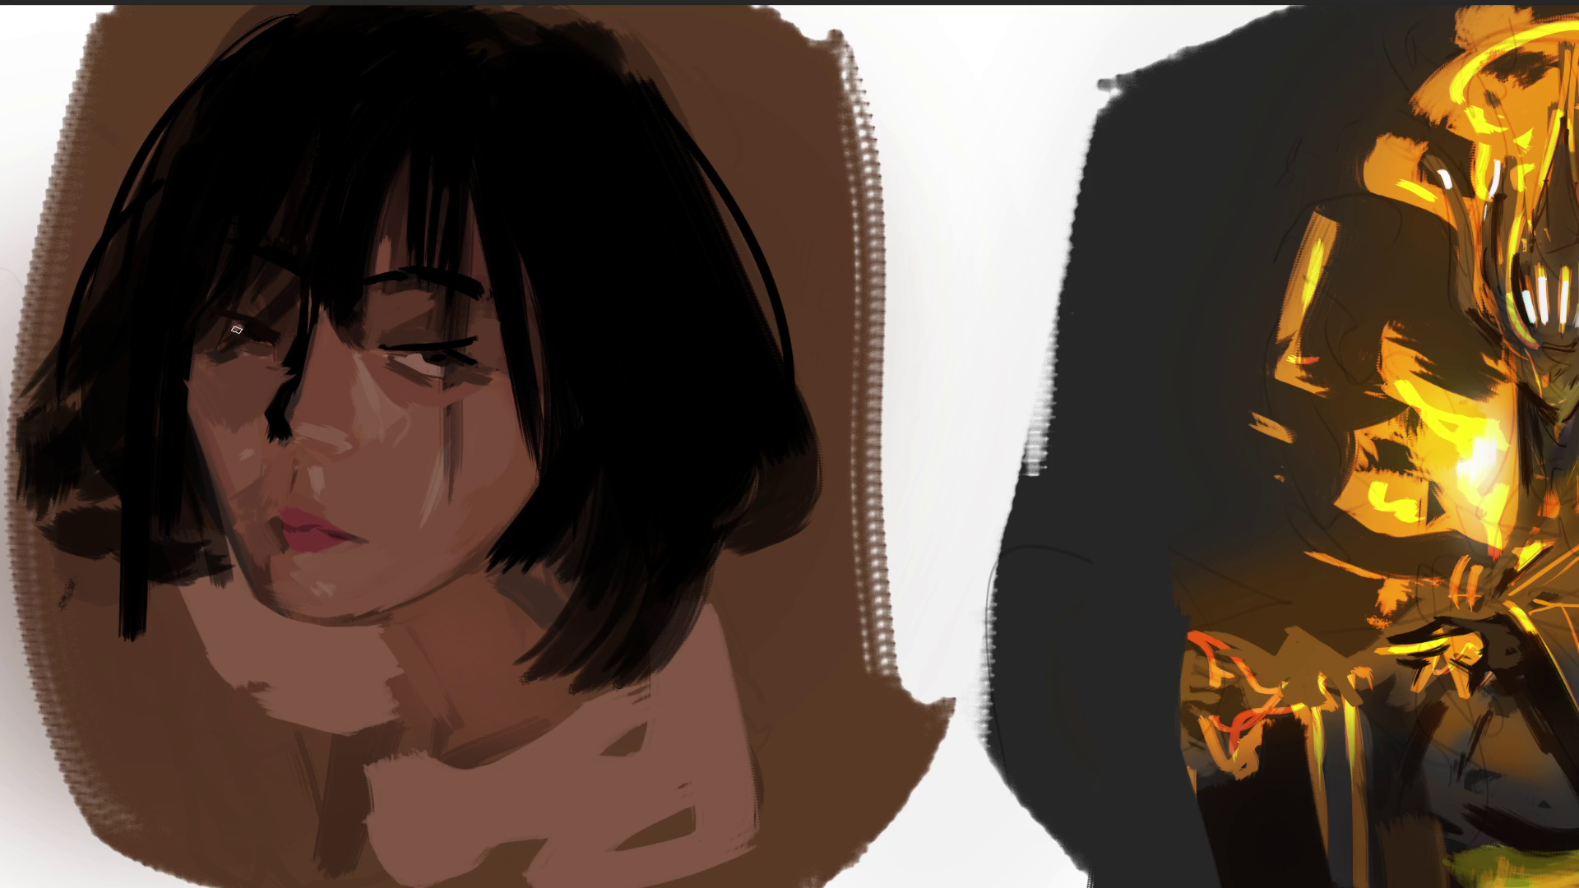
# Dab a light catchlight into the left eye, then pick up a new face colour with a much larger brush.
pyautogui.click(236, 331)
pyautogui.keyDown('ctrl'); pyautogui.click(369, 411); pyautogui.keyUp('ctrl')
pyautogui.press(']')
pyautogui.press(']')
pyautogui.press(']')
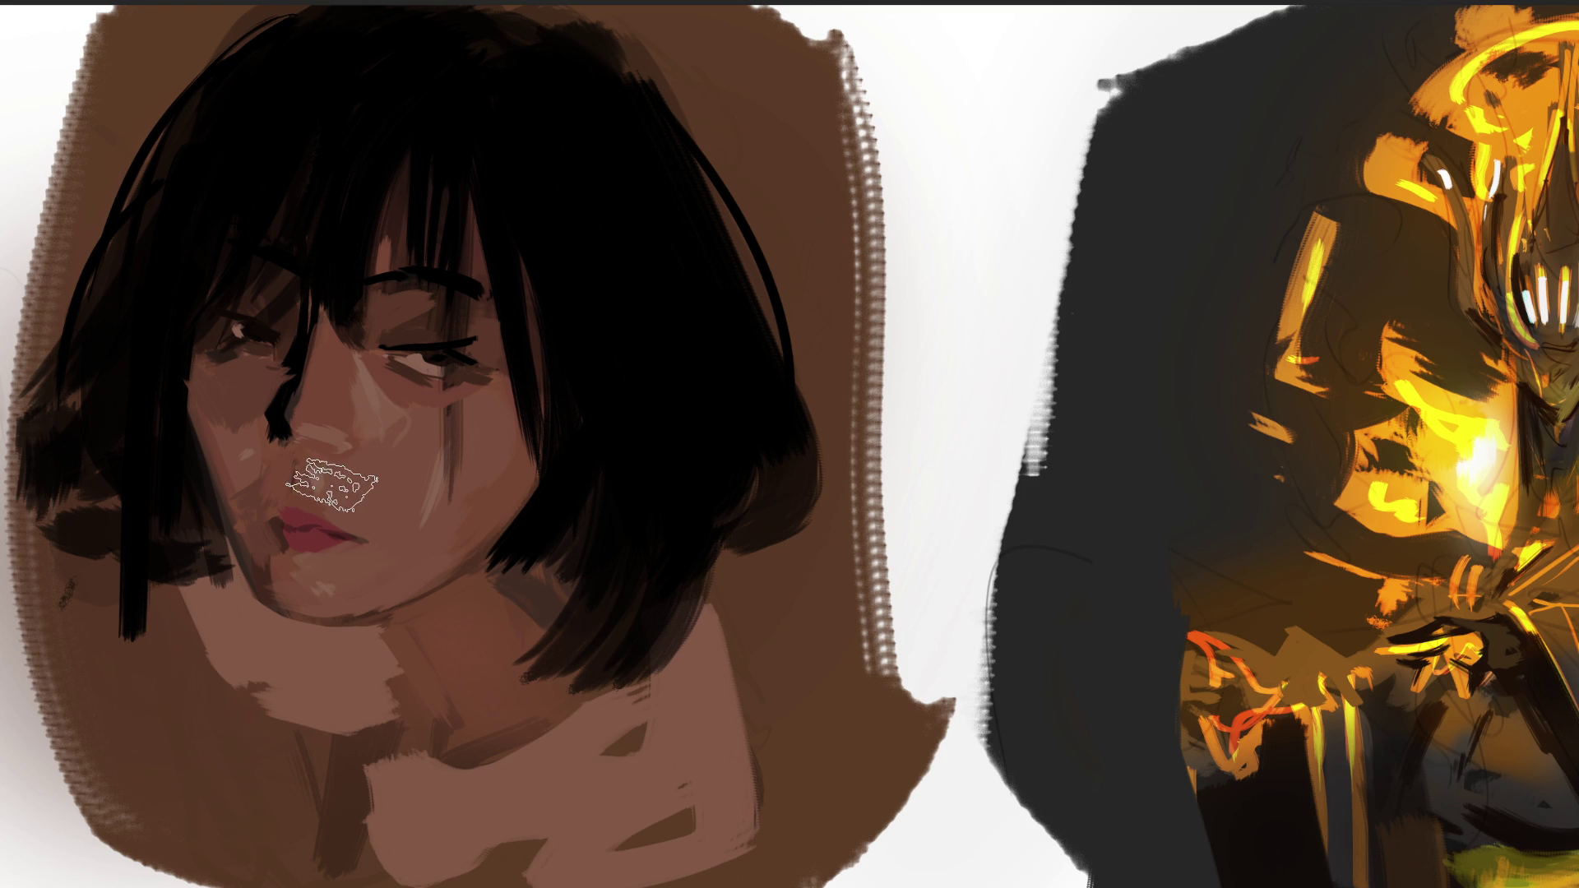